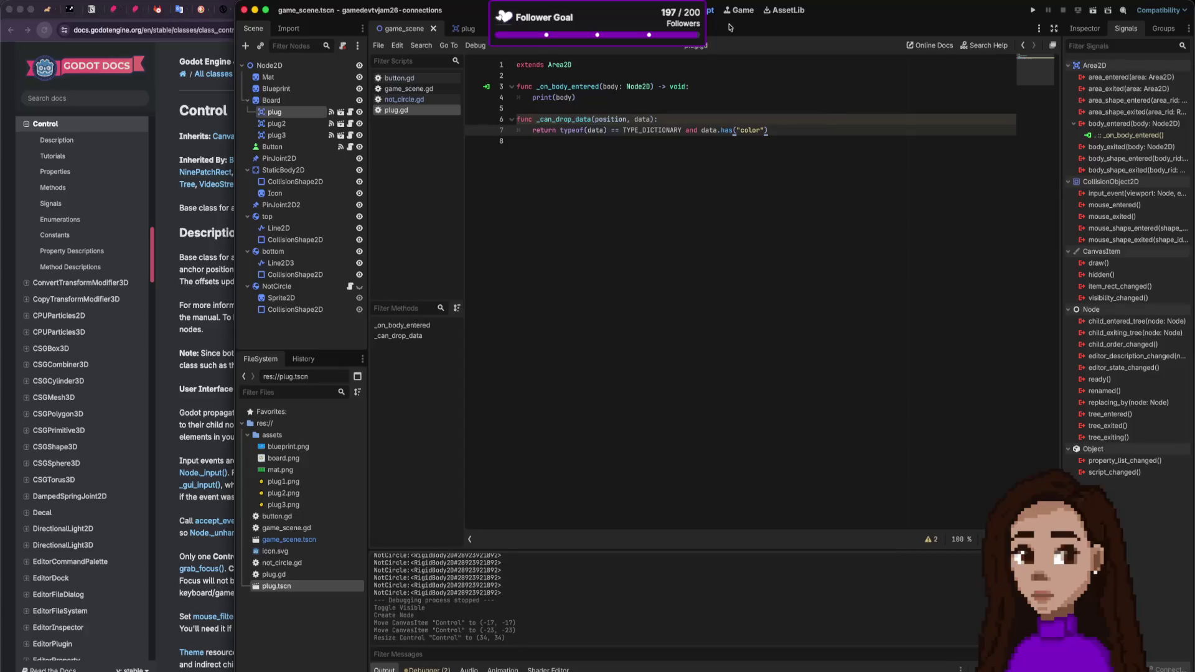
Step: Return to the game_scene 2D view with the board, plug and socket layout using Alt+1
key("alt+1")
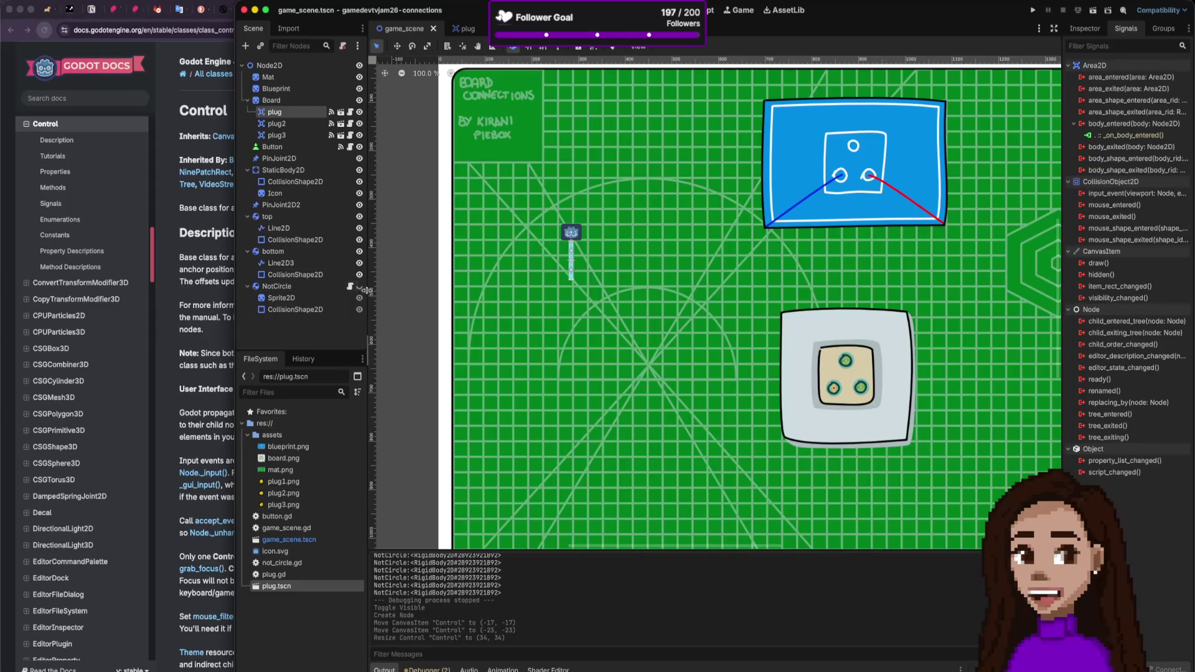
Step: Add a Button node found by searching 'but', then move it directly under the root Node2D as Button2
key("super+a")
type("bu")
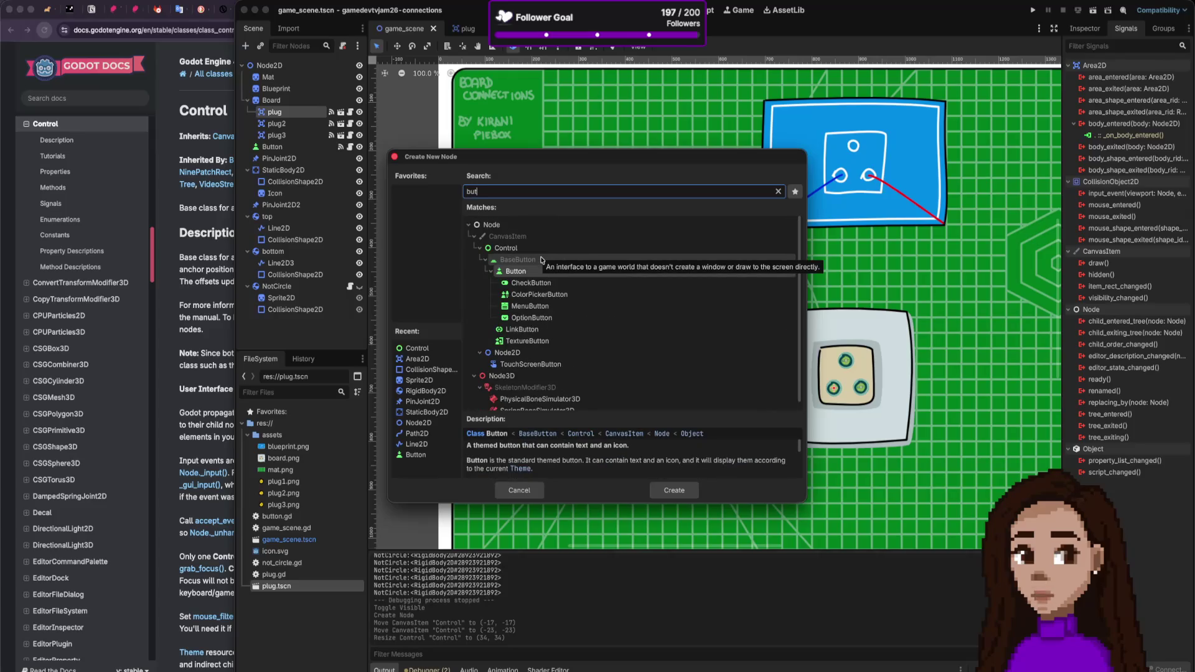
type("t")
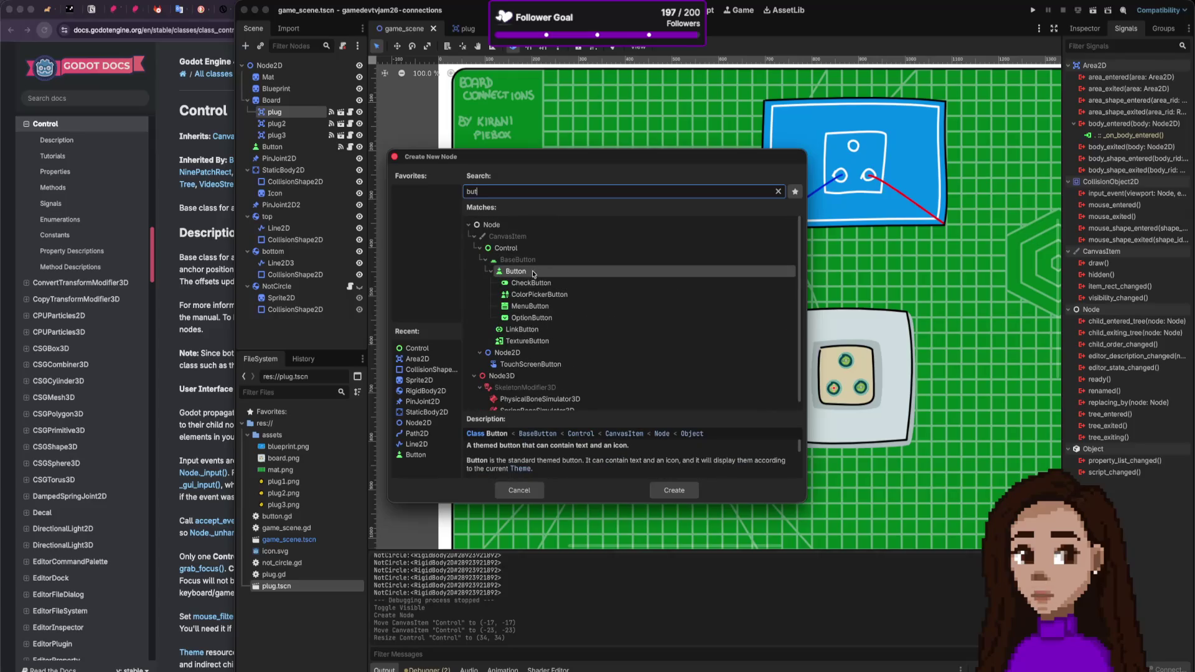
double_click(533, 272)
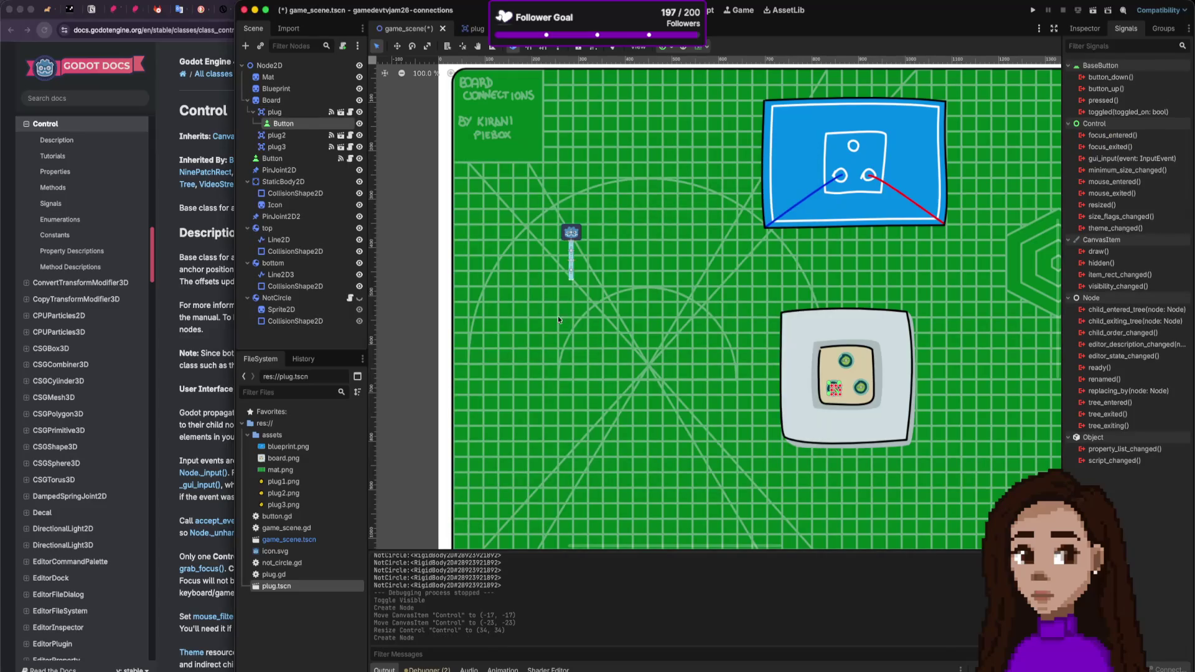
scroll(730, 314, "down", 4)
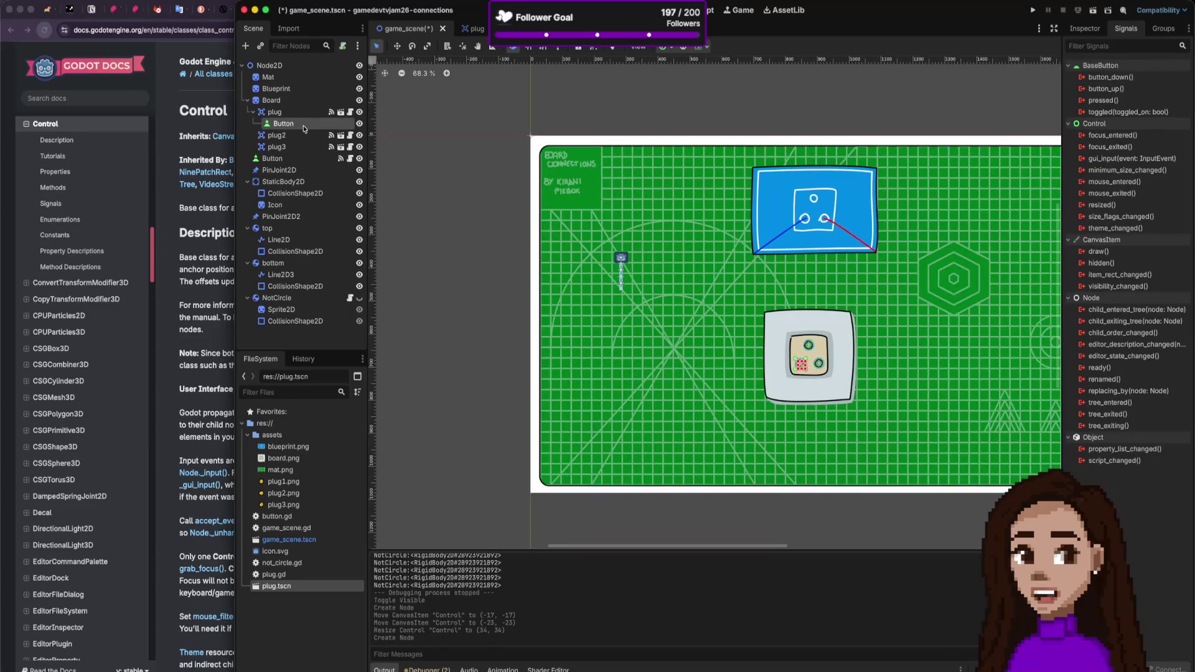
mouse_move(291, 124)
left_mouse_down()
mouse_move(285, 160)
mouse_move(289, 76)
mouse_move(276, 88)
mouse_move(270, 65)
left_mouse_up()
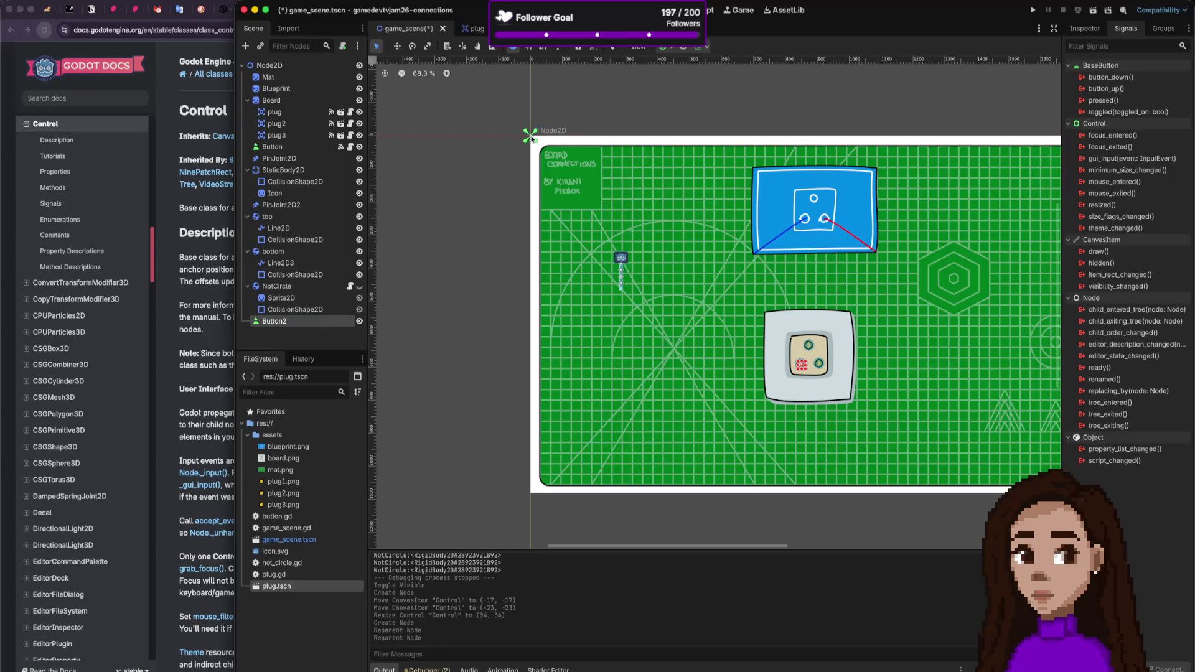
Step: Give Button2 the icon.svg Godot icon, place it left of the lower socket, then view its signals
left_click(1083, 29)
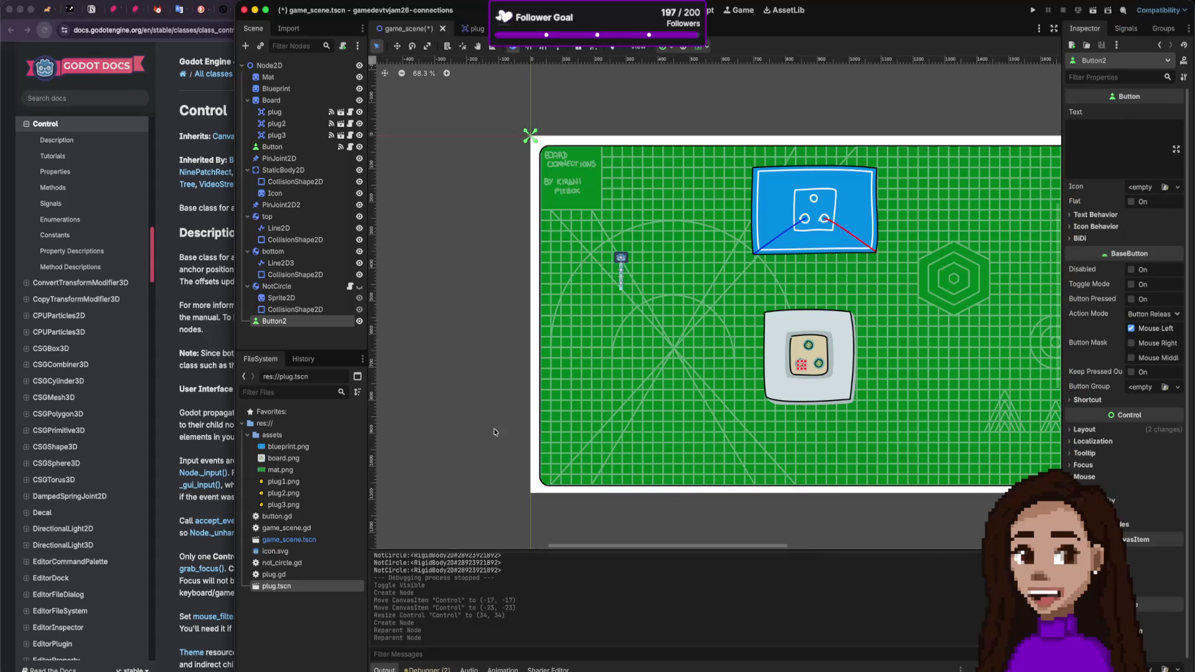
mouse_move(276, 551)
left_mouse_down()
mouse_move(835, 428)
mouse_move(1149, 249)
mouse_move(1161, 196)
mouse_move(1140, 187)
left_mouse_up()
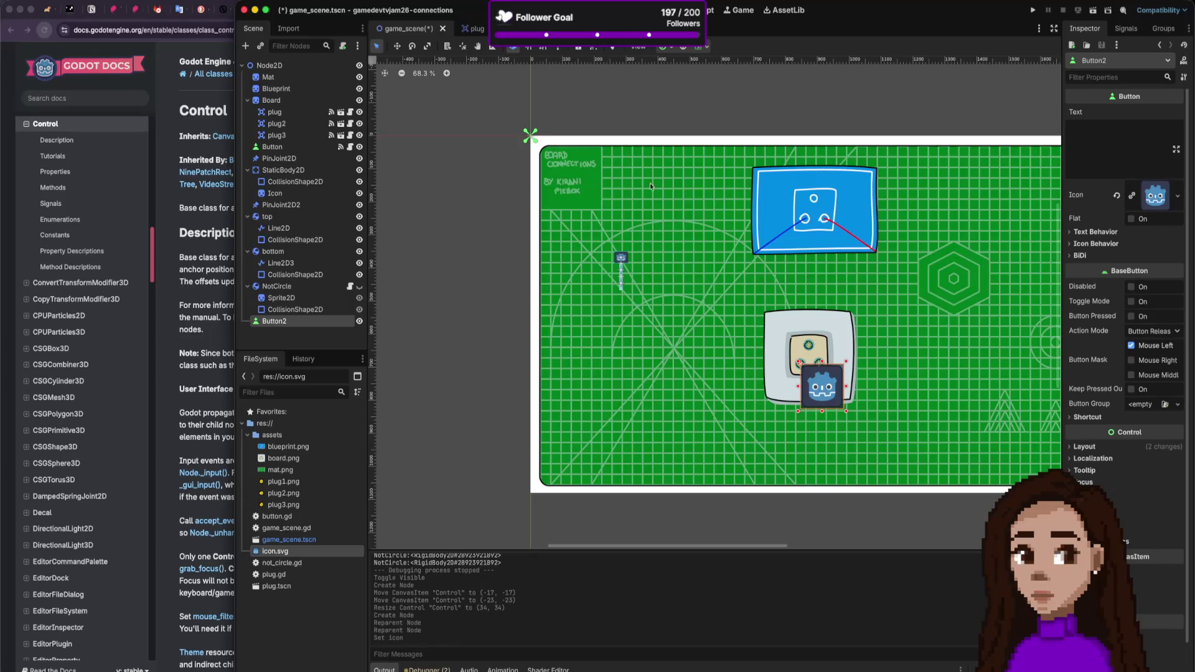
left_click_drag(830, 389, 678, 378)
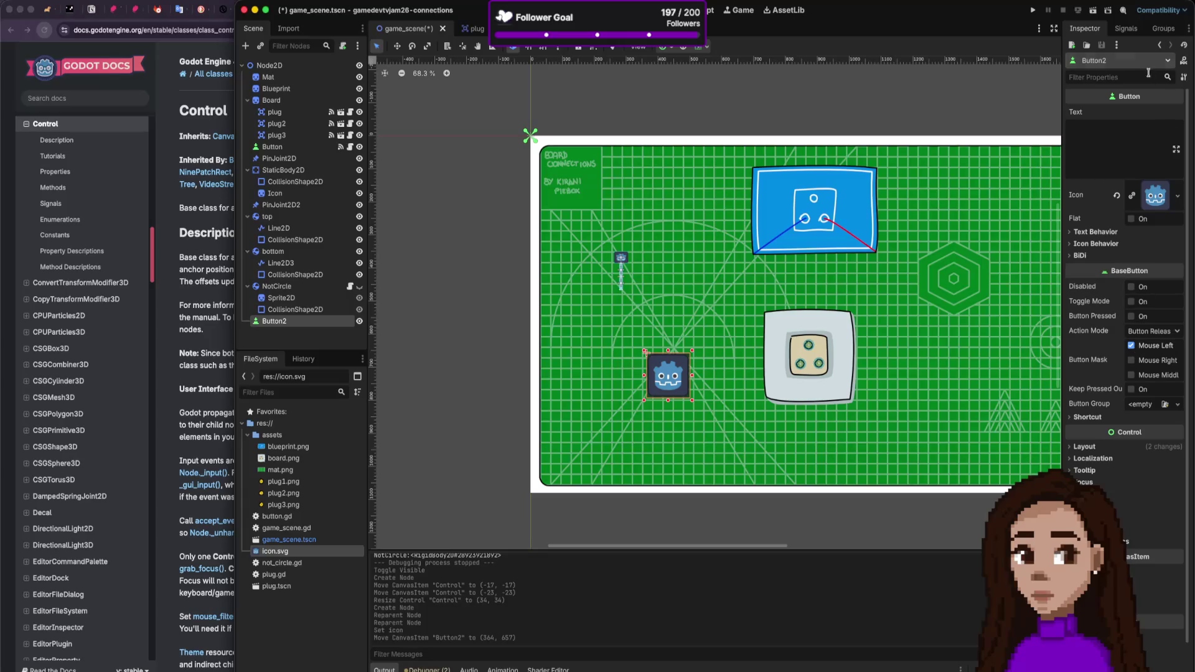
left_click(1126, 28)
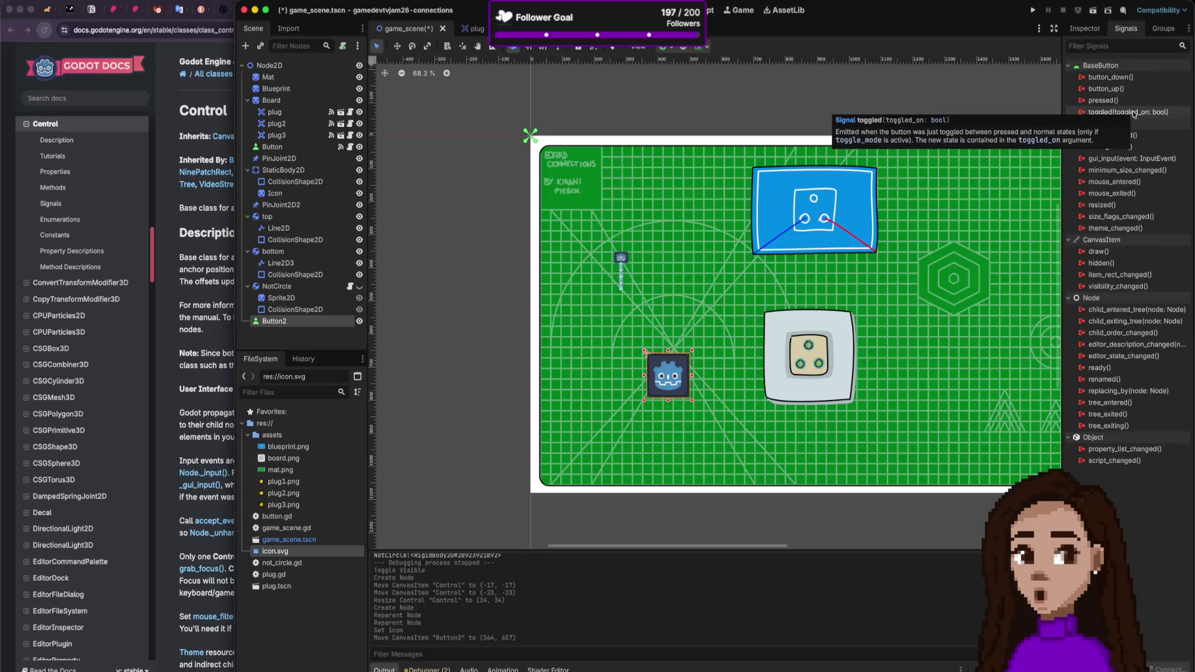
mouse_move(1139, 320)
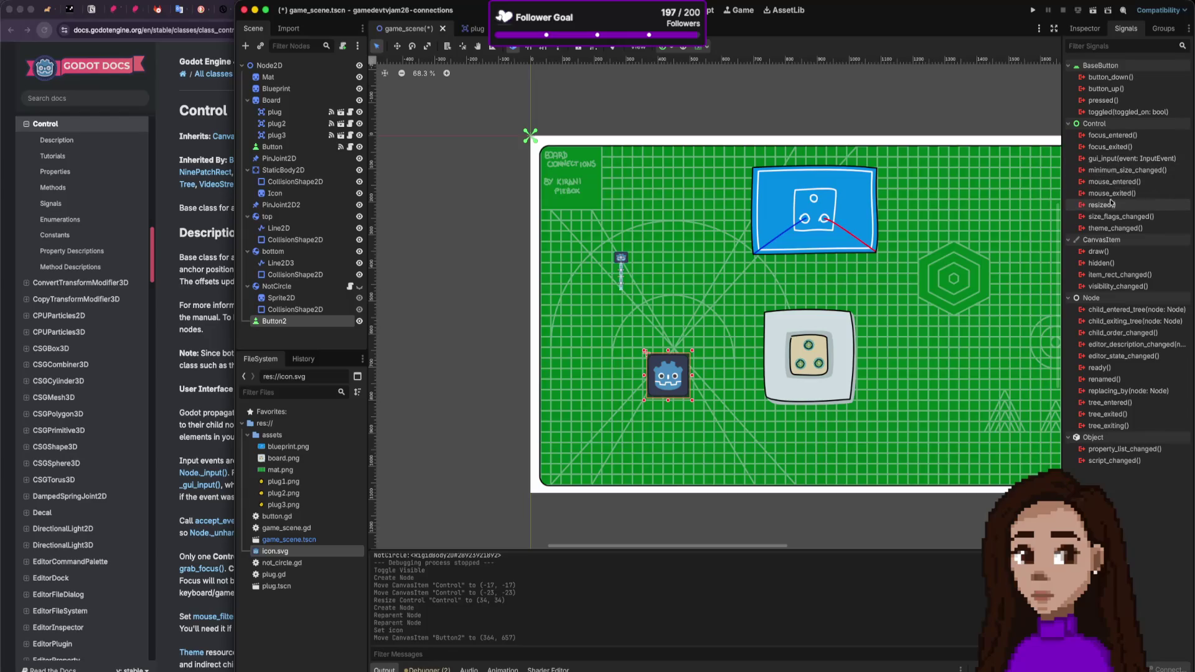
Step: Zoom the board out, then find the _get_drag_data section in the Godot drag-and-drop docs
key("super+minus")
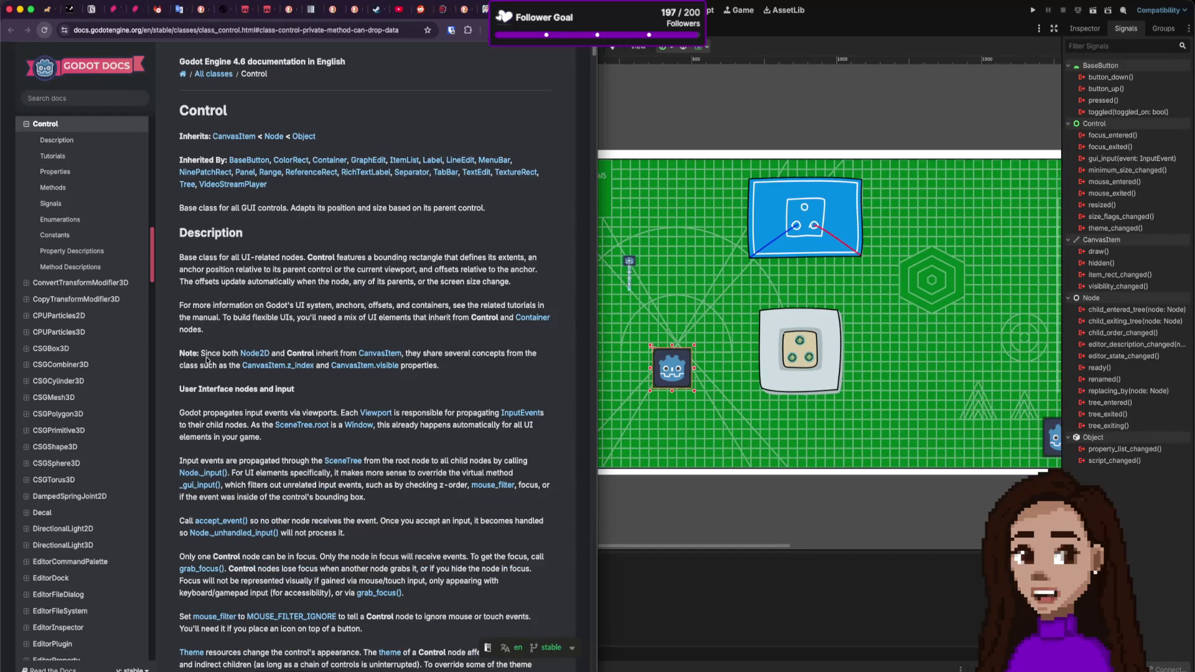
key("super+Tab")
key("super+bracketleft")
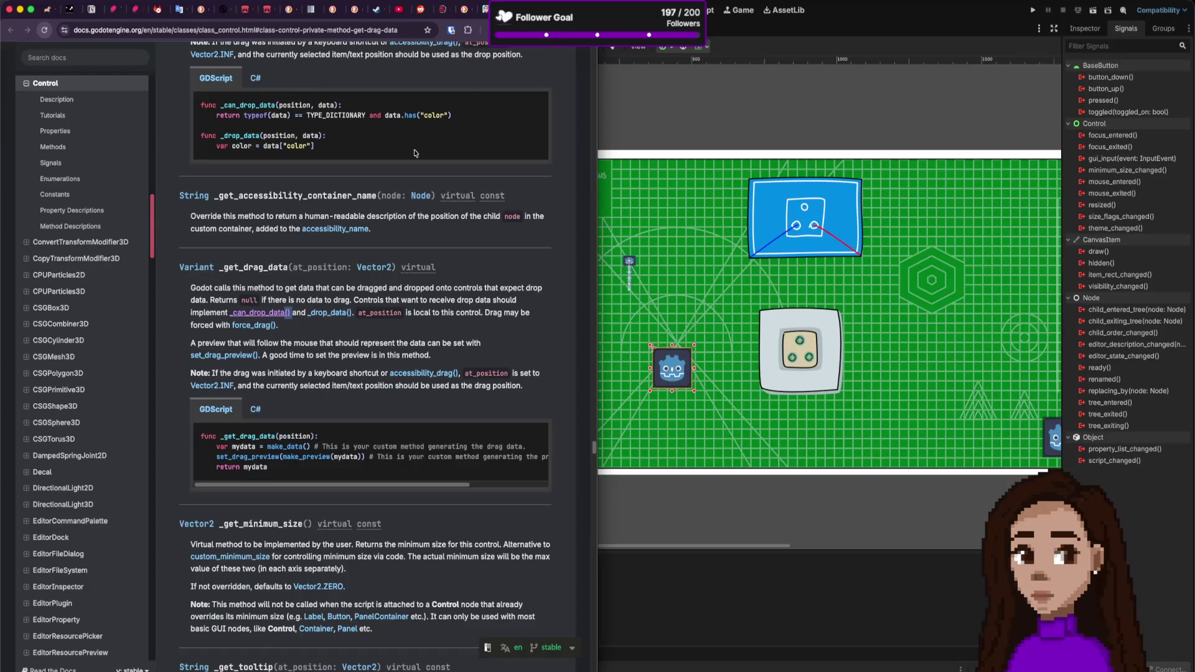
key("super+bracketleft")
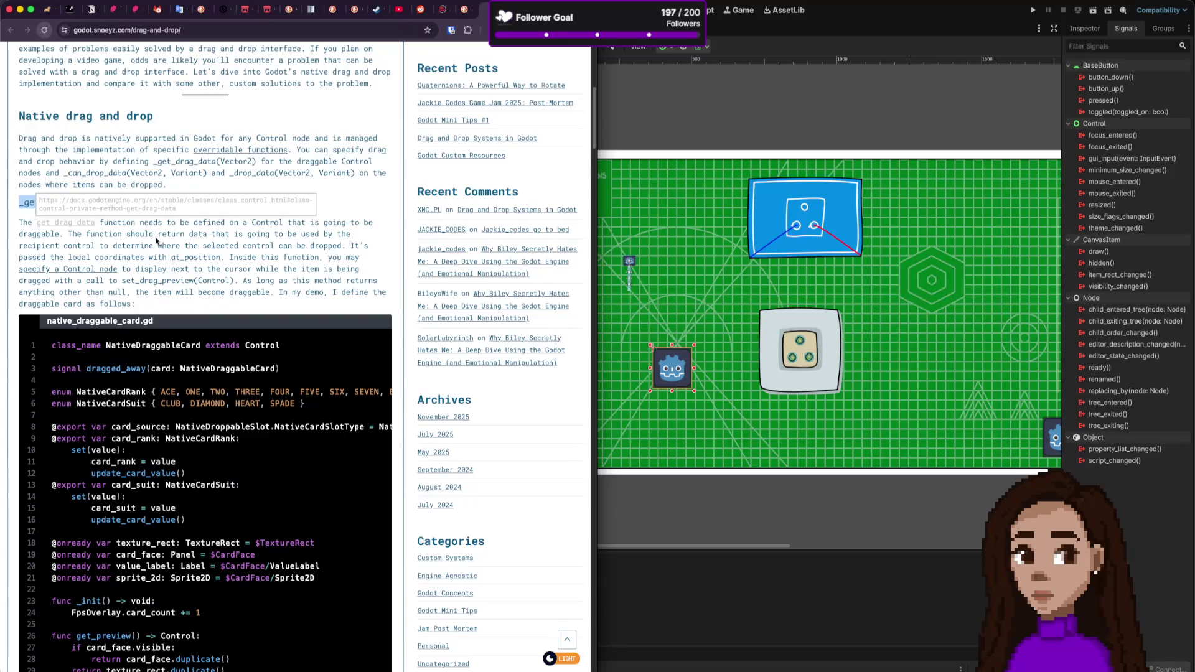
left_click(153, 243)
left_click(74, 223, "super")
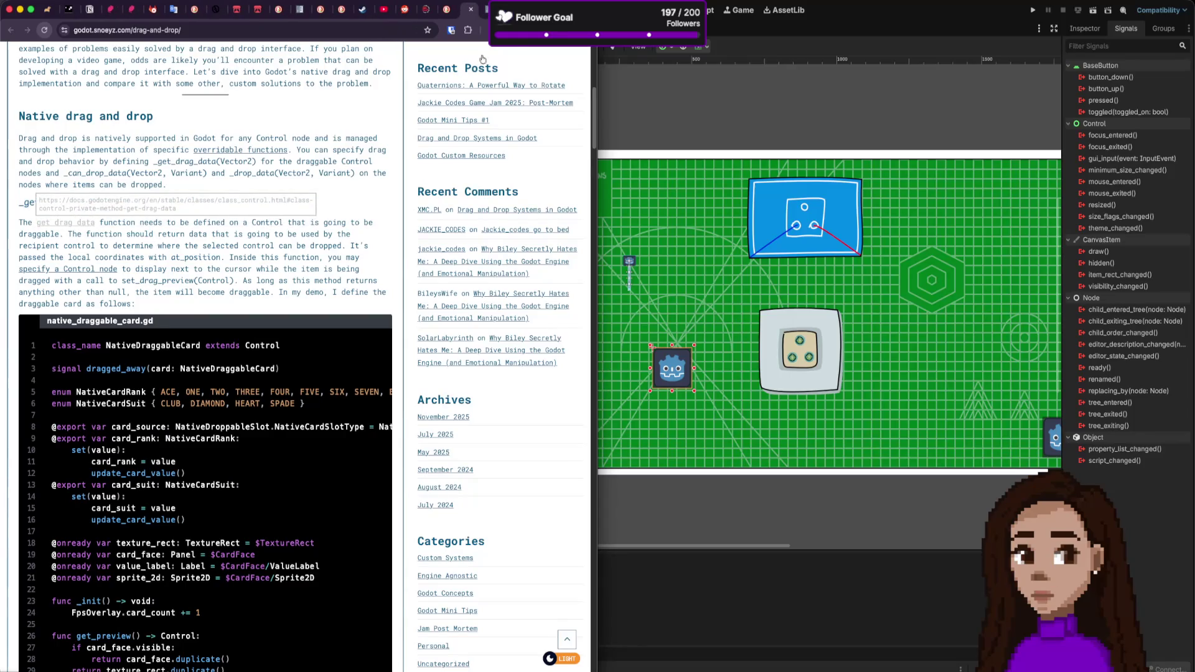
key("Return")
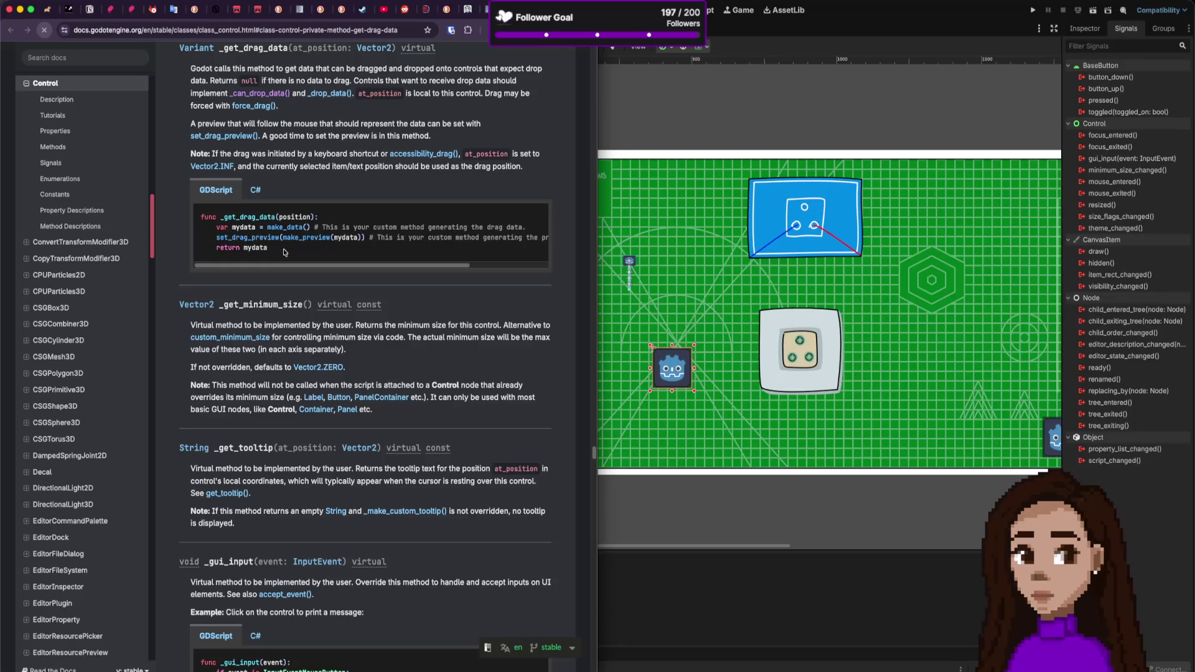
Step: Select the _get_drag_data GDScript example, then select Button2 on the board back in Godot
left_click_drag(285, 252, 186, 218)
key("super+c")
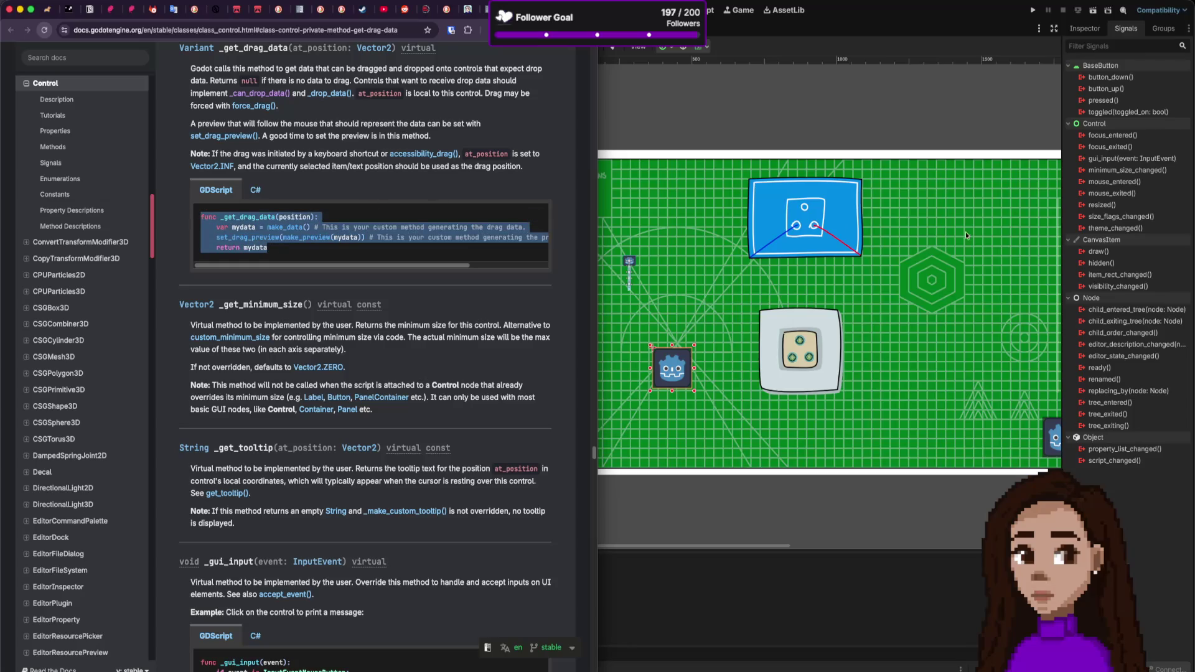
left_click(962, 120)
left_click(653, 373)
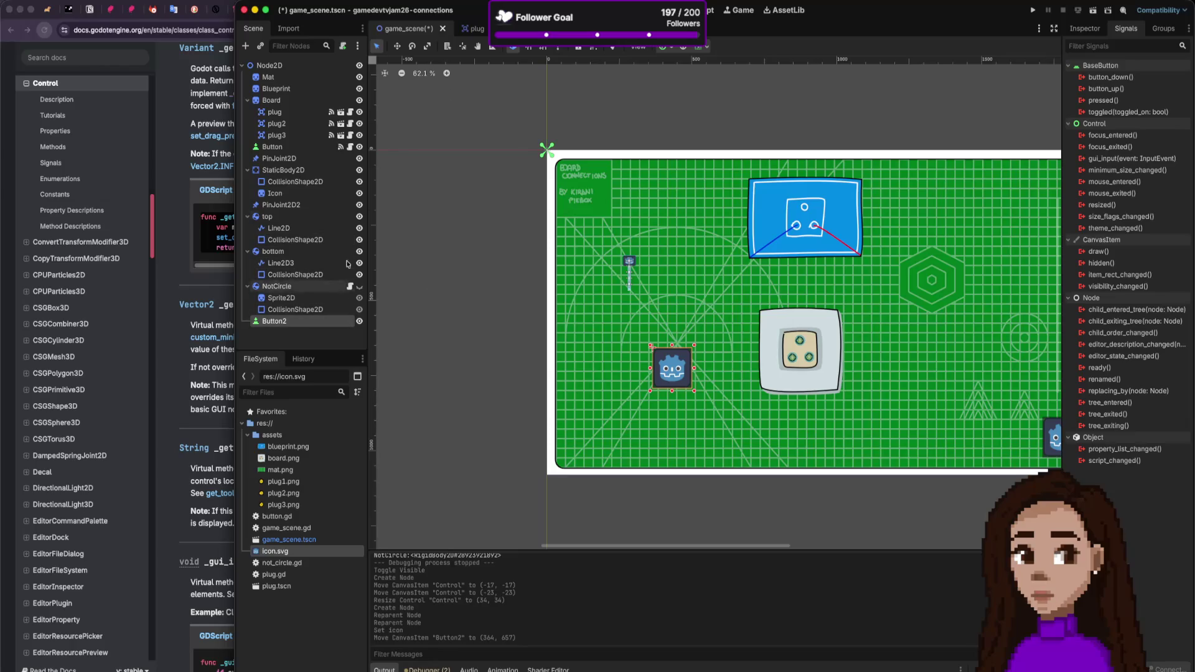
Step: Attach a new button_2.gd script to Button2 and paste the _get_drag_data example at its end
left_click(344, 46)
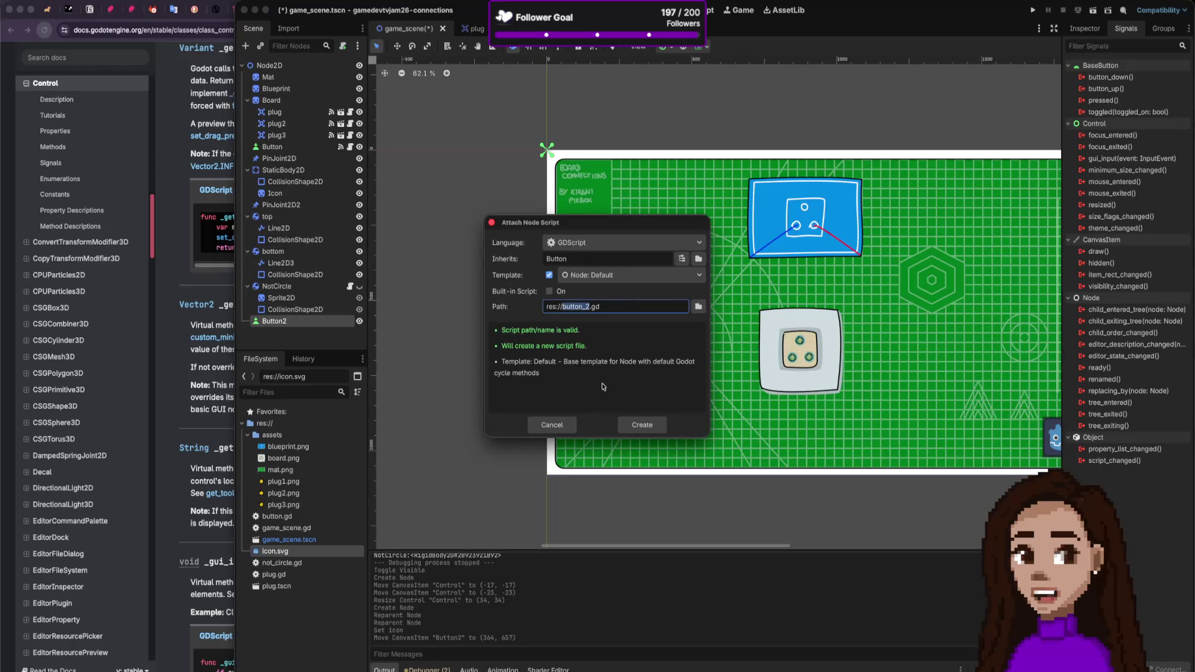
left_click(632, 425)
left_click(613, 184)
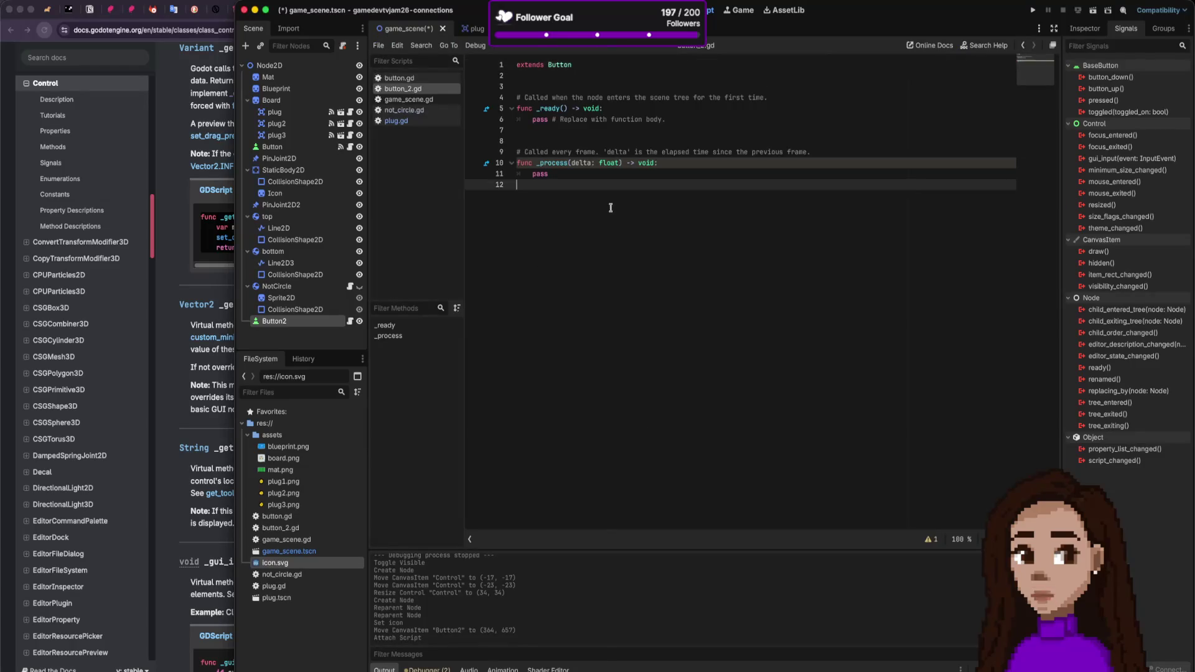
key("super+v")
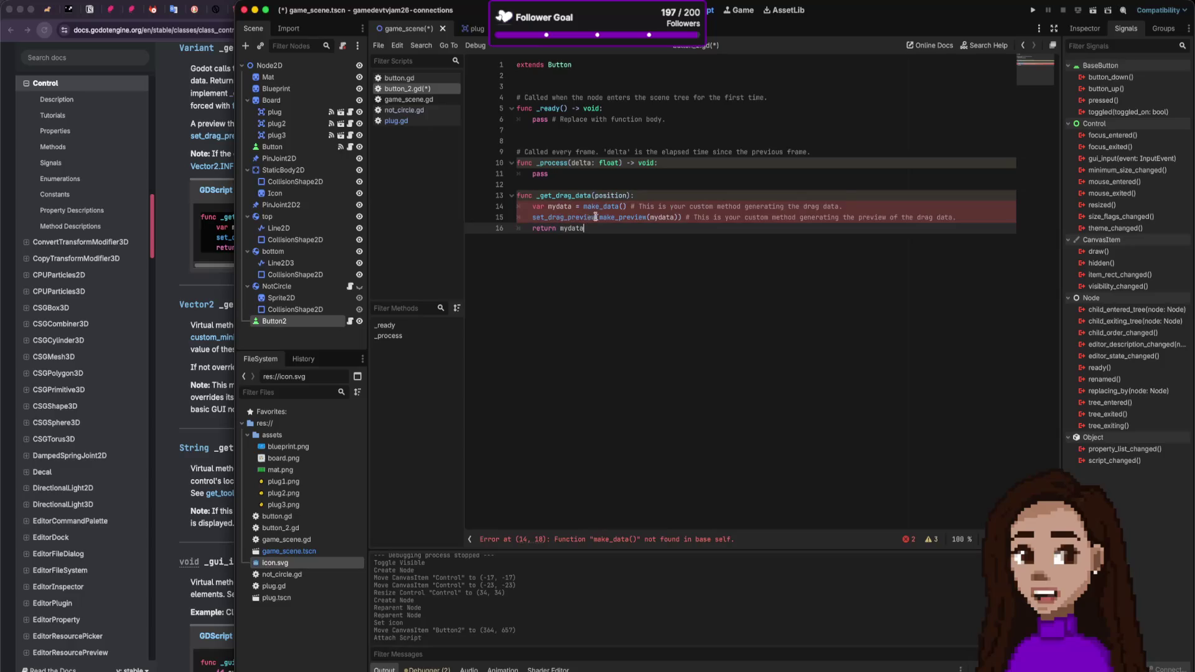
Step: Delete the make_data call and drag preview lines from the pasted _get_drag_data function
left_click(610, 207)
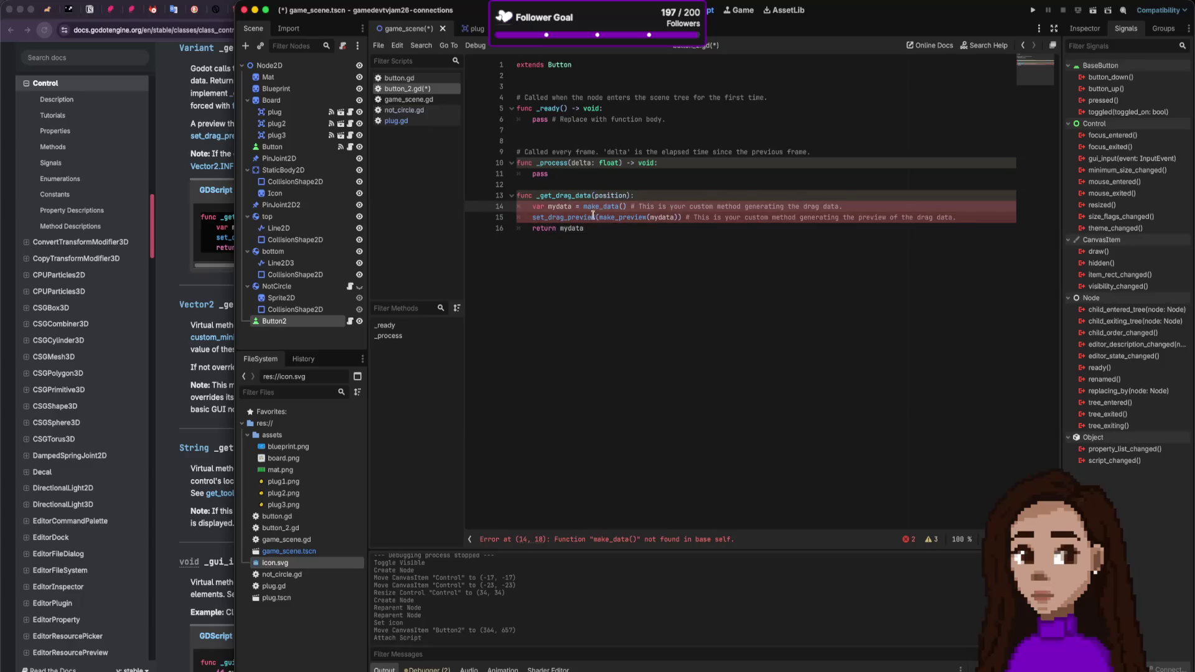
left_click_drag(584, 206, 748, 218)
key("shift+End")
key("BackSpace")
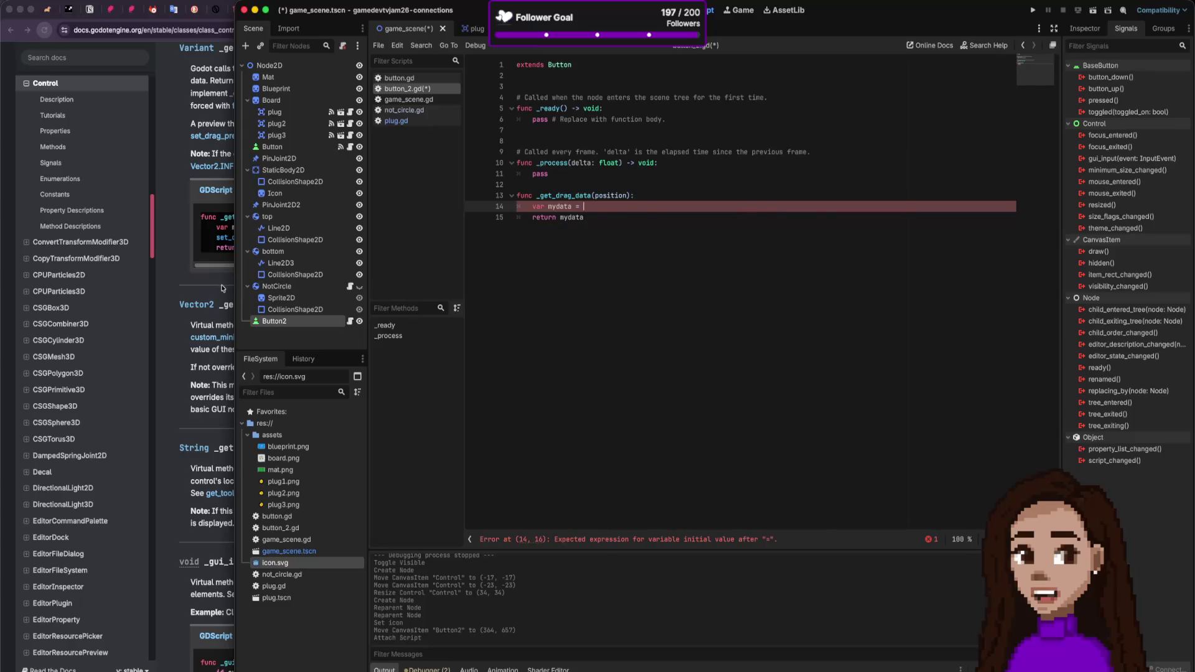
Step: Glance at the docs browser, then open the plug scene in Godot
left_click(223, 288)
left_click(462, 266)
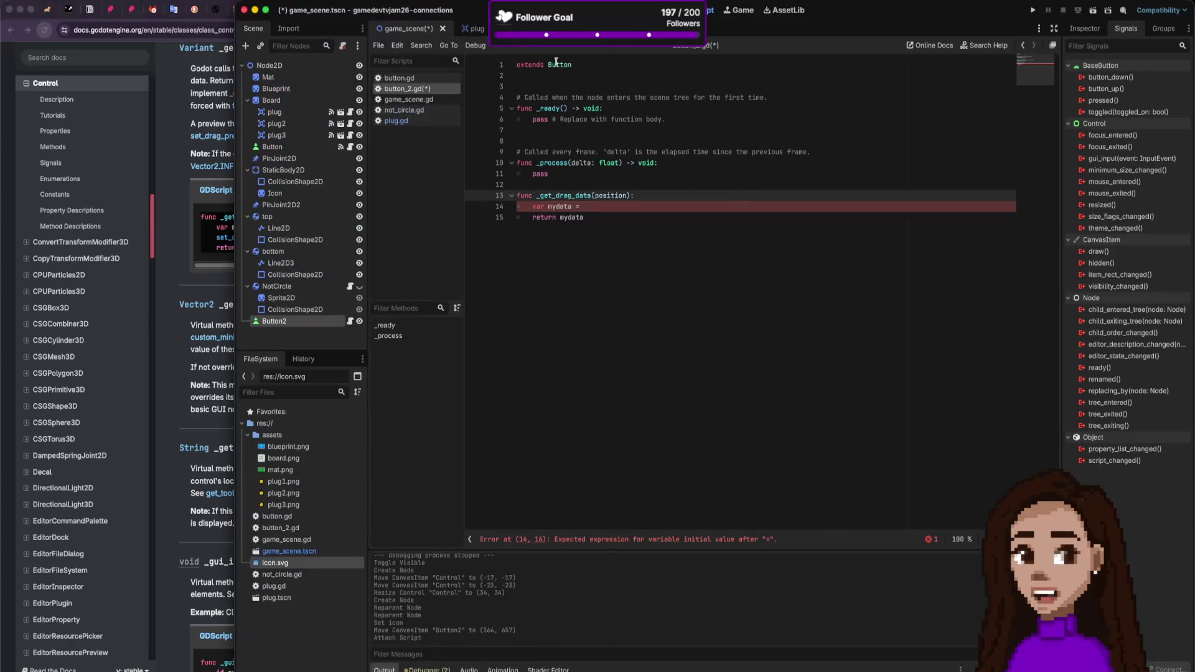
left_click(468, 29)
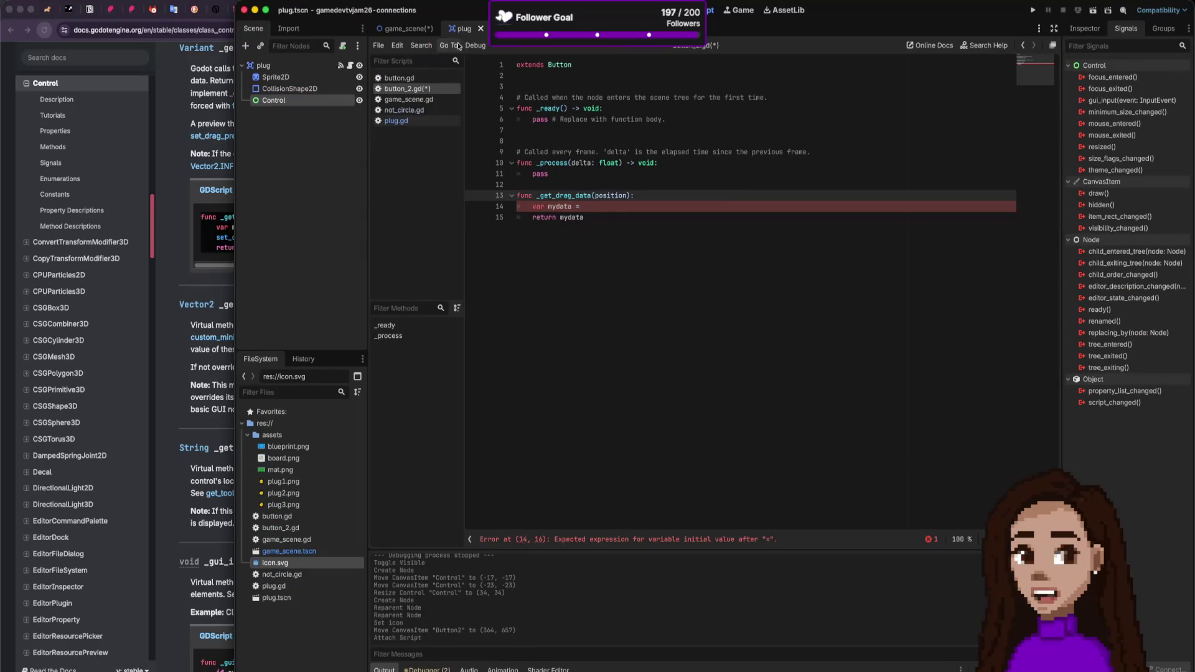
Step: Open plug.gd, select the data parameter of _can_drop_data on line 6, then switch to the browser
left_click(408, 122)
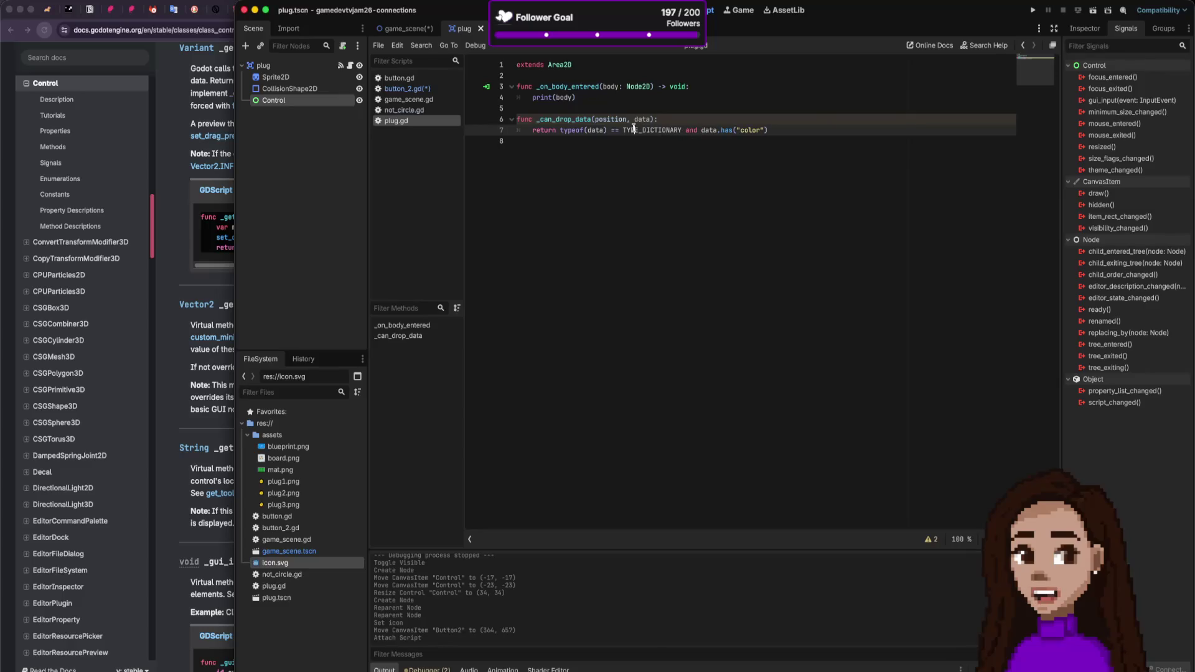
double_click(641, 119)
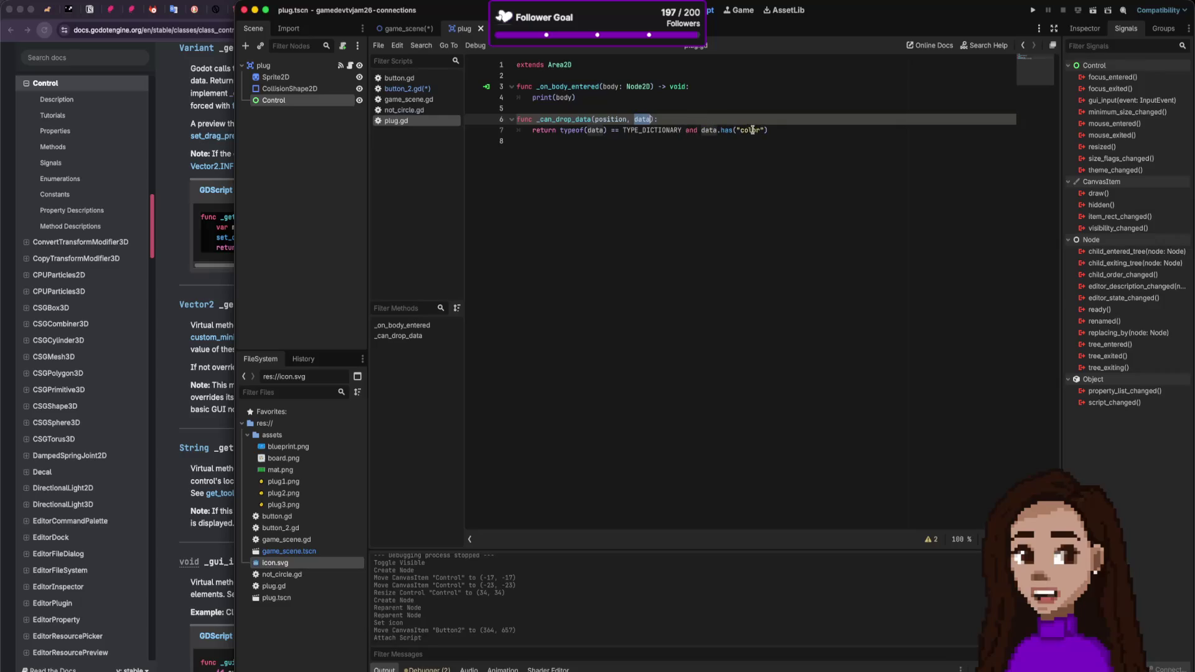
left_click(194, 292)
Step: Search 'godot dictionary' in a new tab, open the Godot Dictionary docs page, then return to Godot
key("super+t")
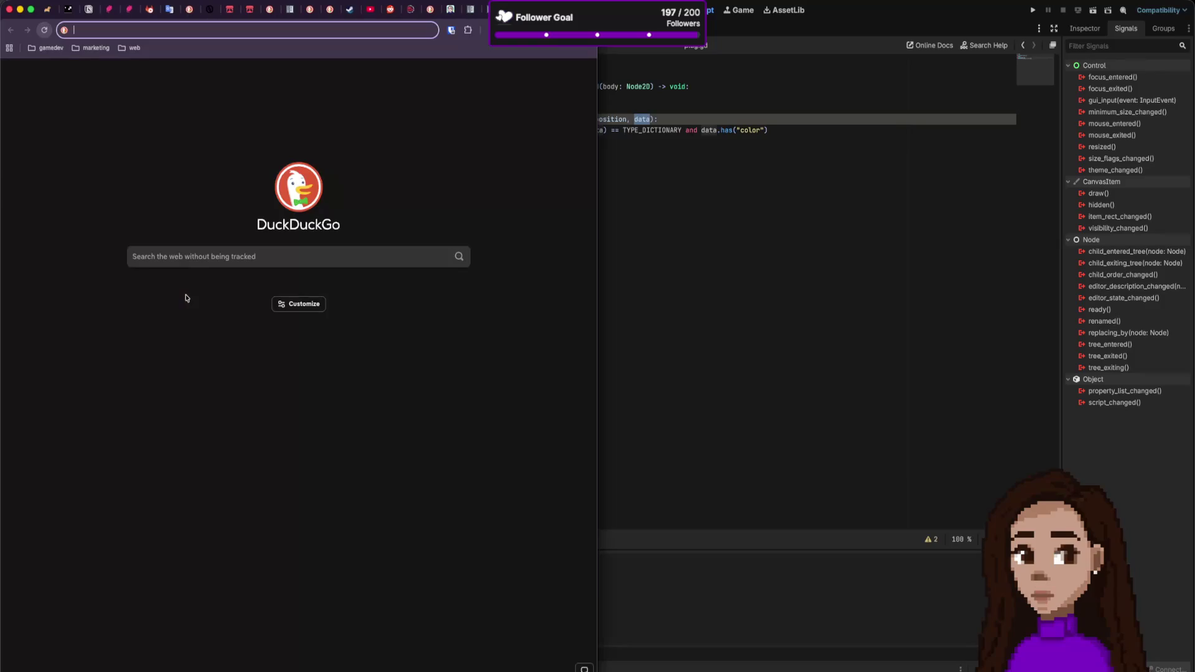
type("godot ")
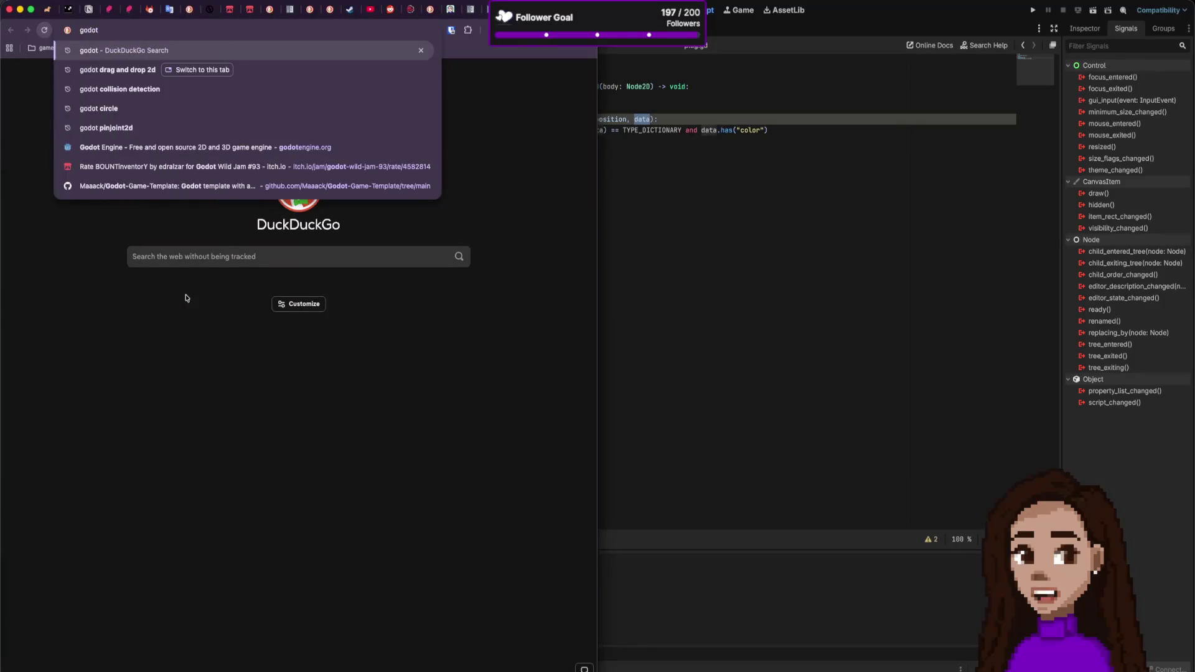
type("dic")
key("Down")
key("Return")
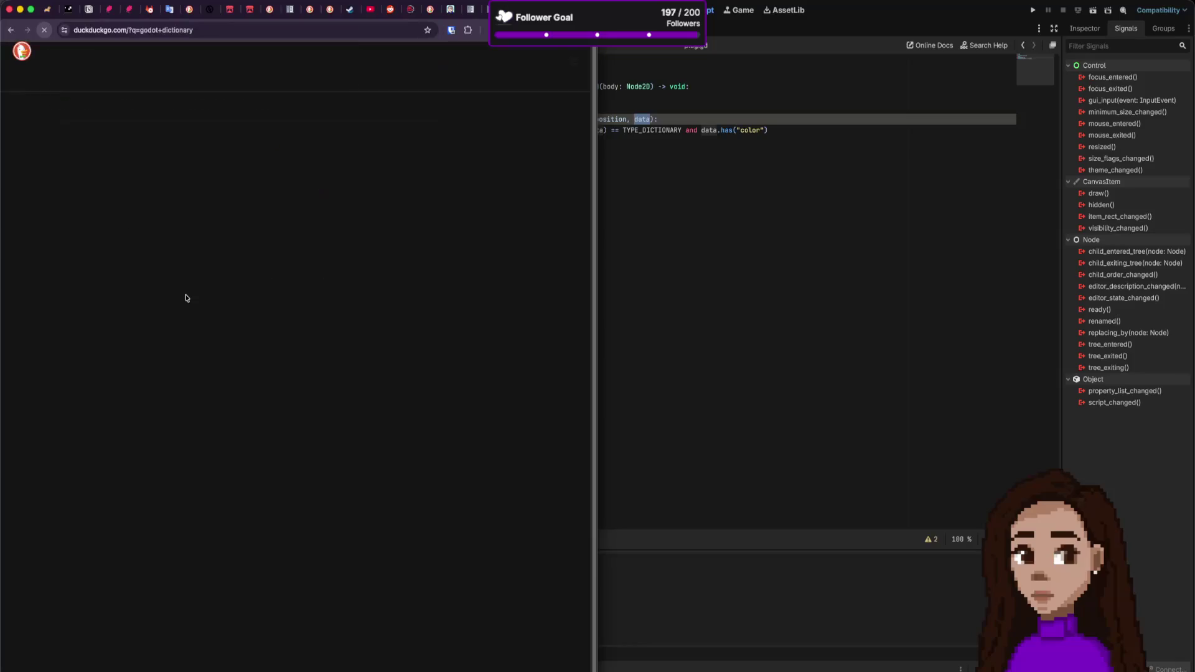
left_click(223, 145)
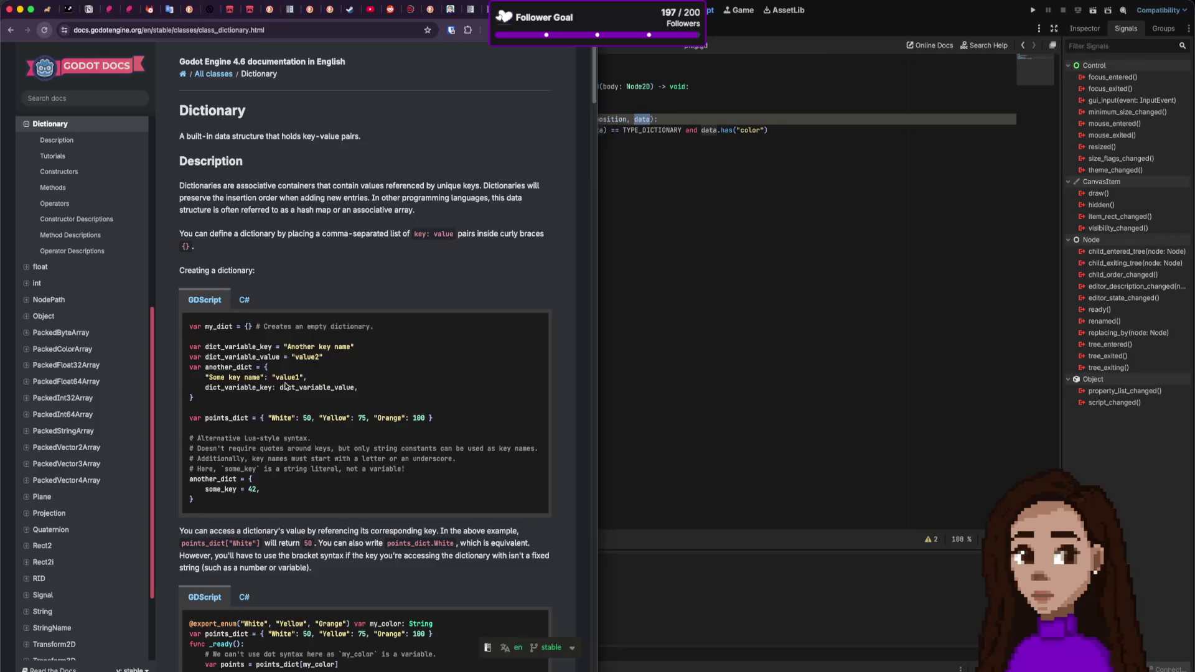
left_click(600, 68)
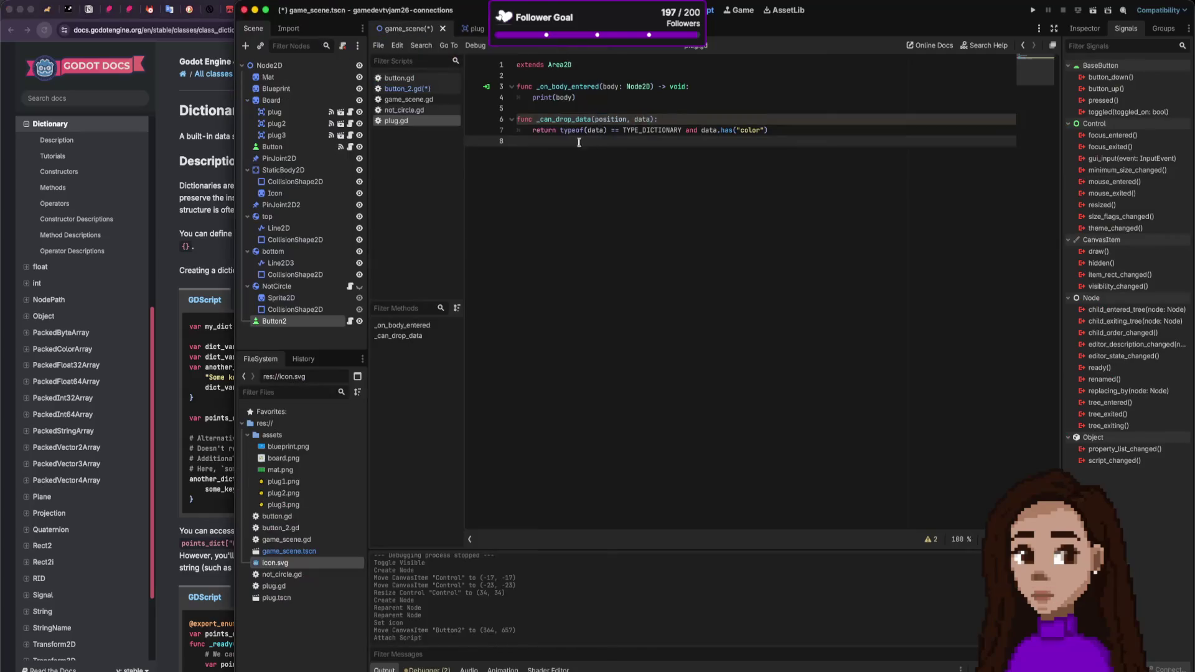
Step: Open button_2.gd and replace the mistyped color value on the mydata line with "blue"
left_click(468, 28)
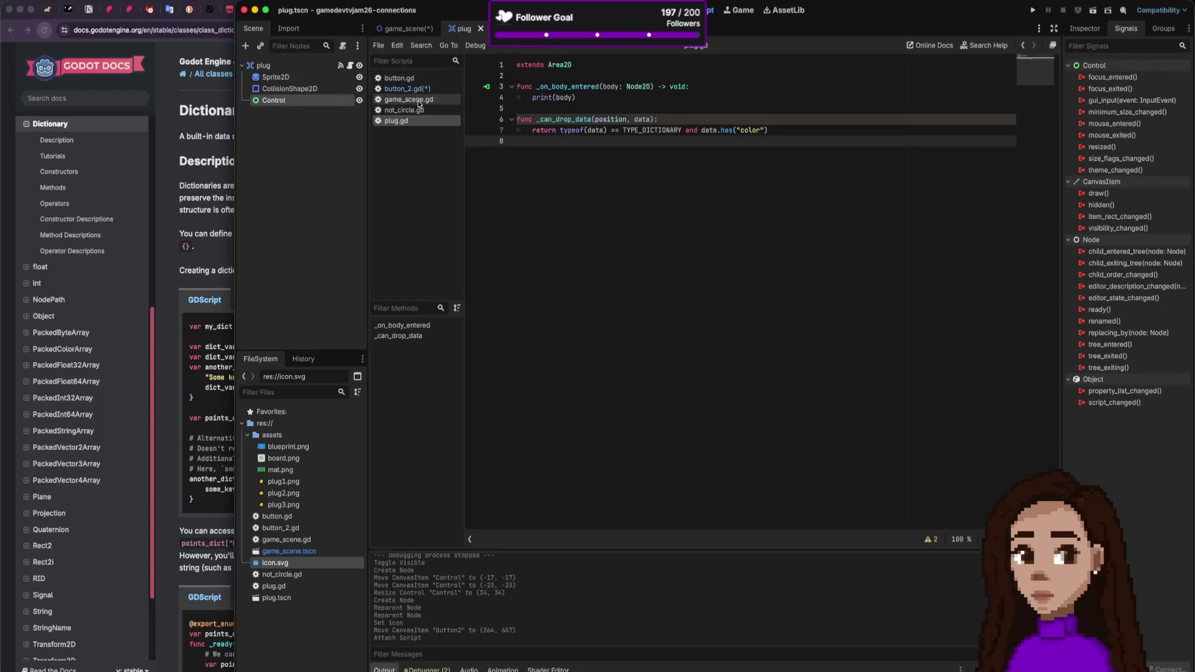
left_click(411, 89)
left_click(589, 206)
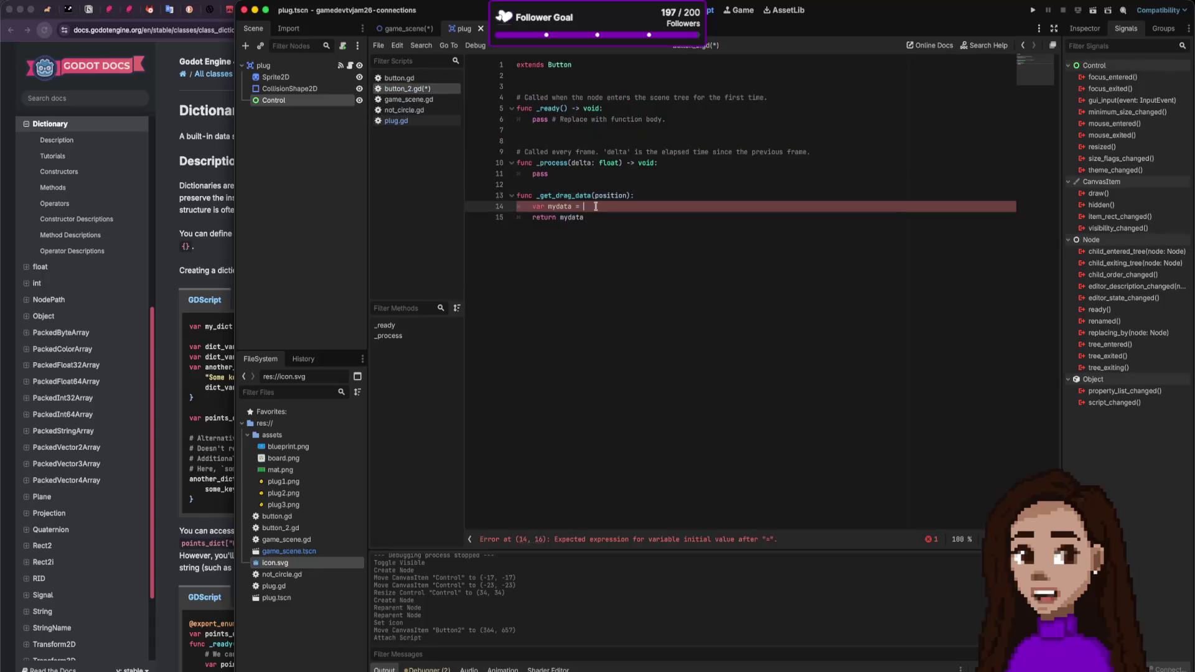
type("c")
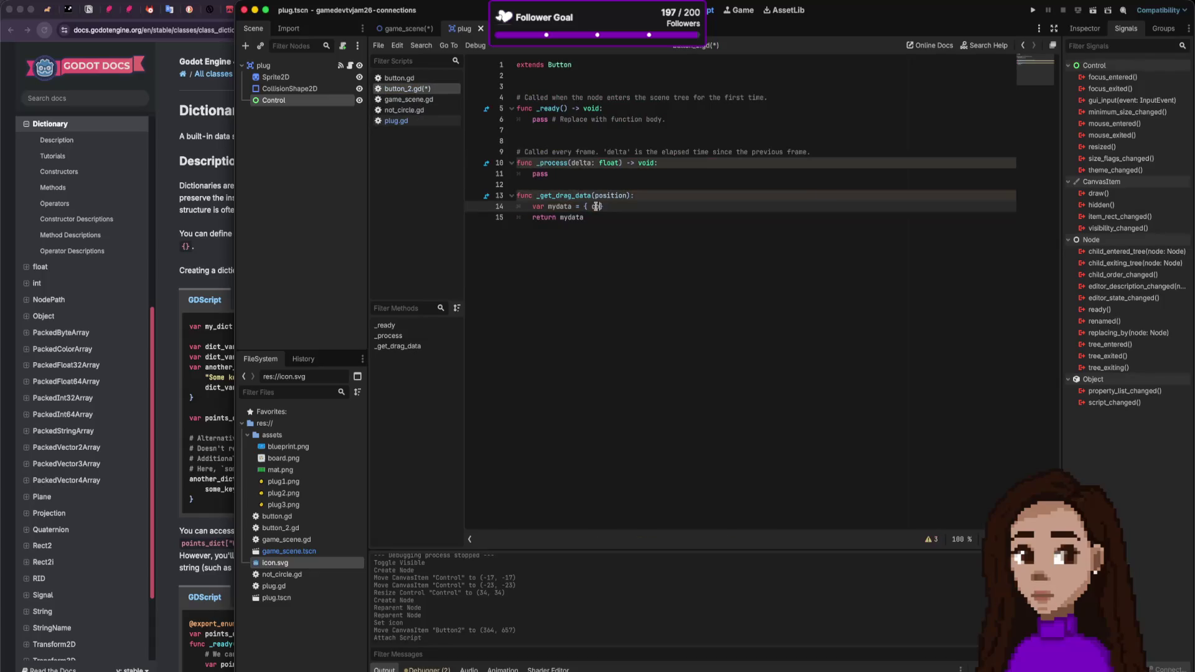
type("olor: ")
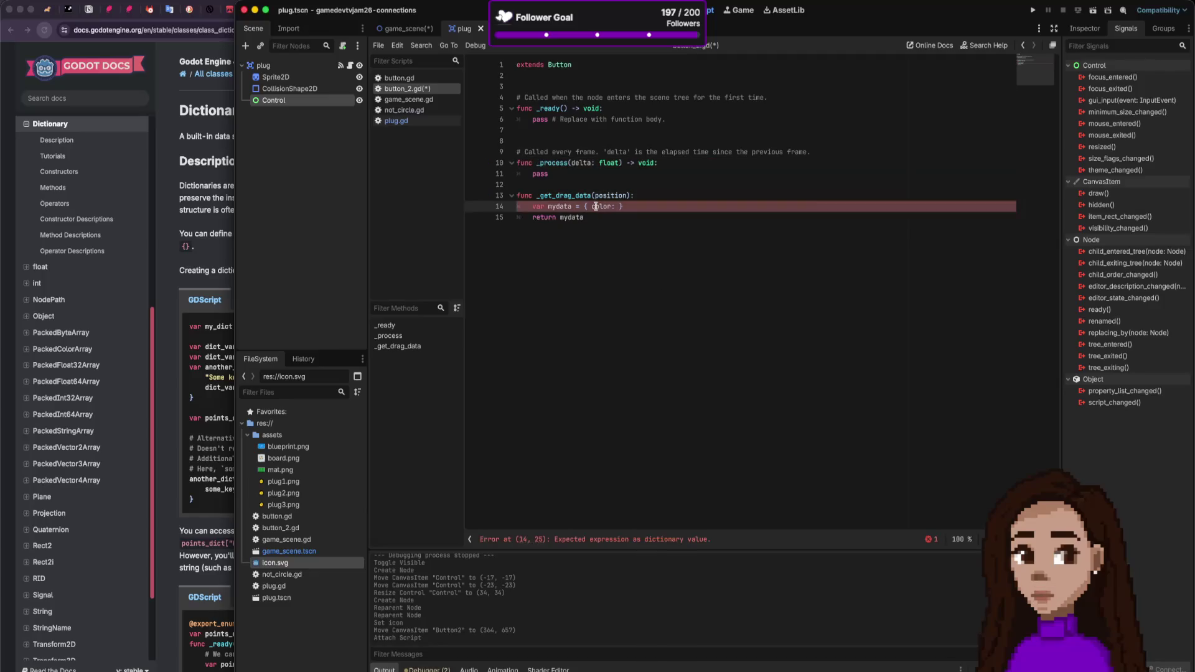
type("'bo7e'")
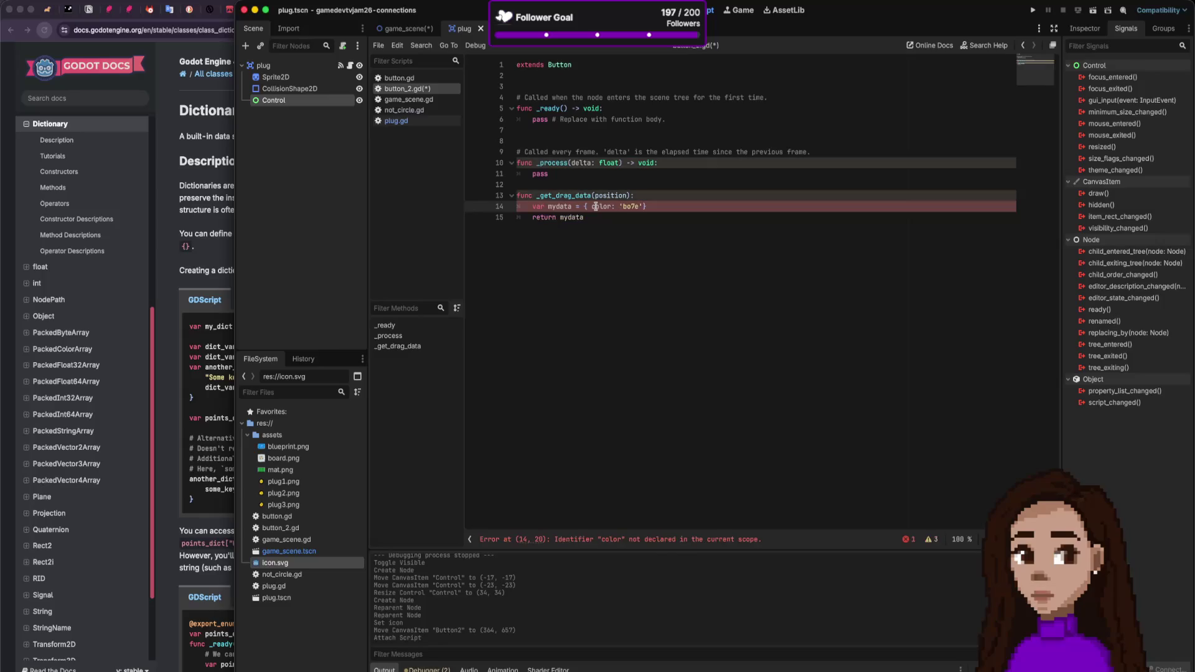
left_click_drag(641, 208, 608, 207)
key("BackSpace")
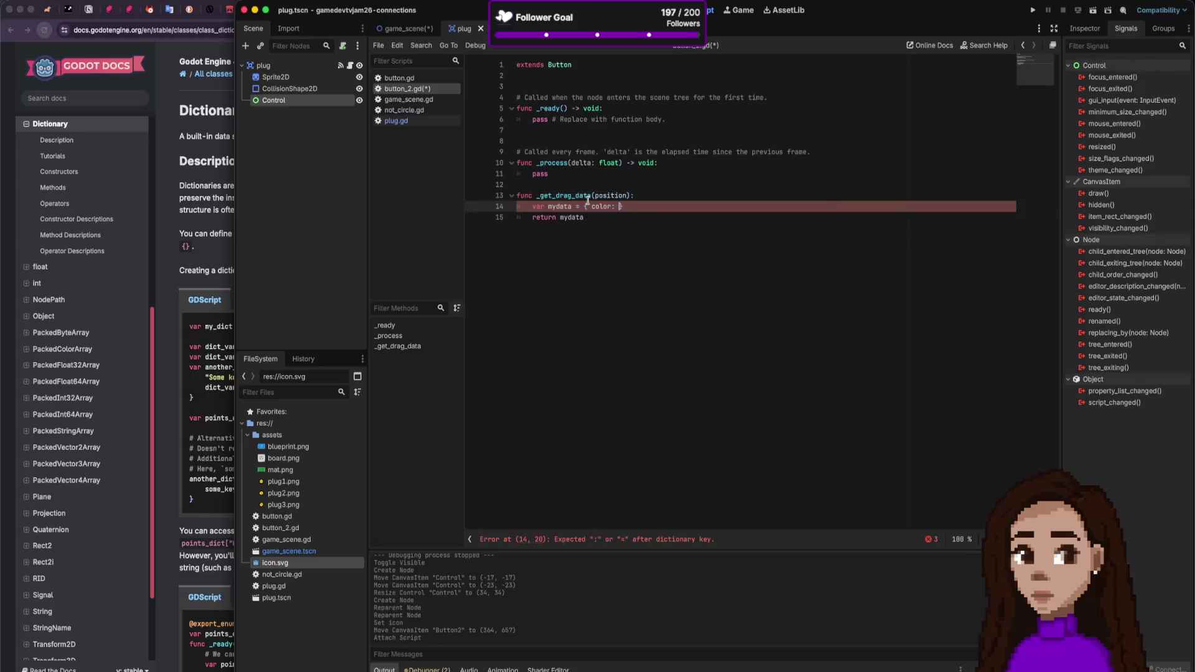
type("\"b")
type("lue")
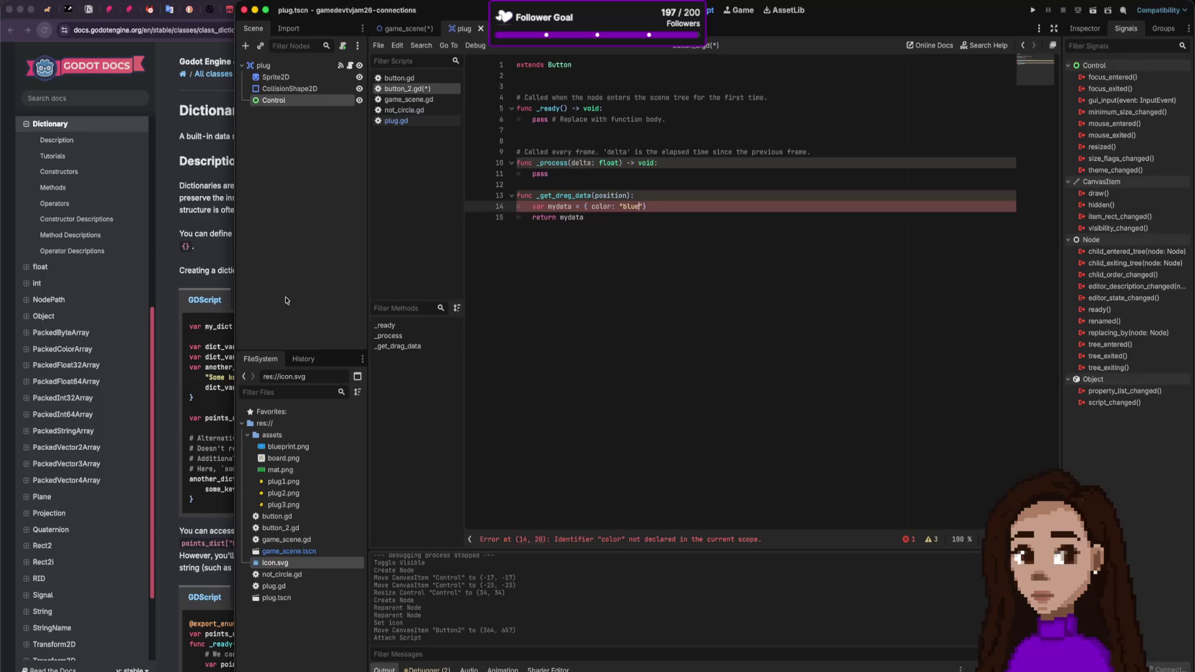
Step: Quote the color key so mydata reads { "color": "blue" }, then save the script
key("super+Tab")
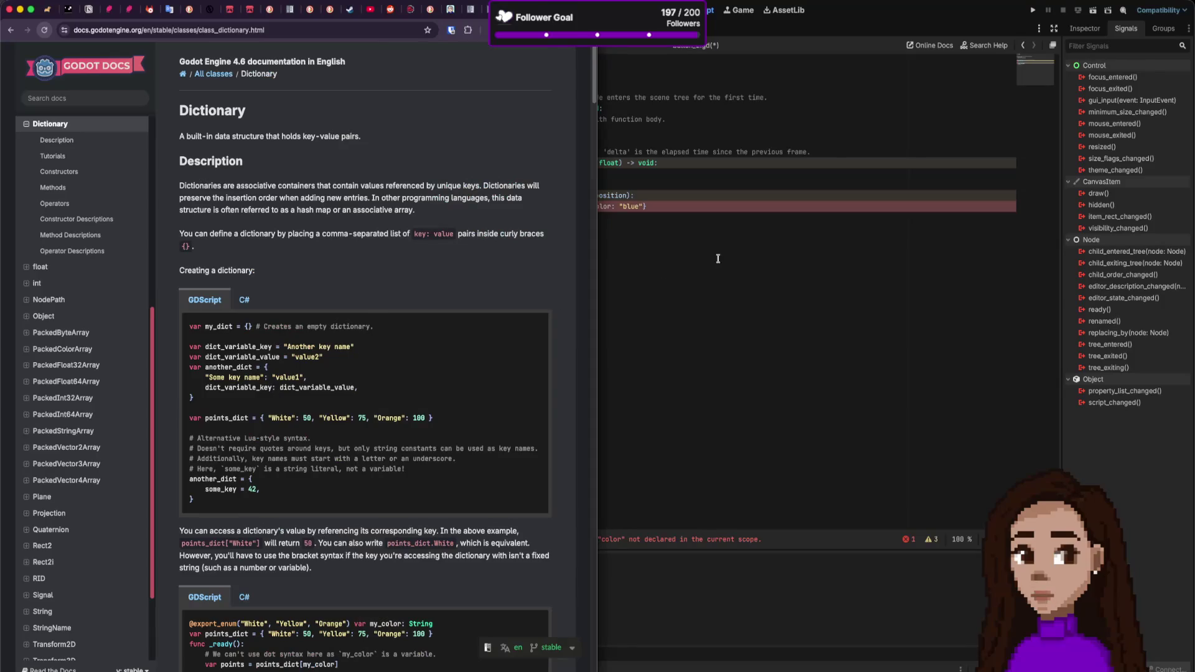
left_click(715, 259)
left_click(590, 206)
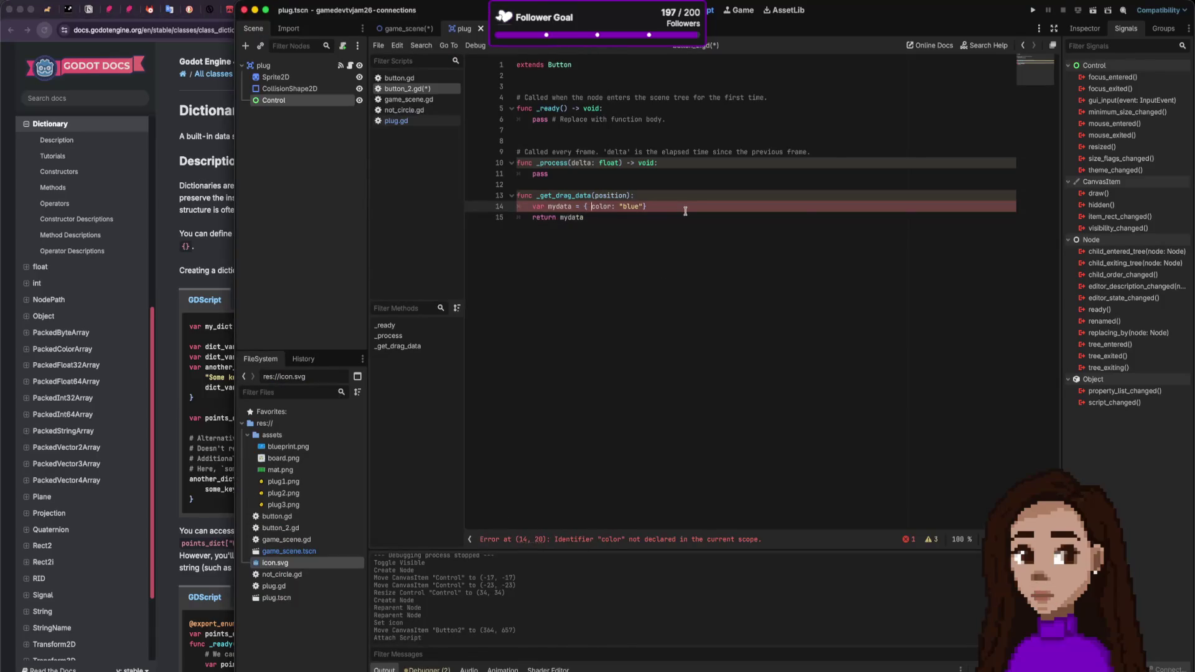
type("\"")
key("Right")
key("Right")
key("Right")
type("\"")
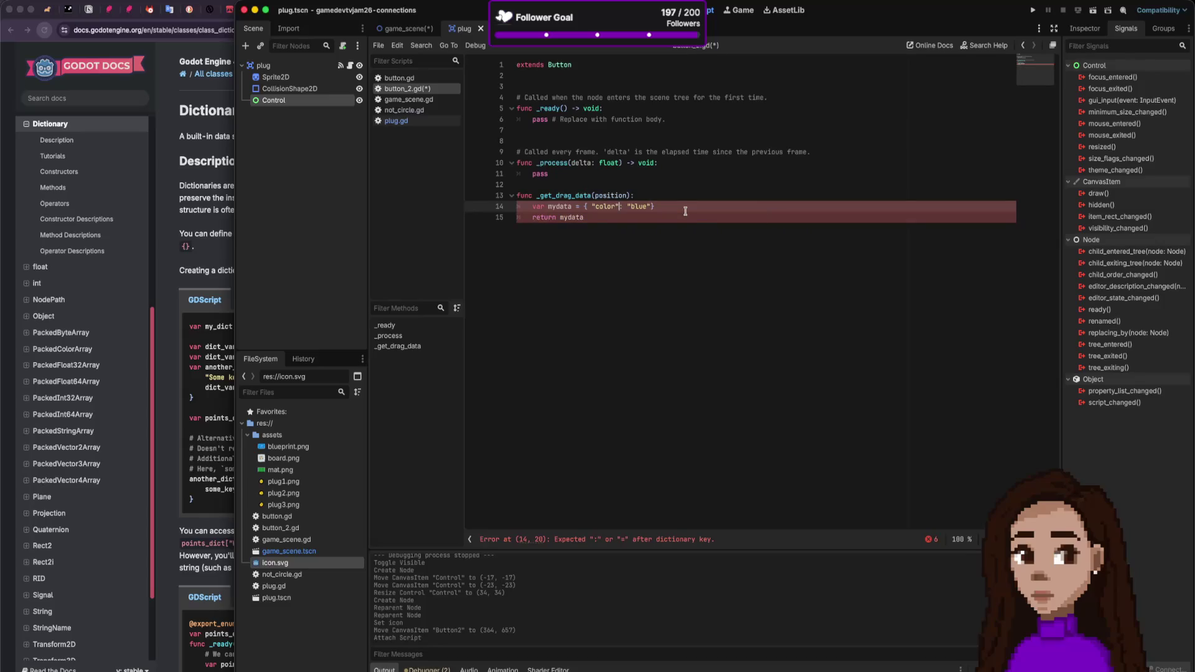
type(":")
key("ctrl+s")
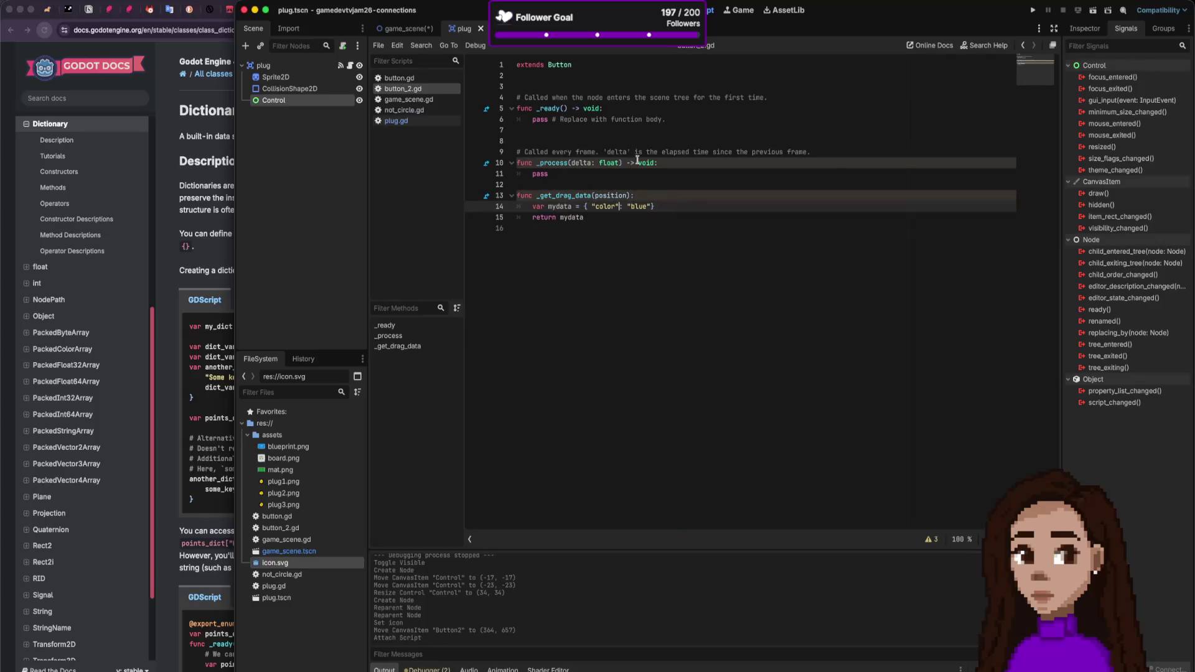
left_click(217, 399)
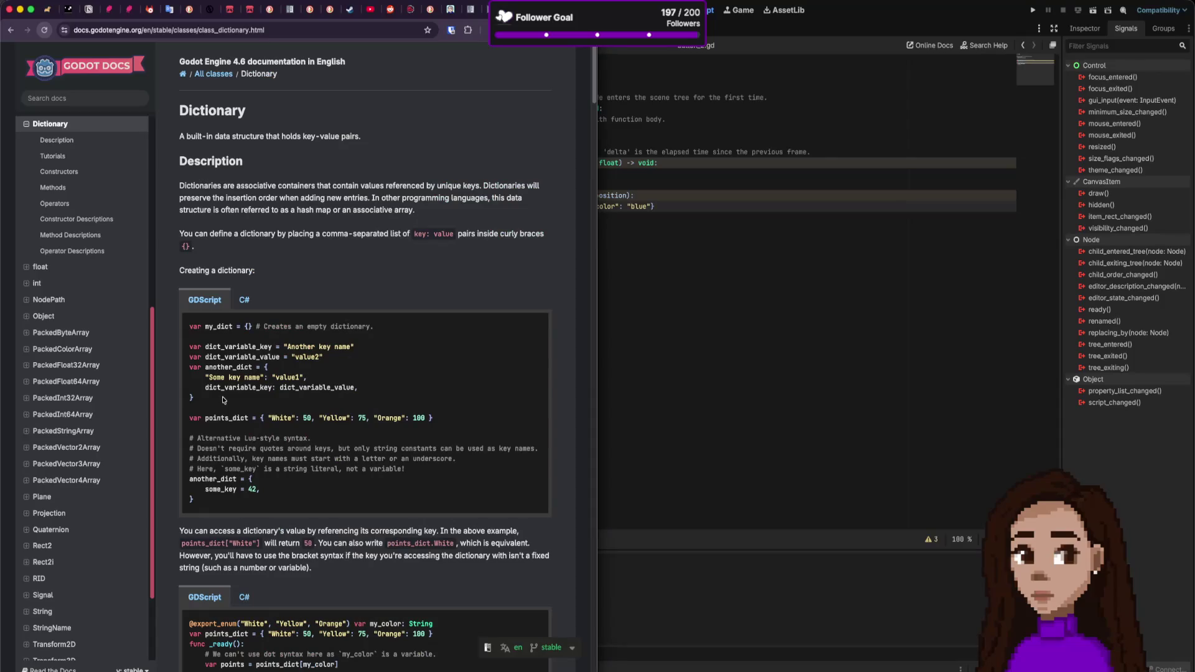
Step: Scroll through the examples on the Godot Dictionary docs page
scroll(374, 521, "down", 3)
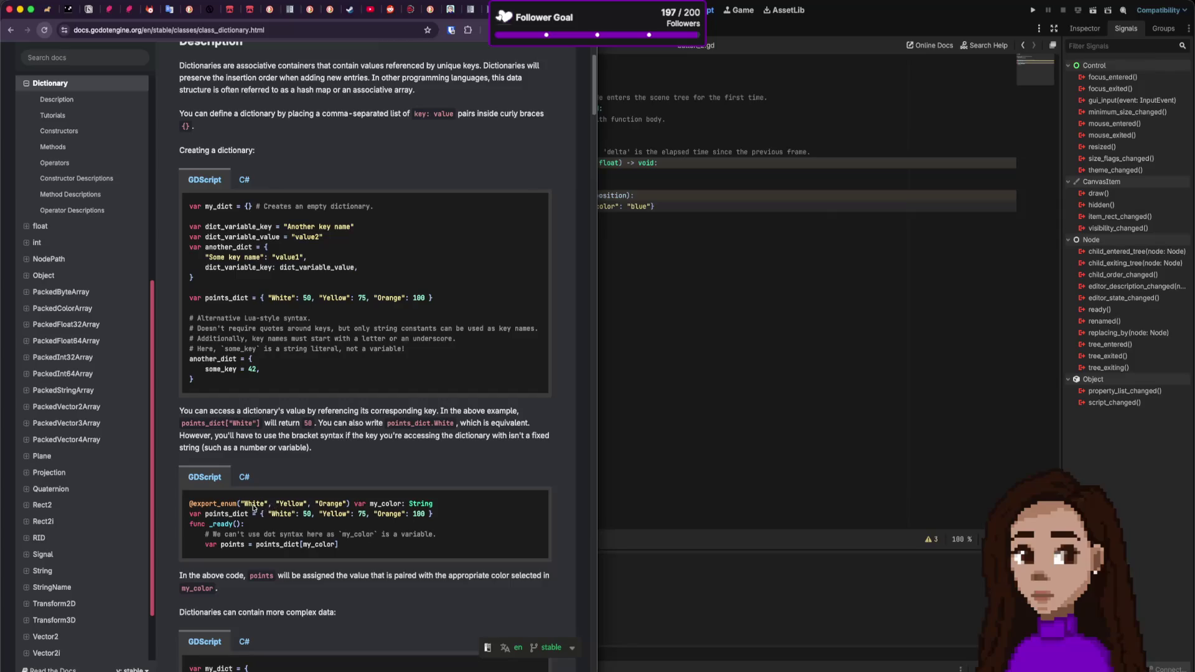
scroll(305, 507, "down", 3)
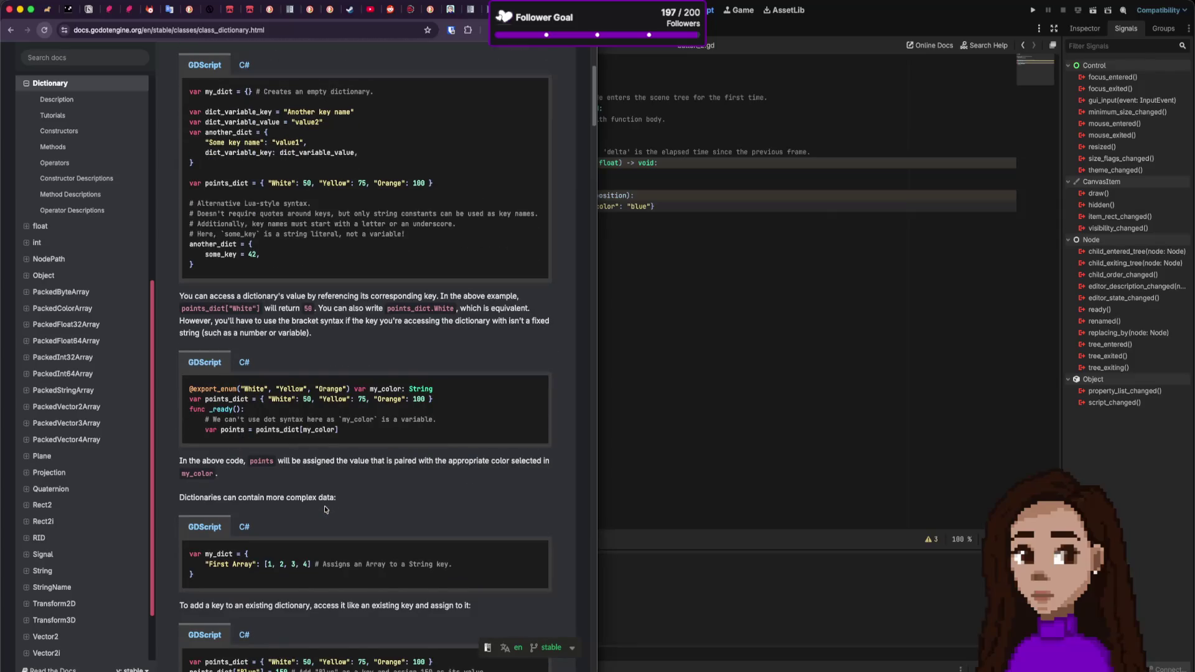
scroll(325, 509, "up", 6)
Step: Search 'godot color', open the Color class docs, scroll to its constructors, then return to Godot
key("super+t")
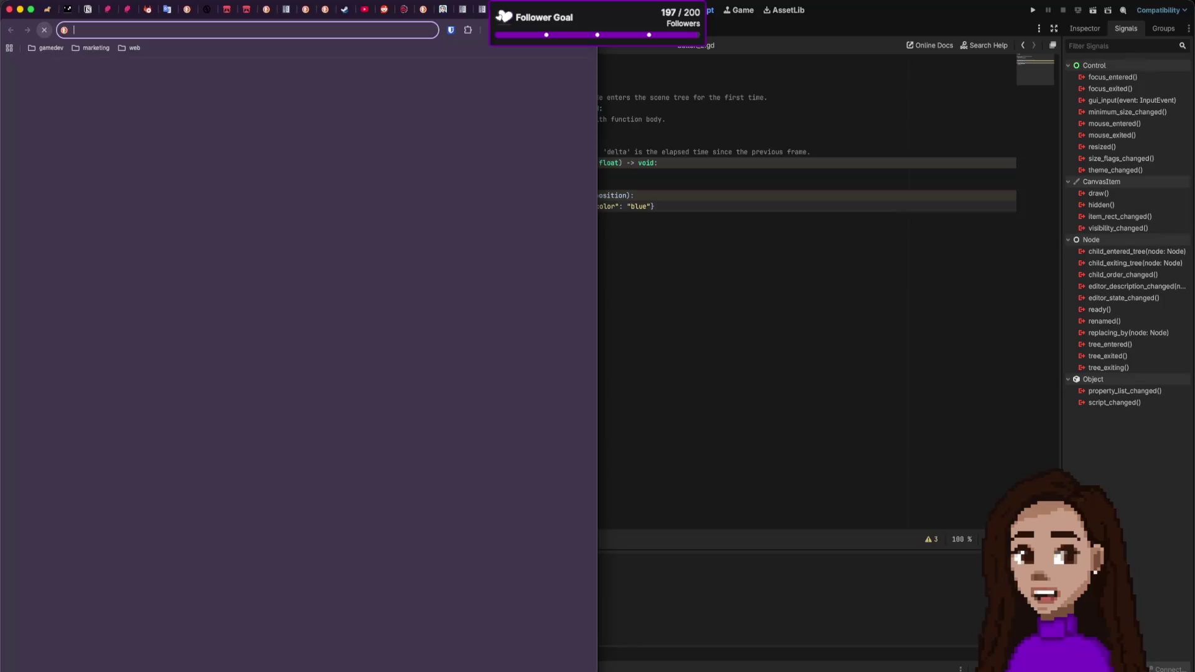
type("godot color")
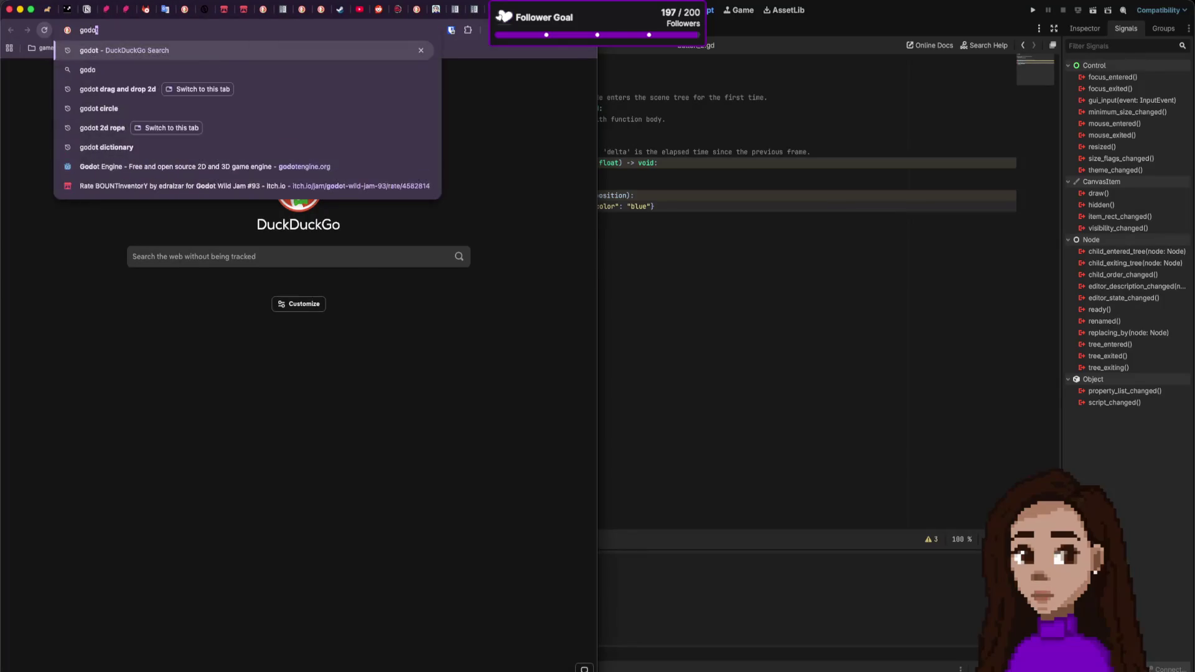
key("Return")
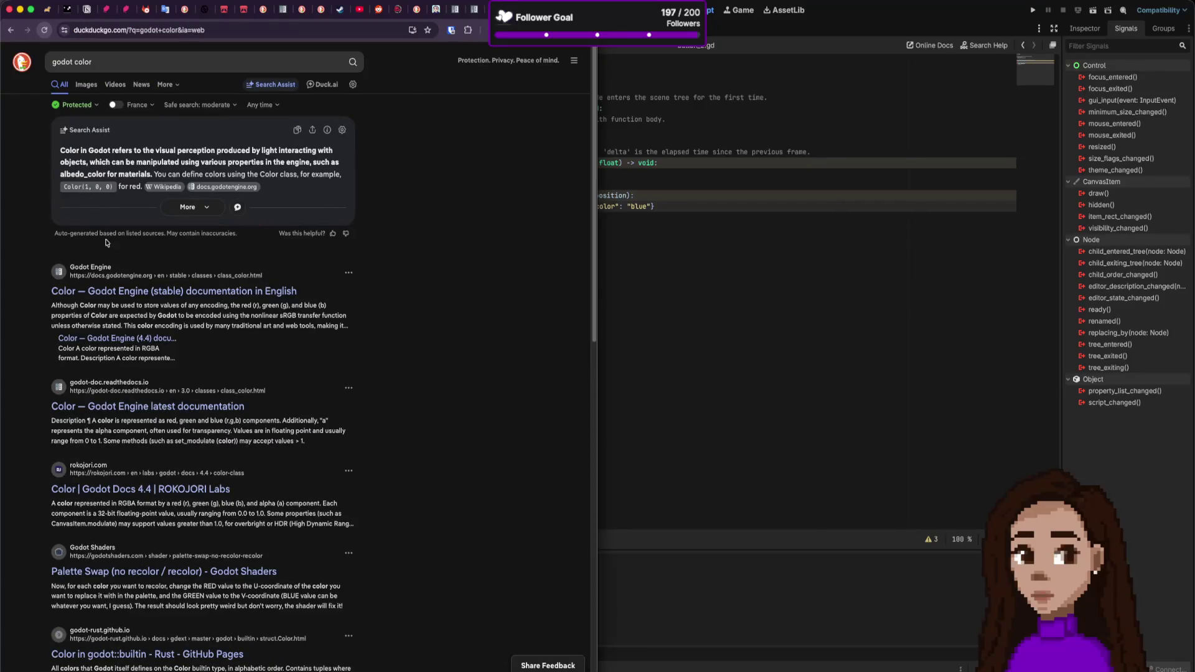
left_click(125, 296)
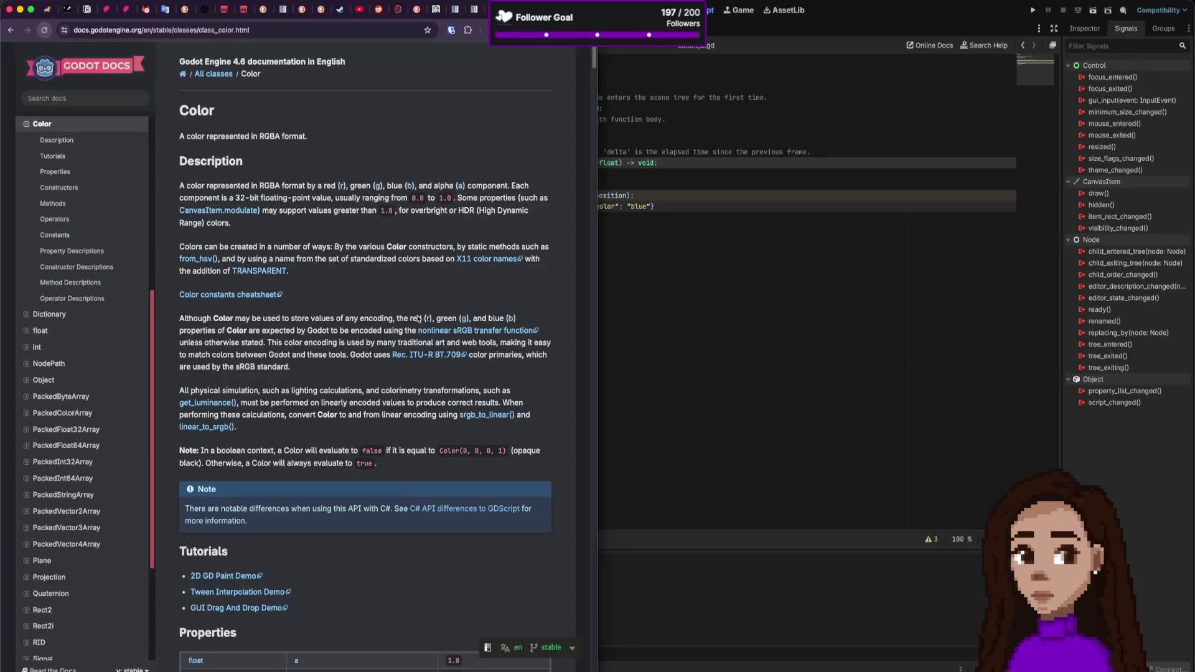
scroll(419, 319, "down", 5)
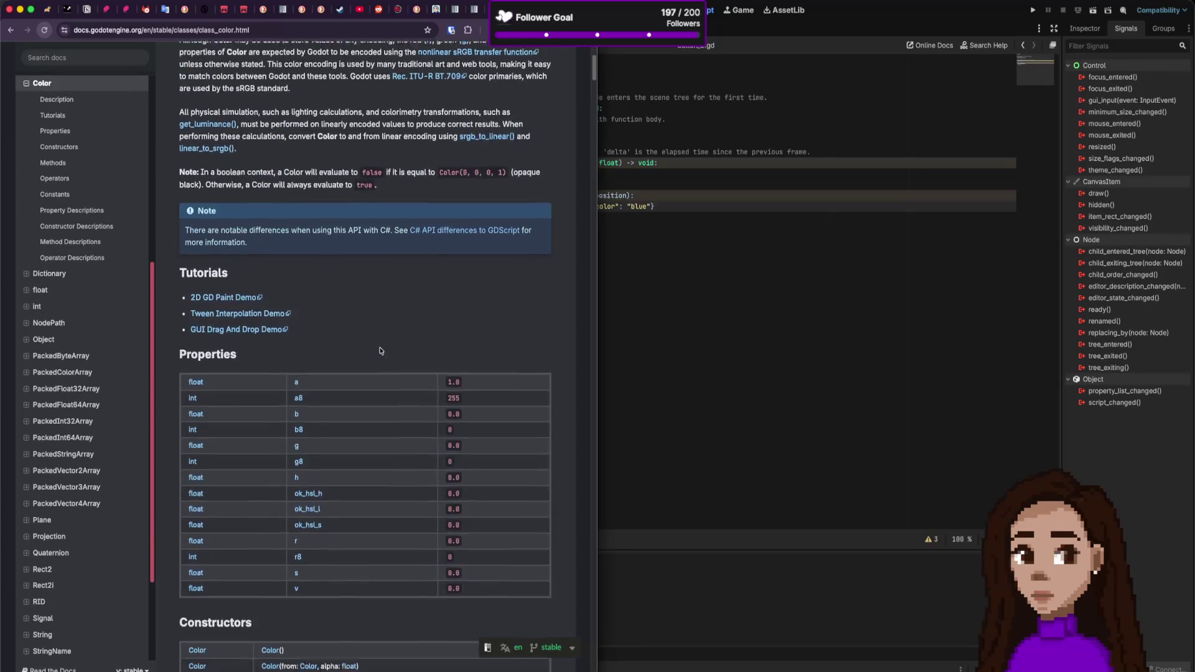
scroll(381, 350, "down", 5)
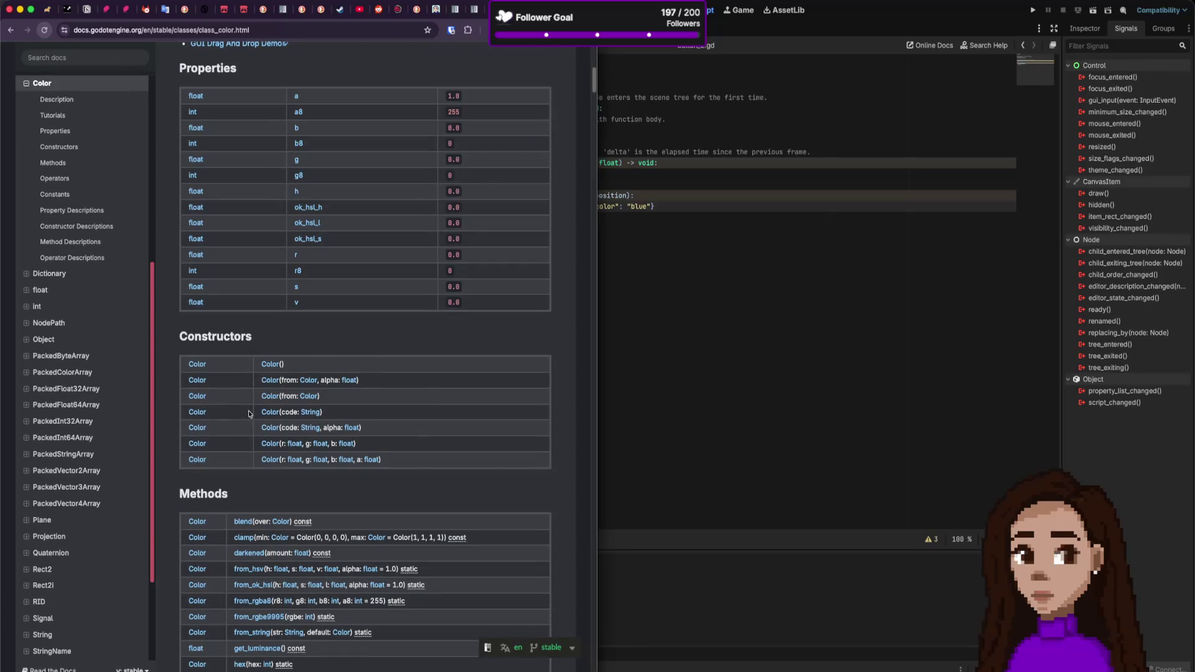
left_click(716, 219)
Step: Replace the "blue" string on line 14 with Color("blue") and return to game_scene
left_click_drag(627, 206, 649, 206)
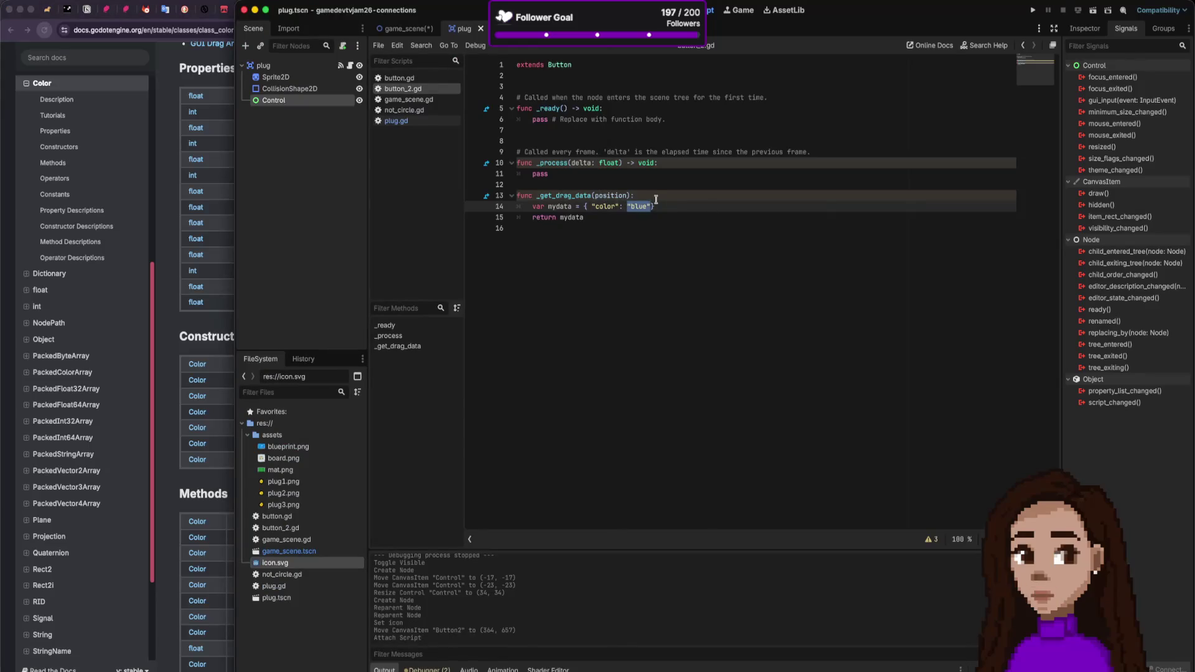
type("Color(b")
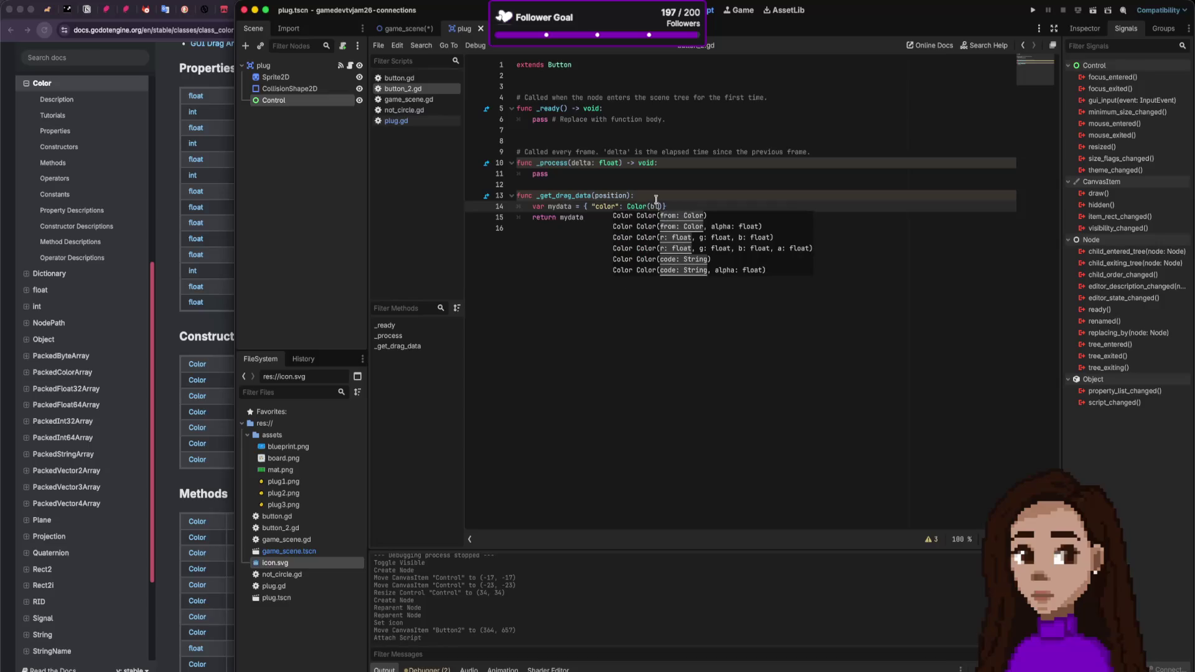
key("BackSpace")
type("\"blue")
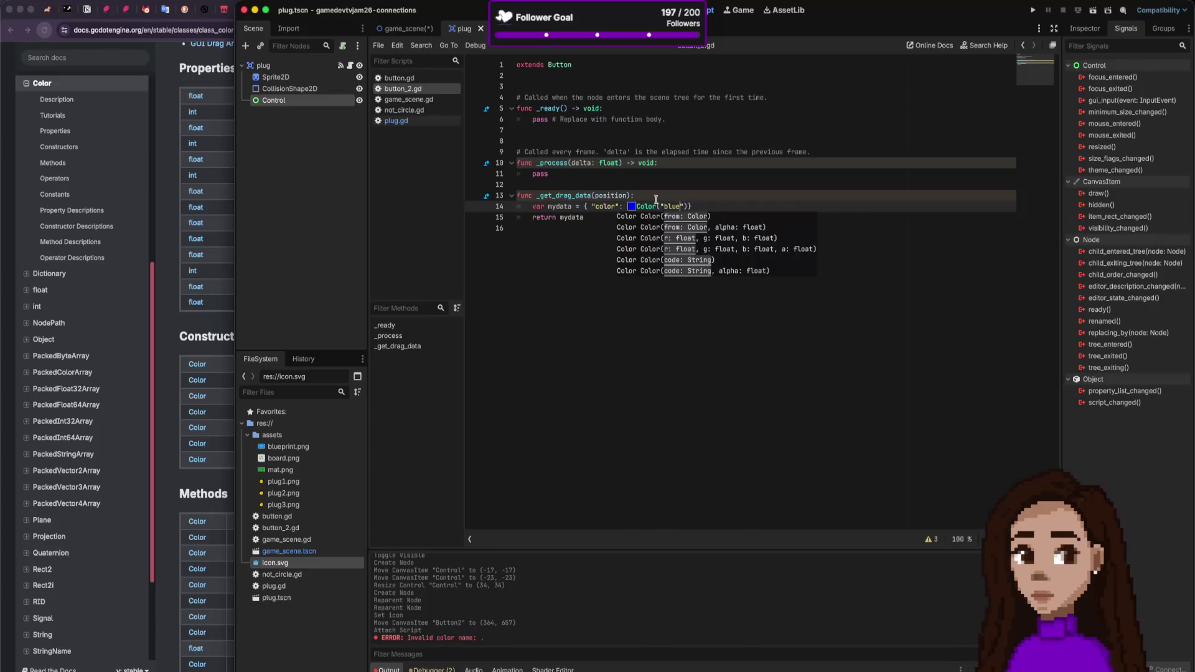
key("Up")
key("Up")
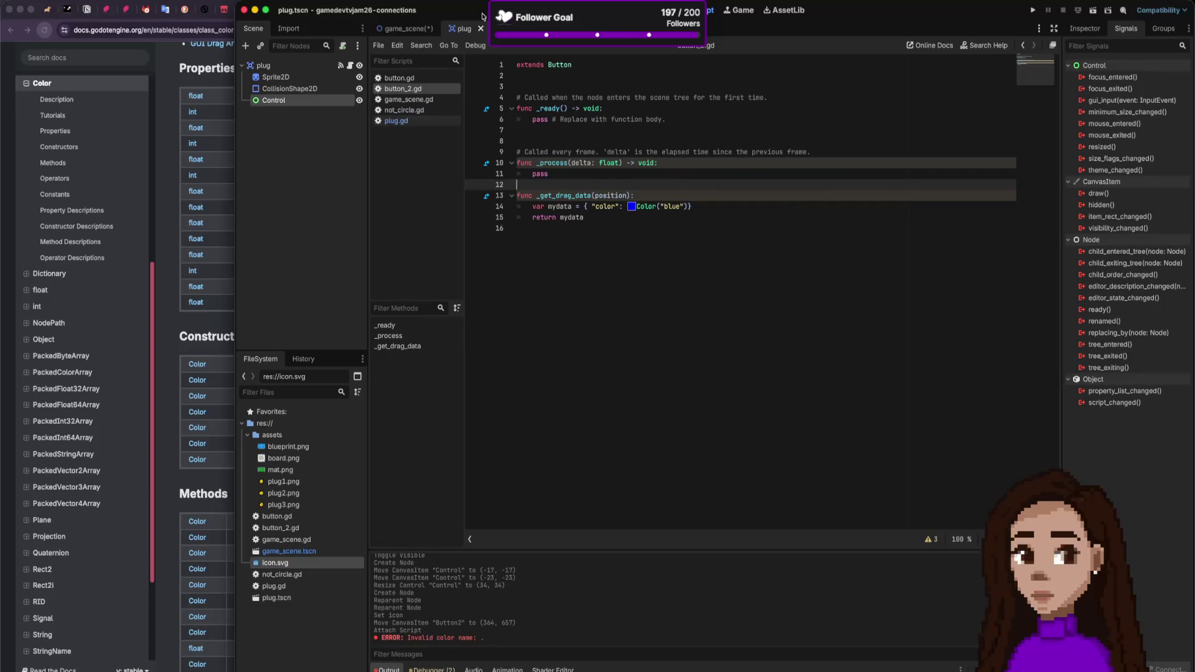
left_click(421, 28)
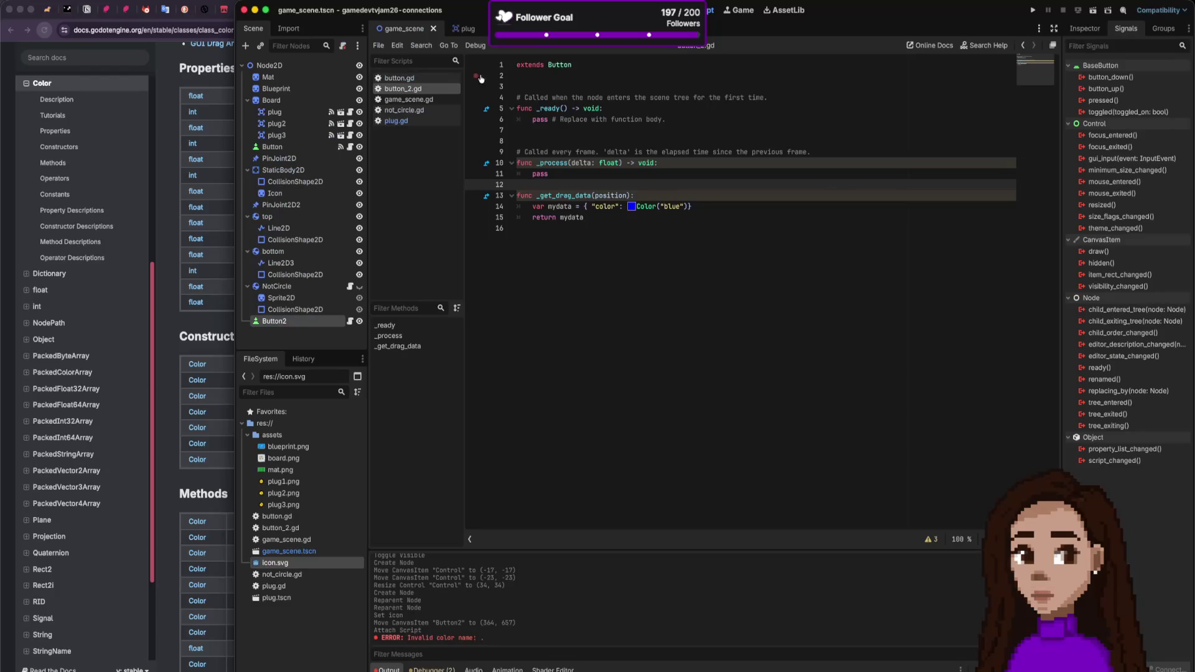
Step: Run the game, drag the icon block around in the running window, then stop it
left_click(625, 10)
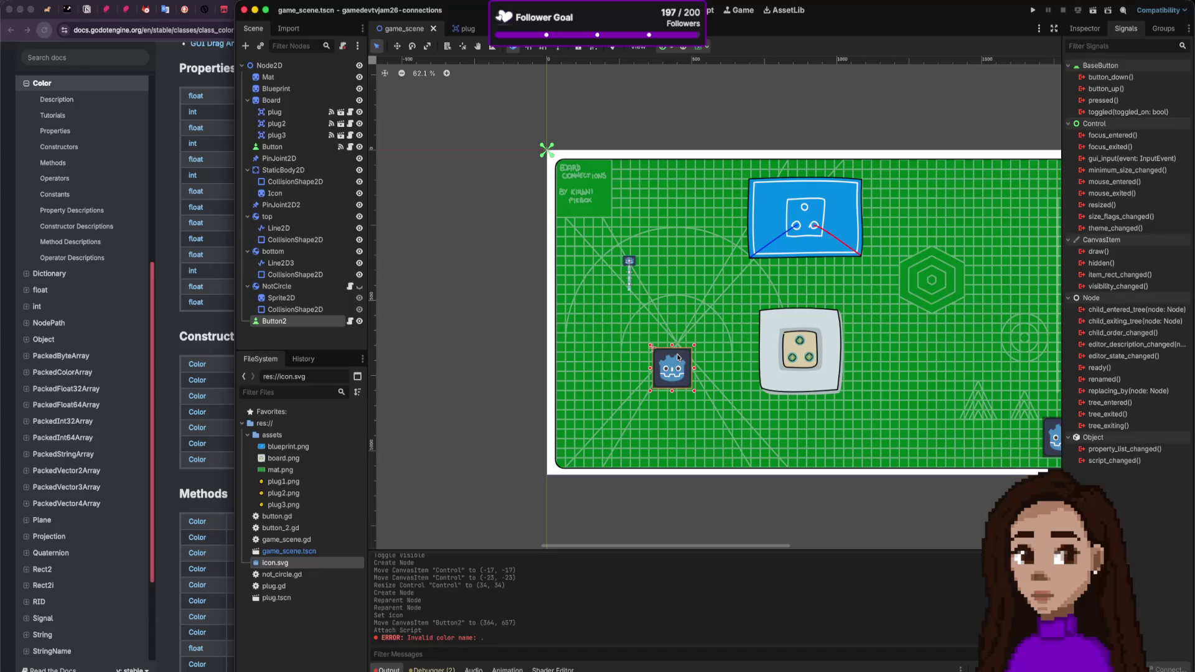
left_click(1033, 10)
mouse_move(741, 412)
left_mouse_down()
mouse_move(749, 442)
mouse_move(511, 401)
mouse_move(749, 335)
mouse_move(723, 290)
mouse_move(492, 262)
mouse_move(378, 187)
left_mouse_up()
left_click(379, 184)
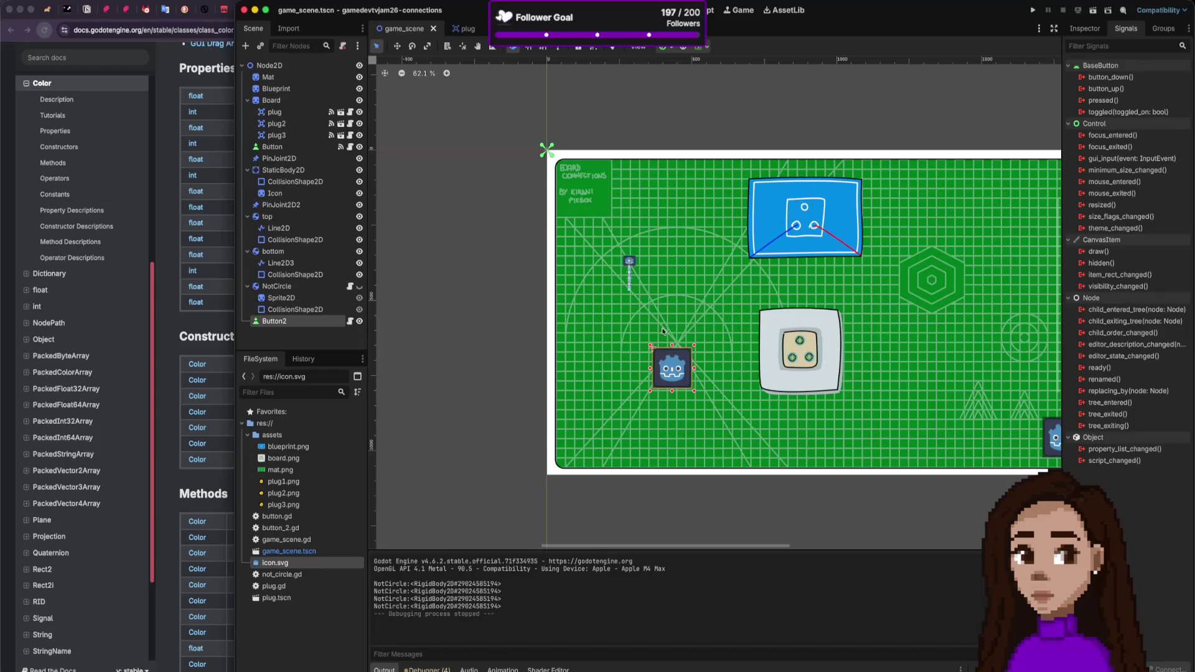
Step: Move Button2's icon up and right on the board, hide the NotCircle node, and save the scene
mouse_move(674, 368)
left_mouse_down()
mouse_move(690, 310)
mouse_move(685, 336)
mouse_move(683, 326)
left_mouse_up()
scroll(797, 348, "right", 3)
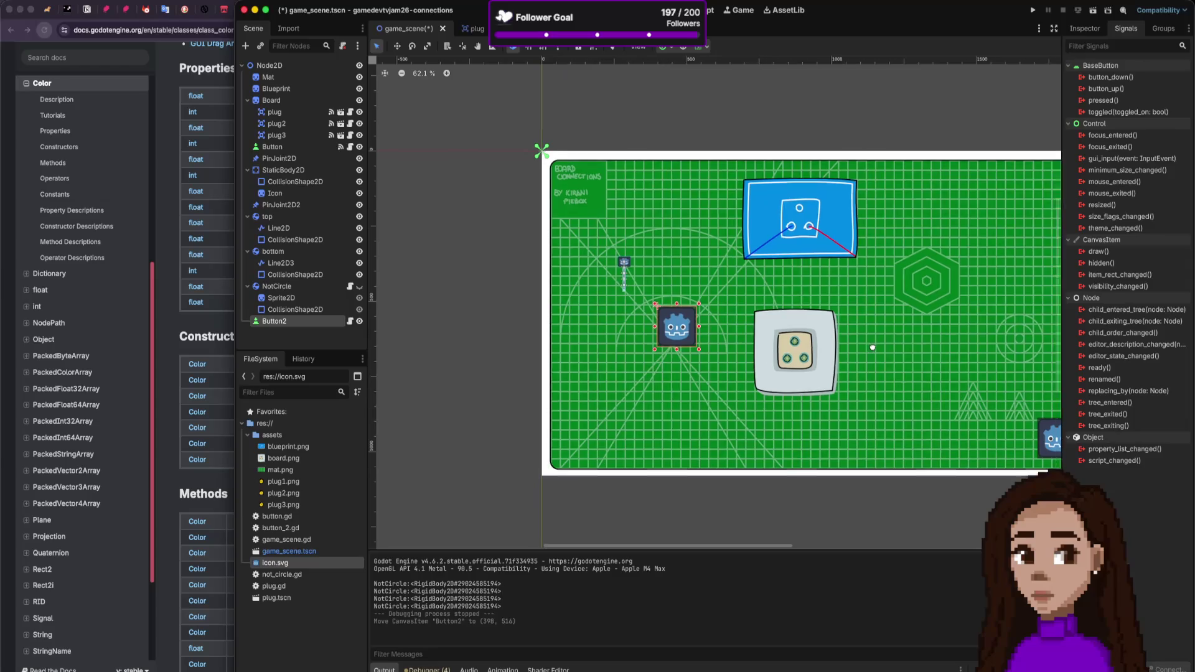
left_click(359, 287)
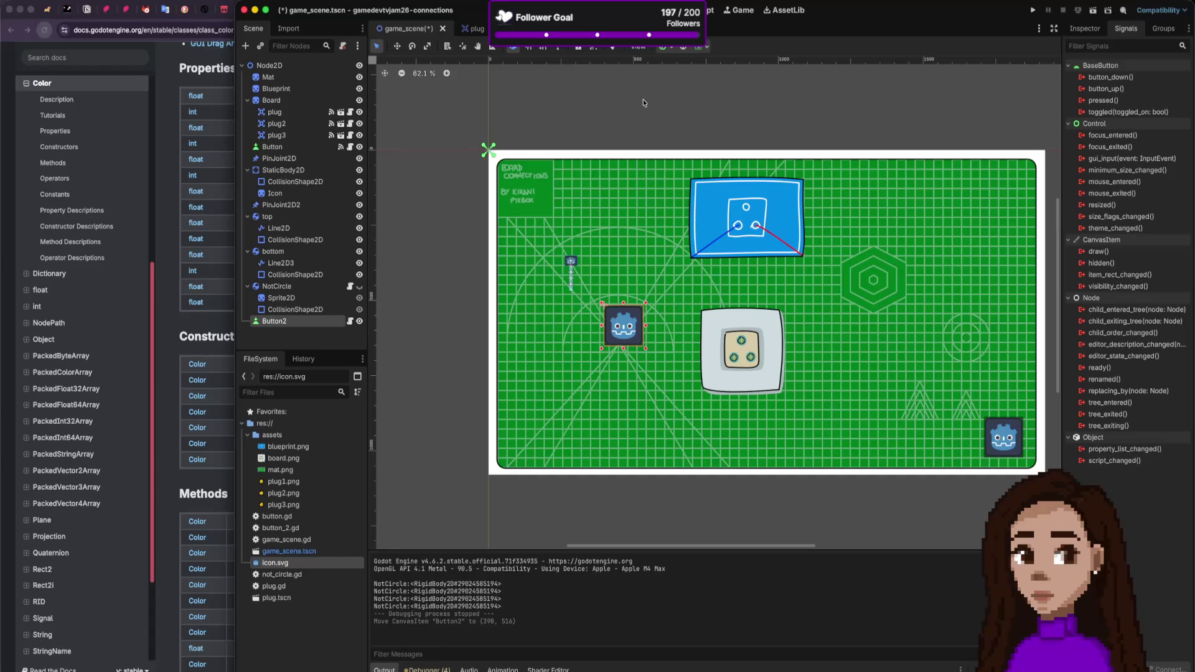
key("ctrl+s")
Step: Run the game again and drag the icon onto the NotCircle die, then return to the Color docs
left_click(1032, 10)
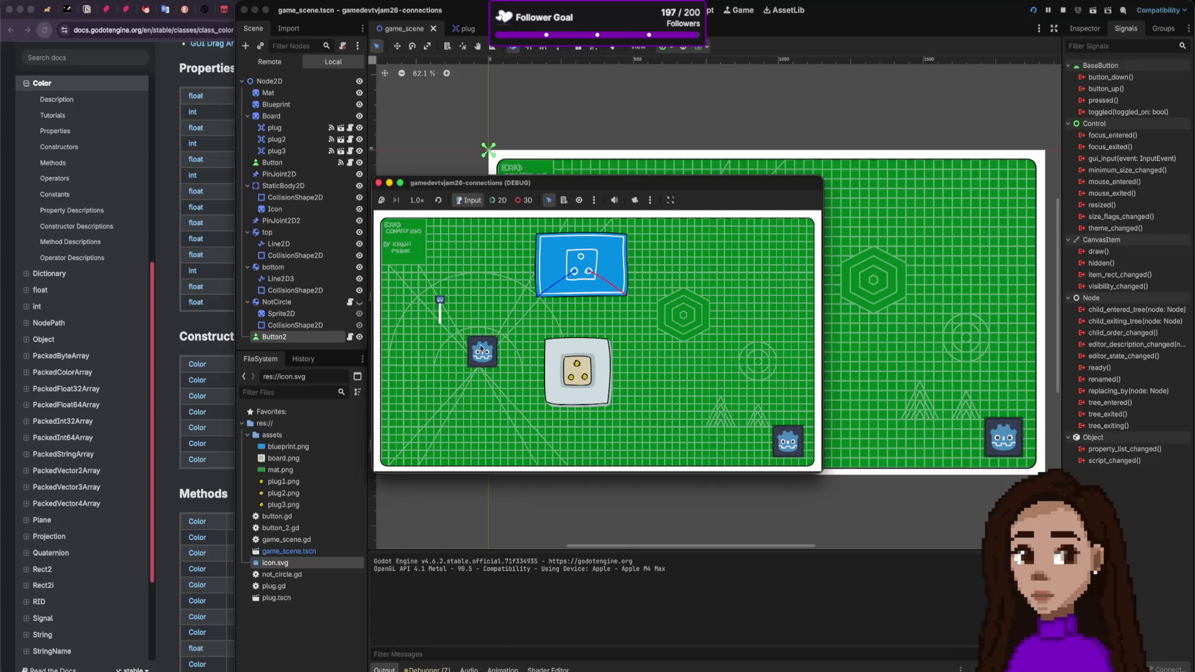
left_click_drag(517, 384, 571, 380)
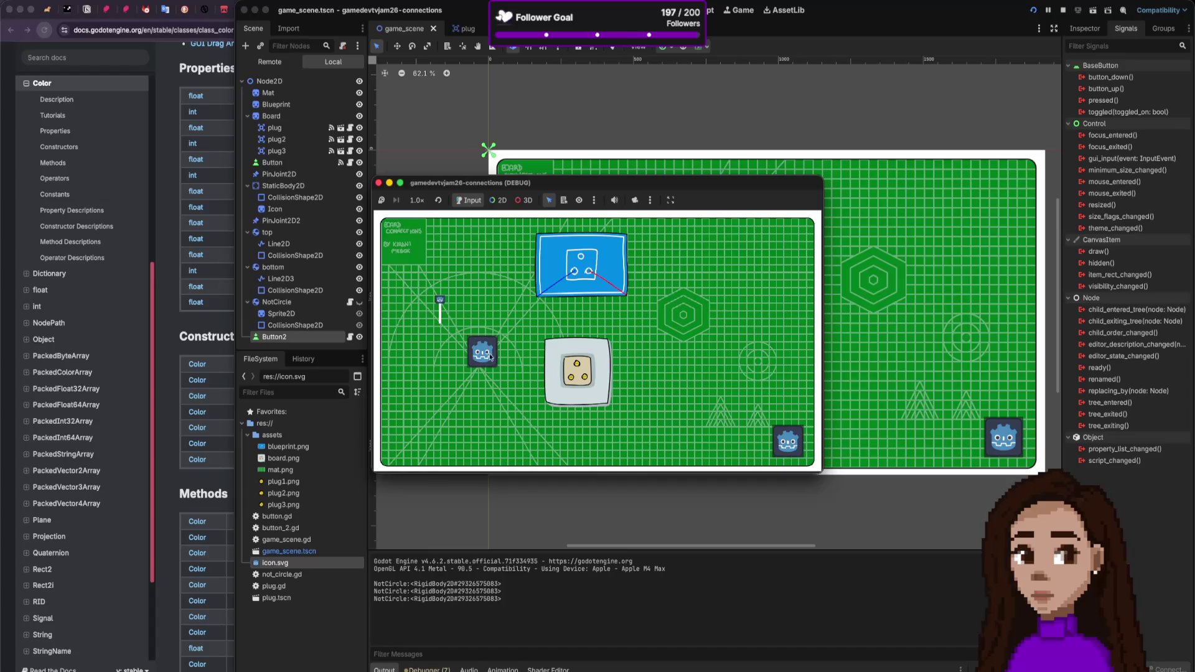
left_click(221, 319)
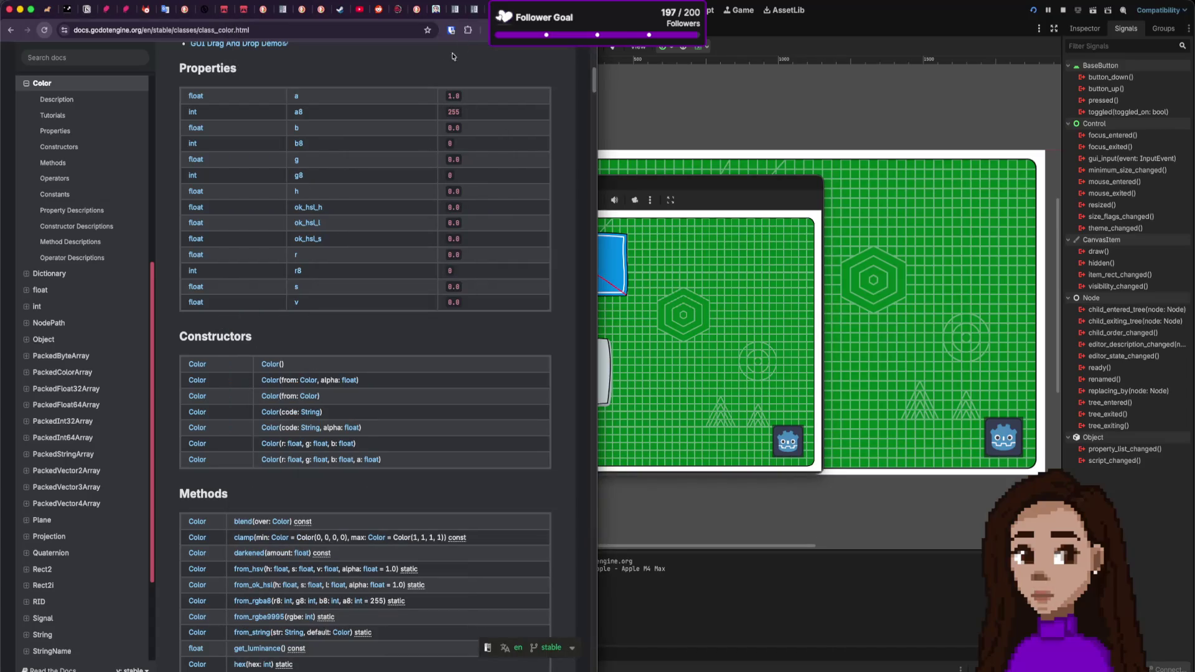
Step: Compare the Native drag and drop article with lines 13–15 of Button2's button_2.gd drag data code
left_click(443, 10)
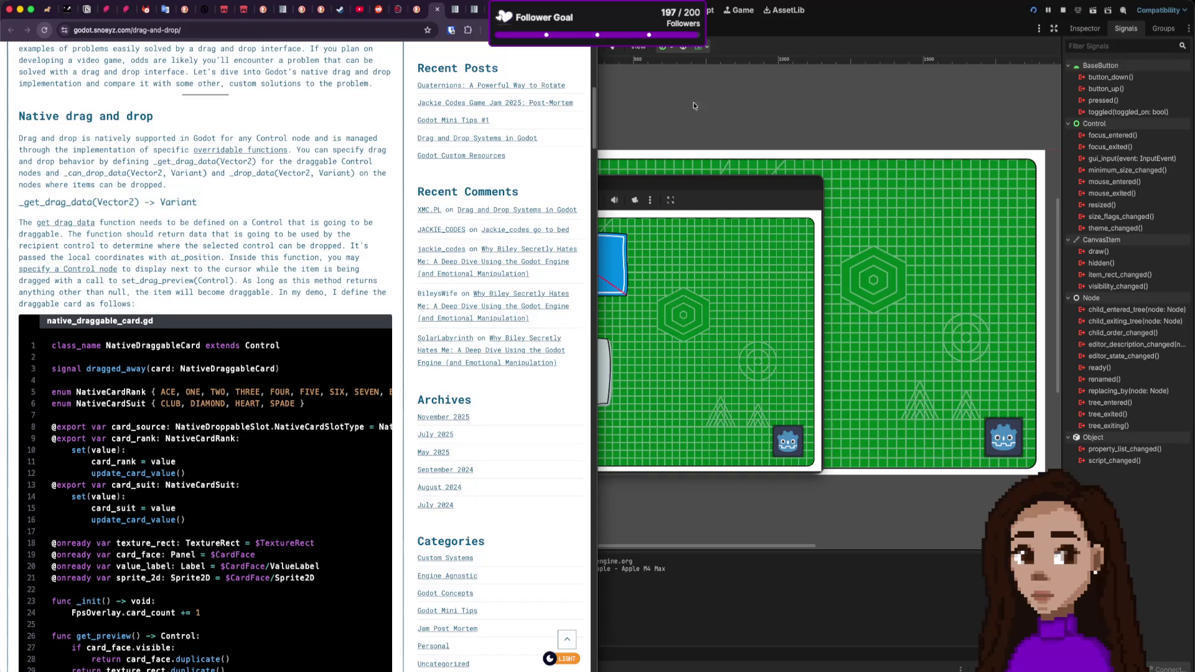
left_click(712, 67)
left_click(608, 323)
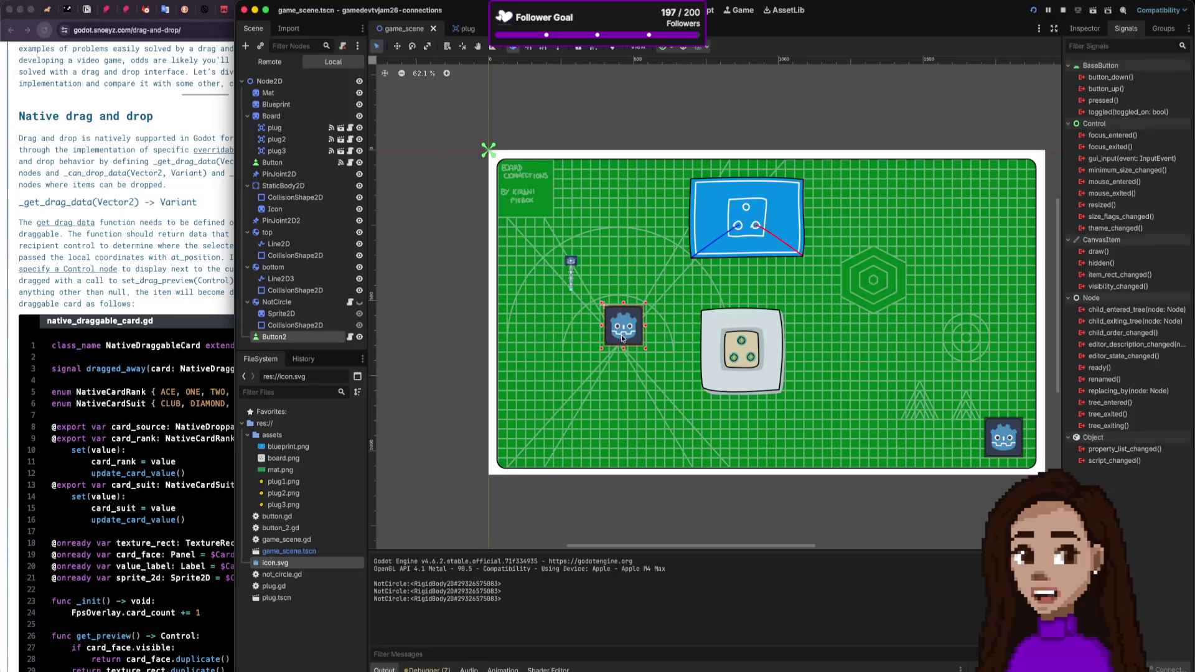
left_click(349, 336)
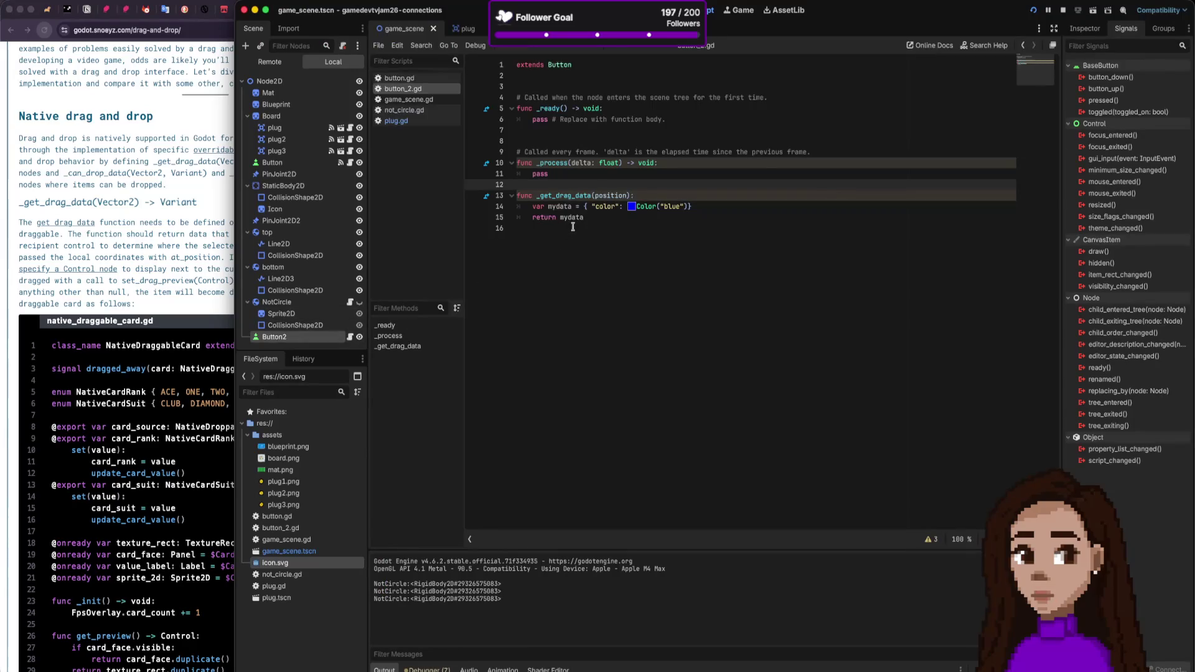
left_click_drag(558, 195, 562, 223)
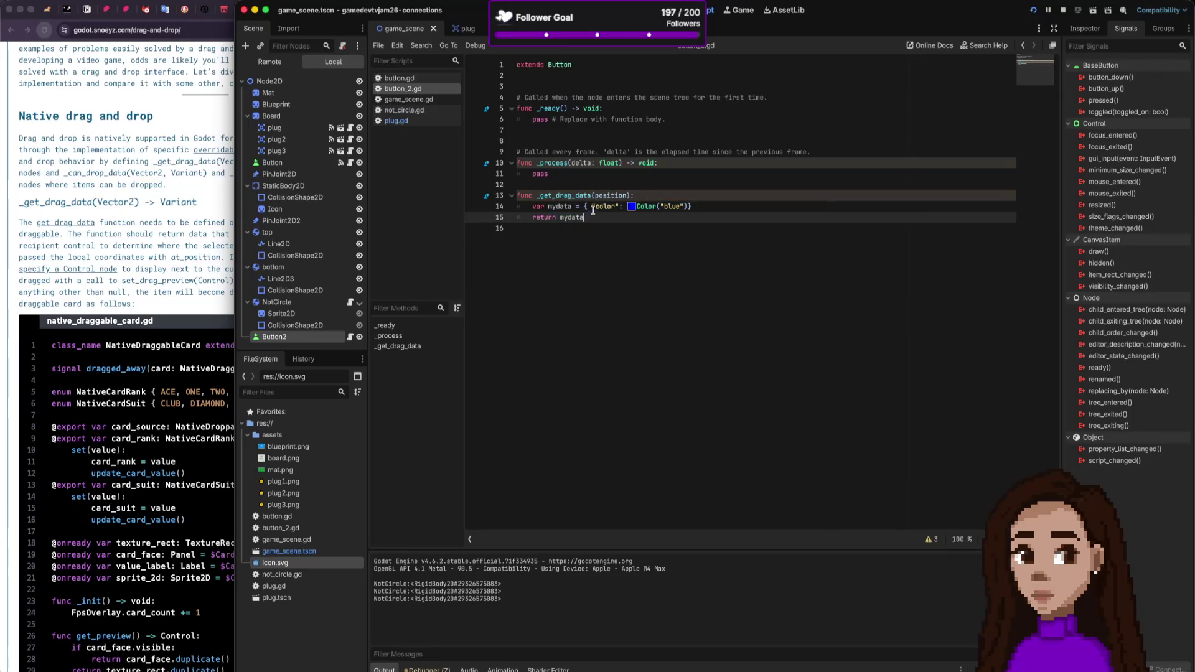
left_click(182, 223)
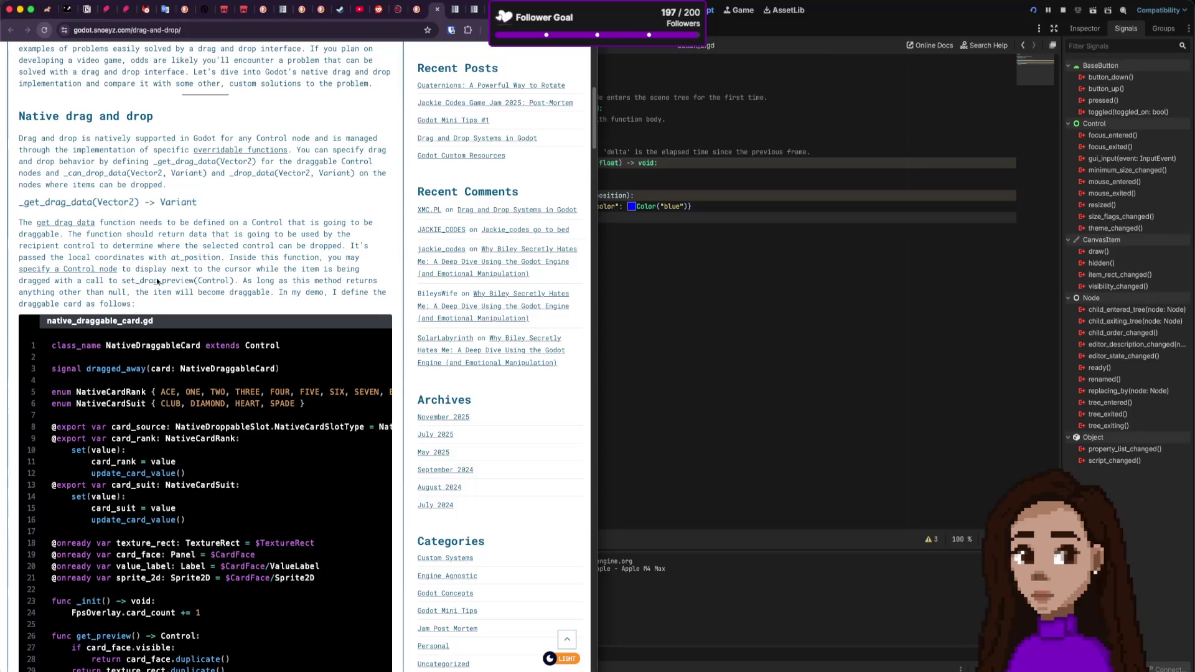
Step: Read down the article, highlighting the sentence about returning non-null drag data
scroll(228, 278, "down", 1)
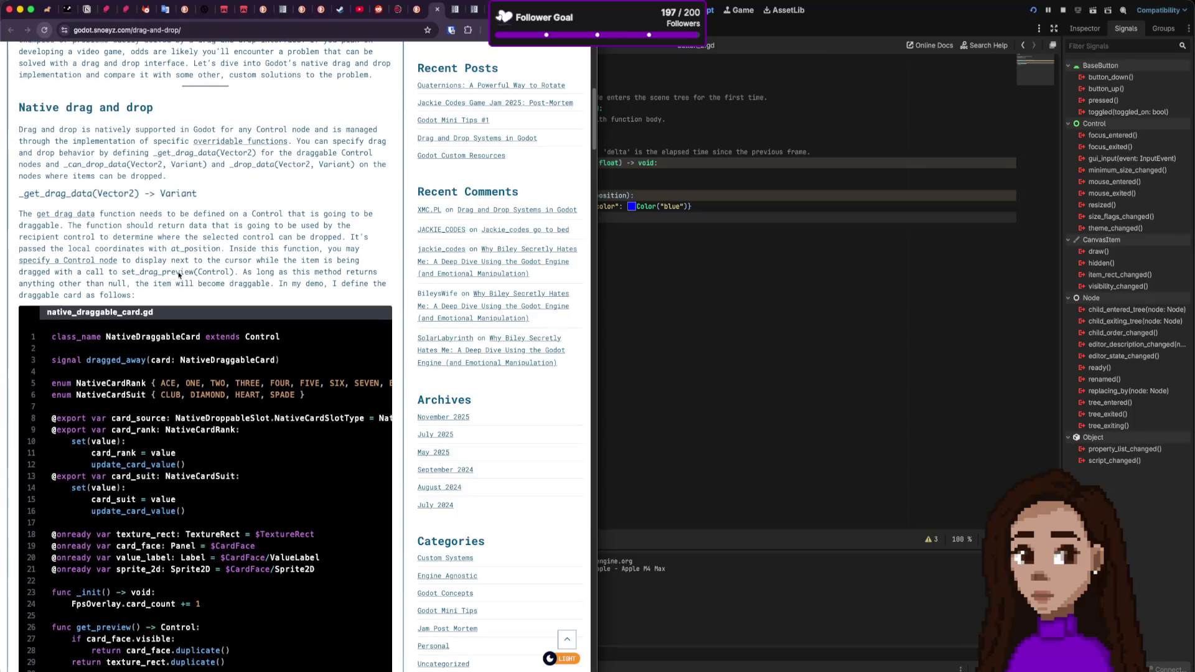
mouse_move(254, 272)
left_mouse_down()
mouse_move(355, 272)
mouse_move(103, 283)
mouse_move(268, 284)
left_mouse_up()
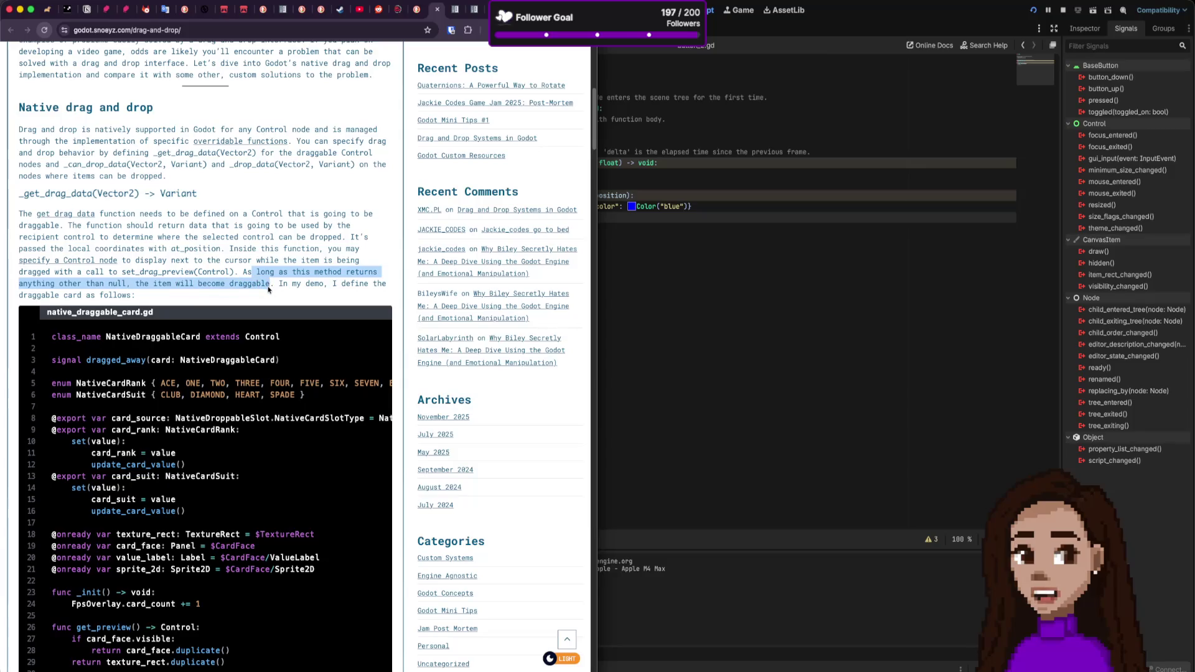
scroll(268, 288, "down", 3)
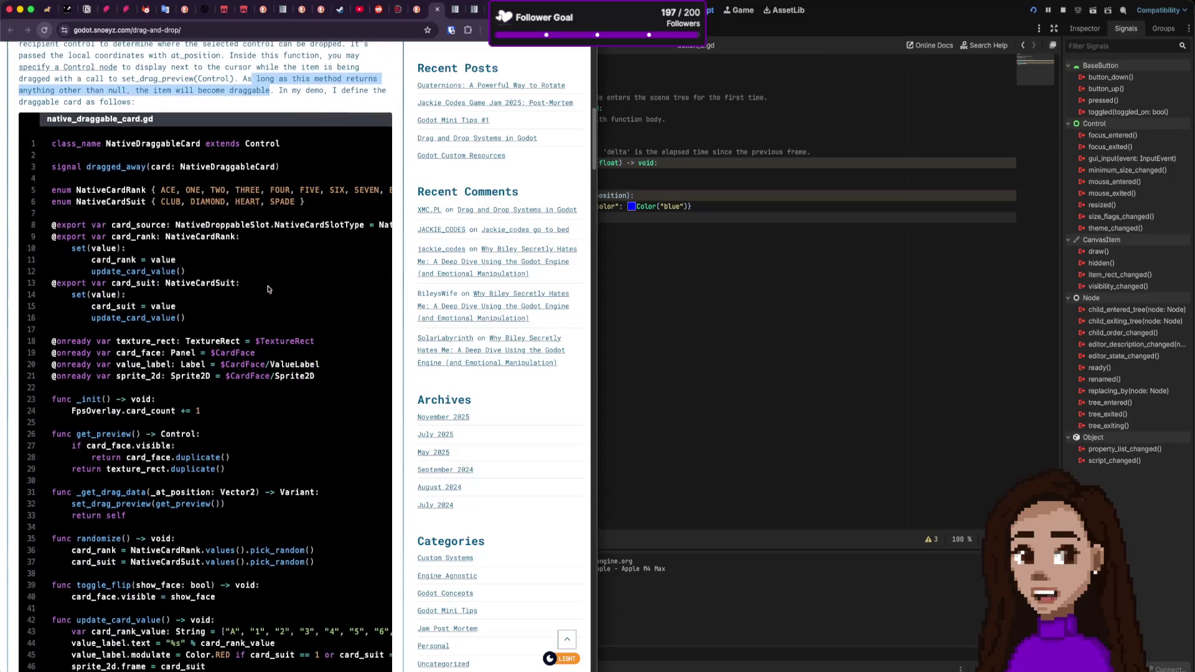
scroll(269, 289, "down", 1)
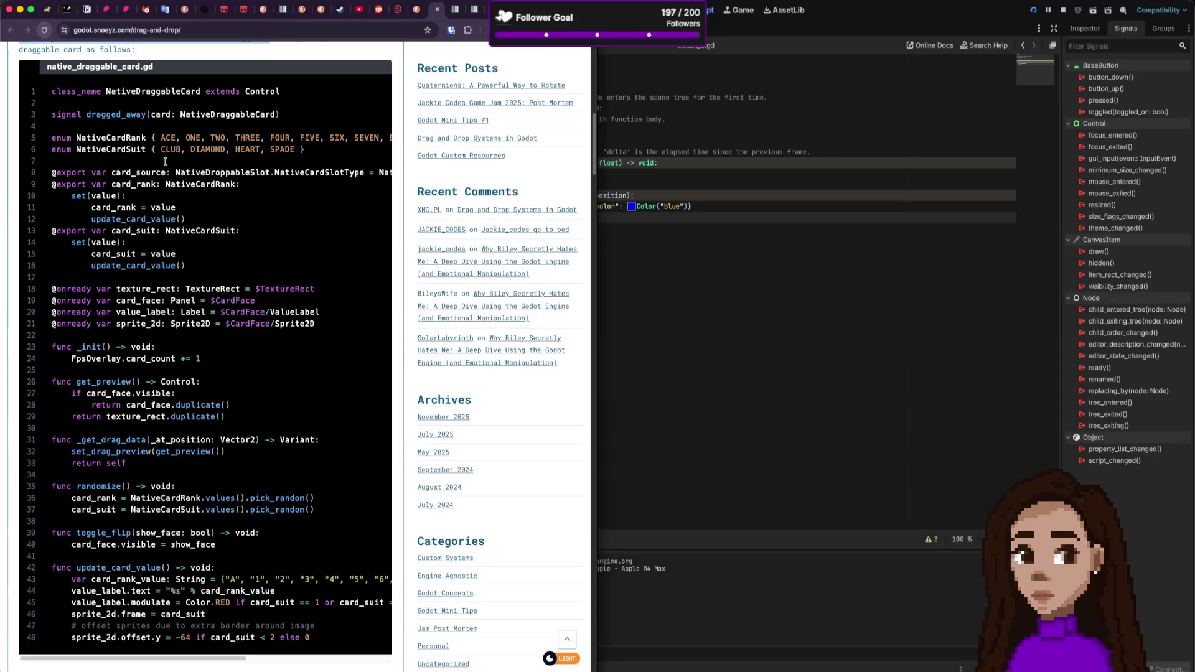
scroll(151, 297, "down", 2)
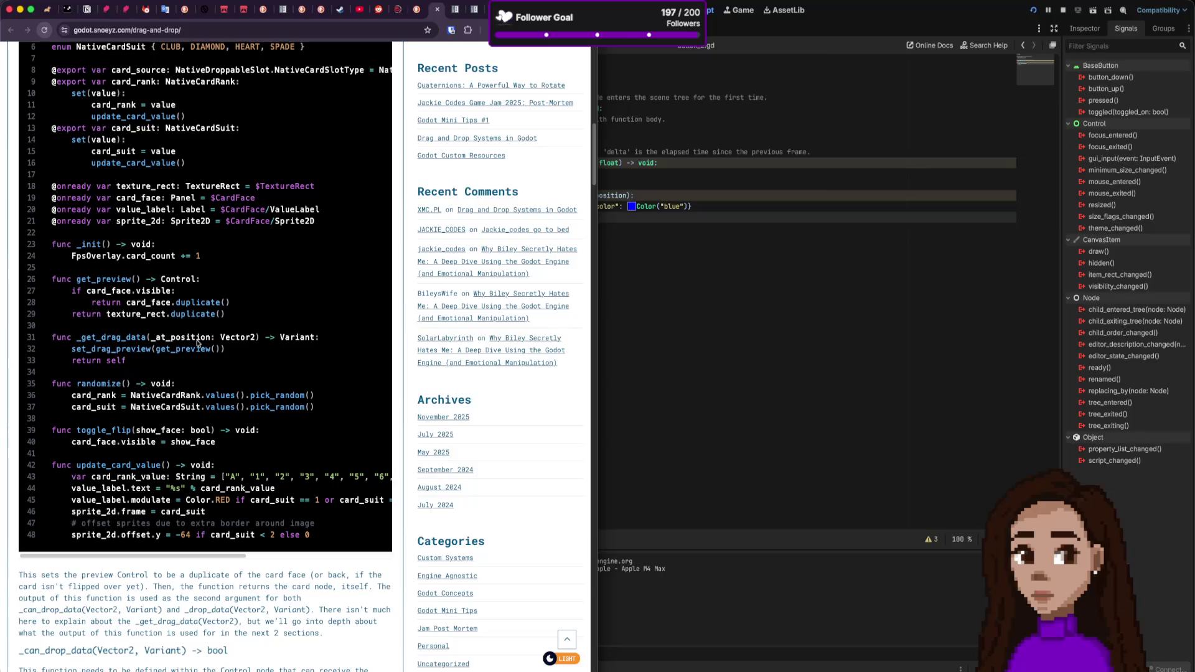
left_click(707, 202)
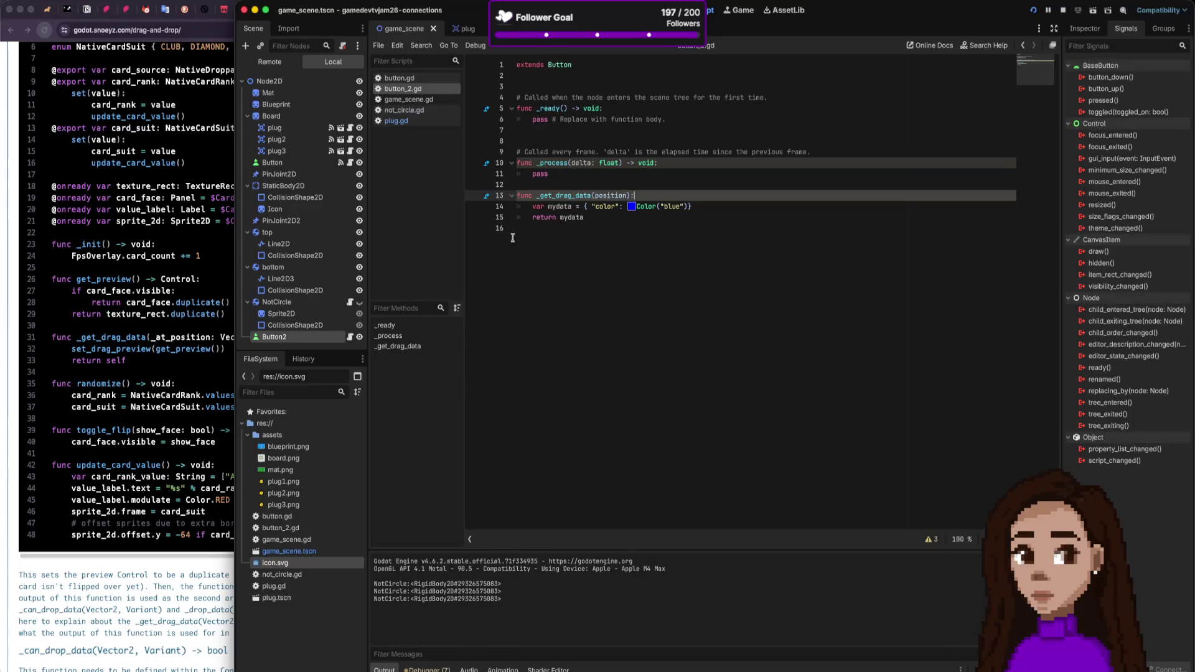
Step: Study the _get_drag_data example, highlighting 'return self' and the drag preview explanation
left_click(175, 290)
left_click_drag(127, 361, 71, 364)
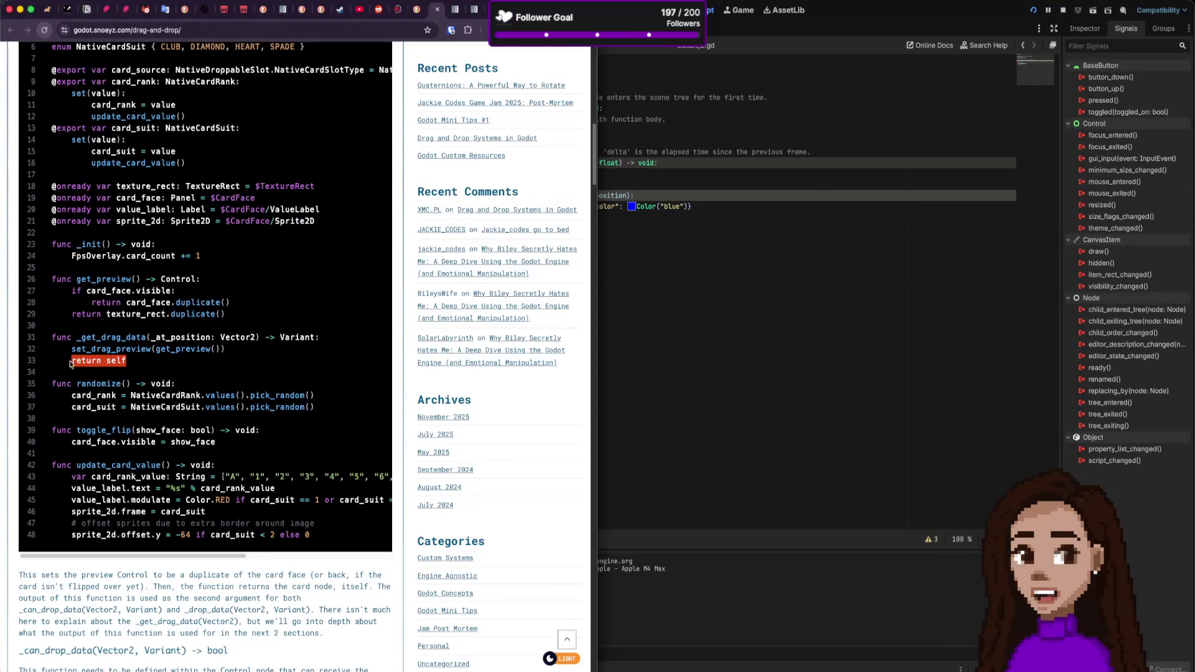
scroll(157, 358, "up", 2)
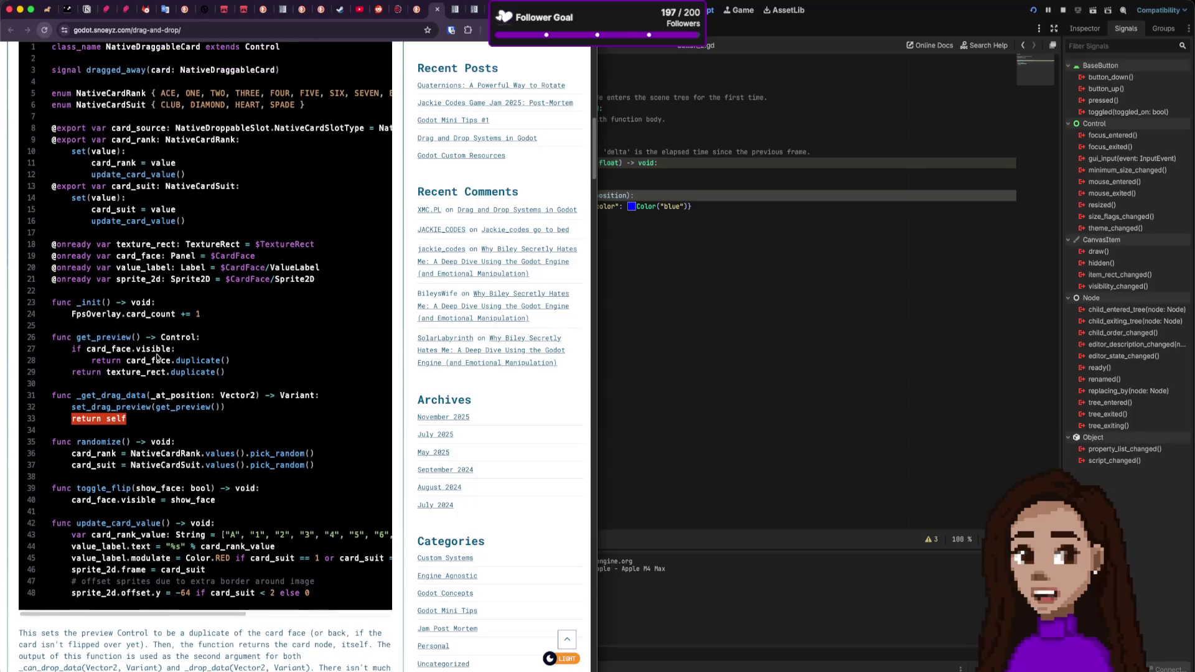
scroll(157, 358, "up", 3)
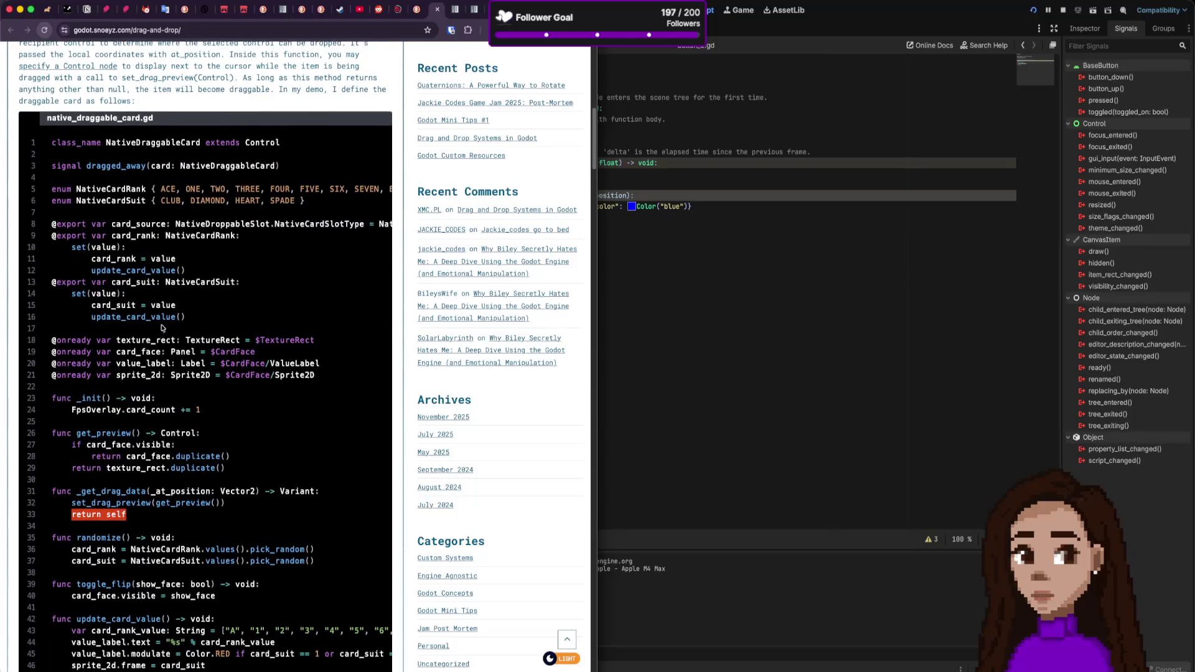
scroll(161, 328, "down", 5)
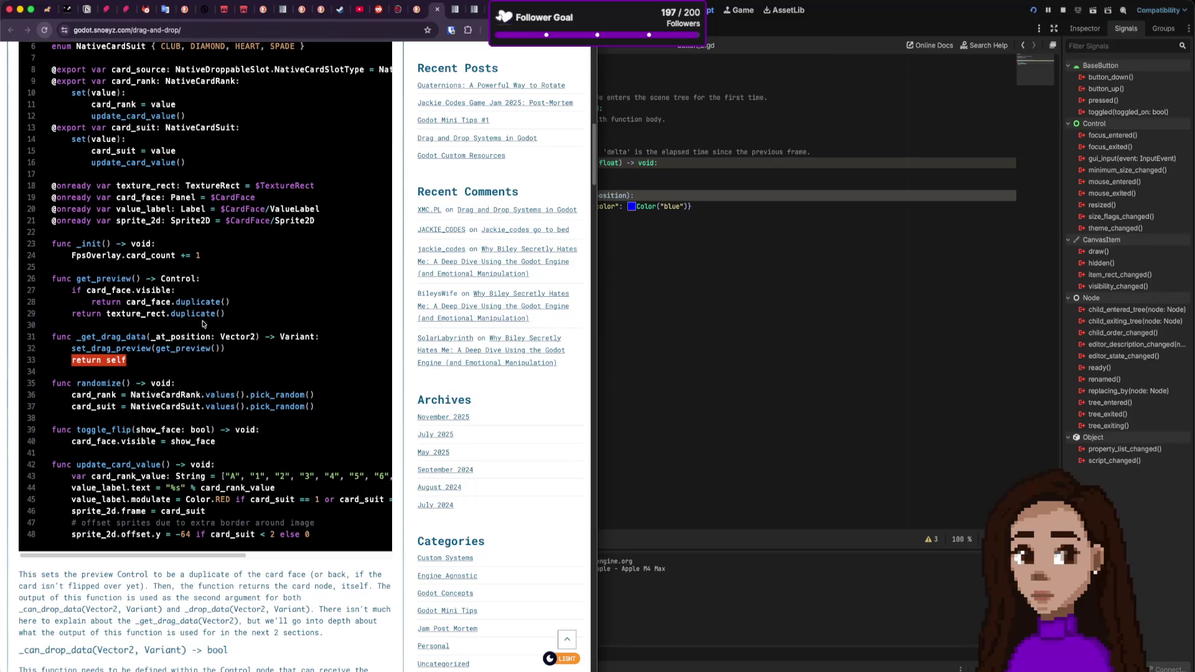
scroll(193, 381, "down", 1)
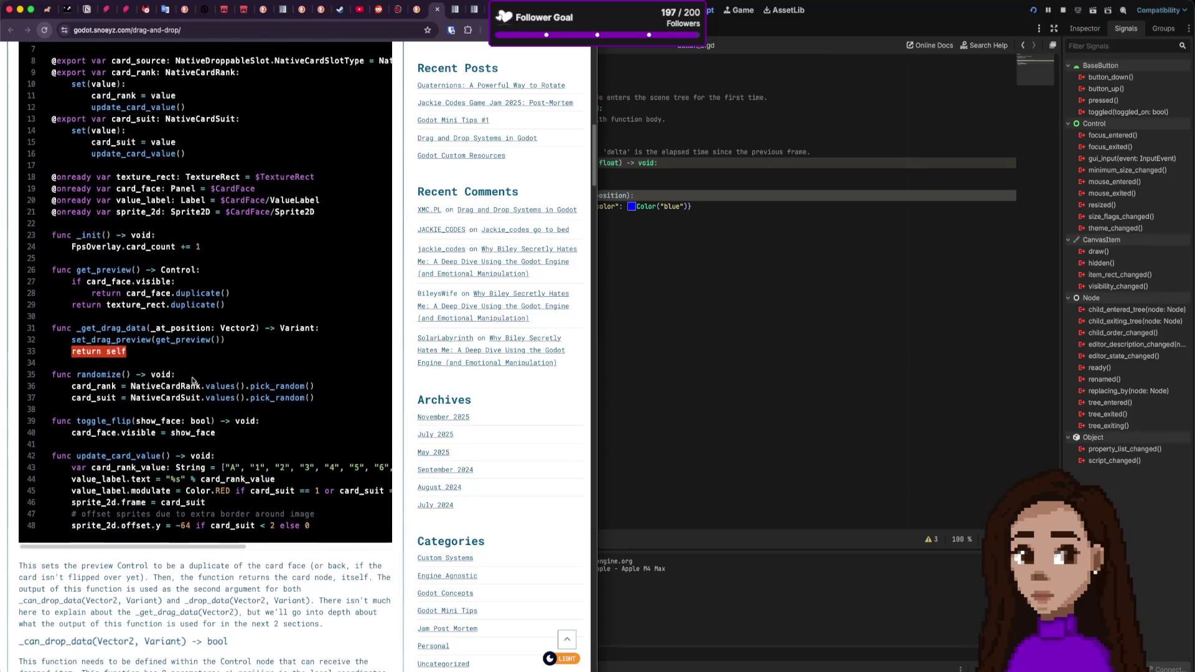
scroll(193, 381, "down", 2)
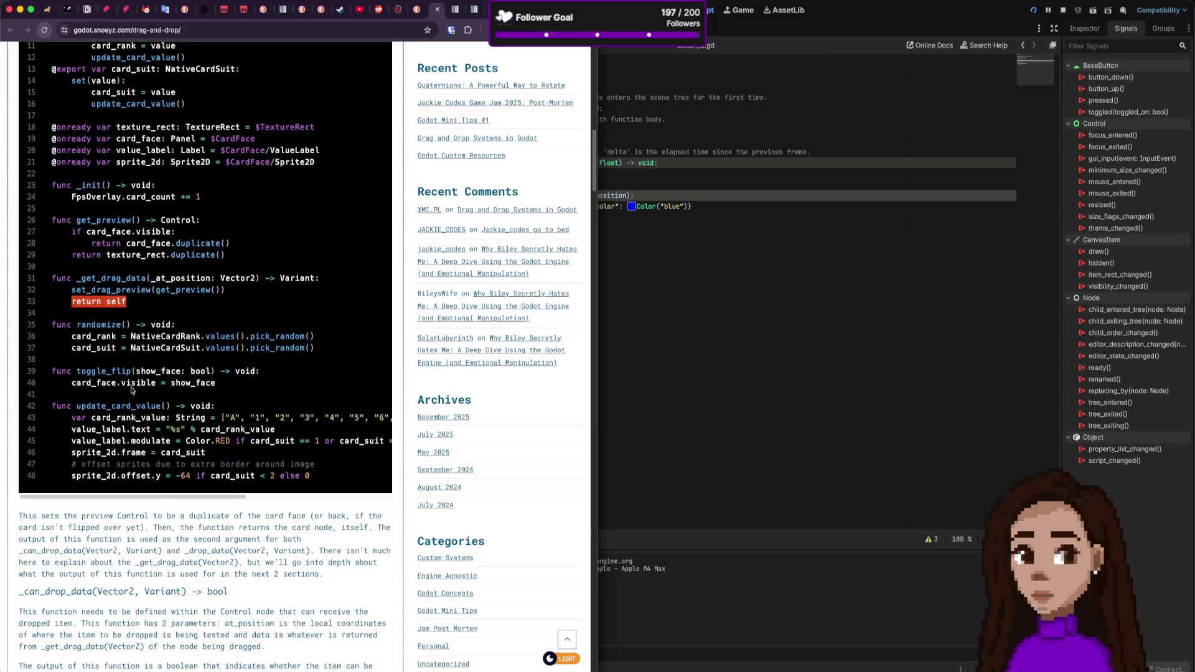
scroll(131, 390, "down", 10)
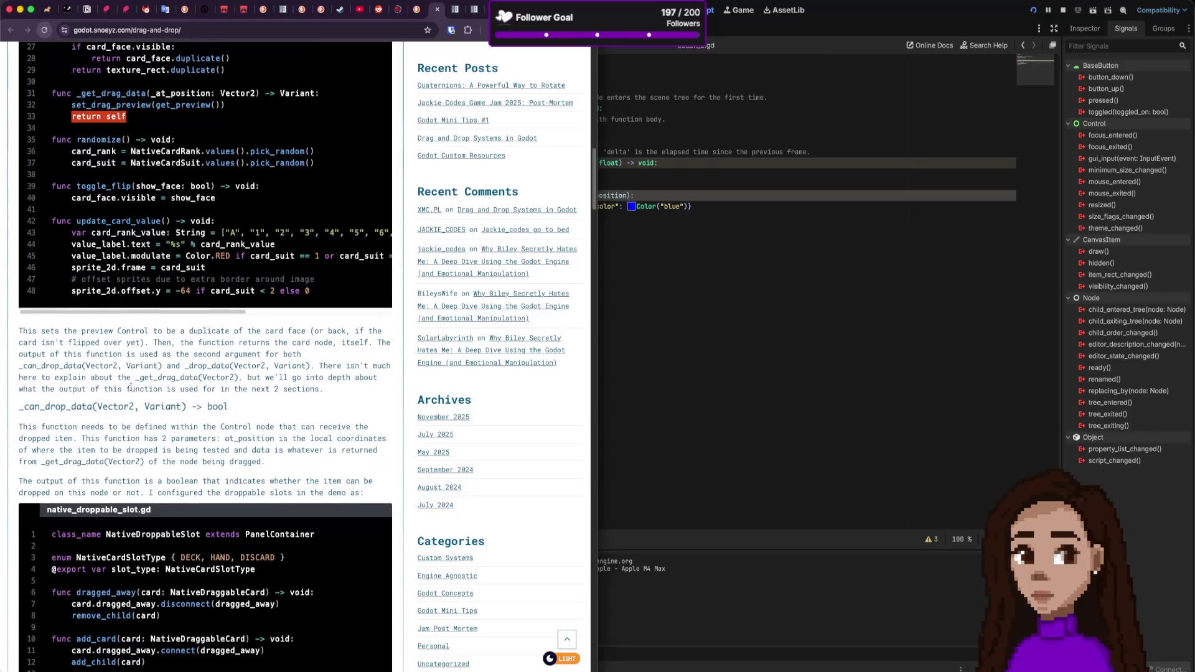
mouse_move(102, 278)
left_mouse_down()
mouse_move(304, 270)
mouse_move(111, 279)
mouse_move(286, 279)
mouse_move(138, 290)
mouse_move(249, 290)
mouse_move(153, 307)
left_mouse_up()
left_click(44, 305)
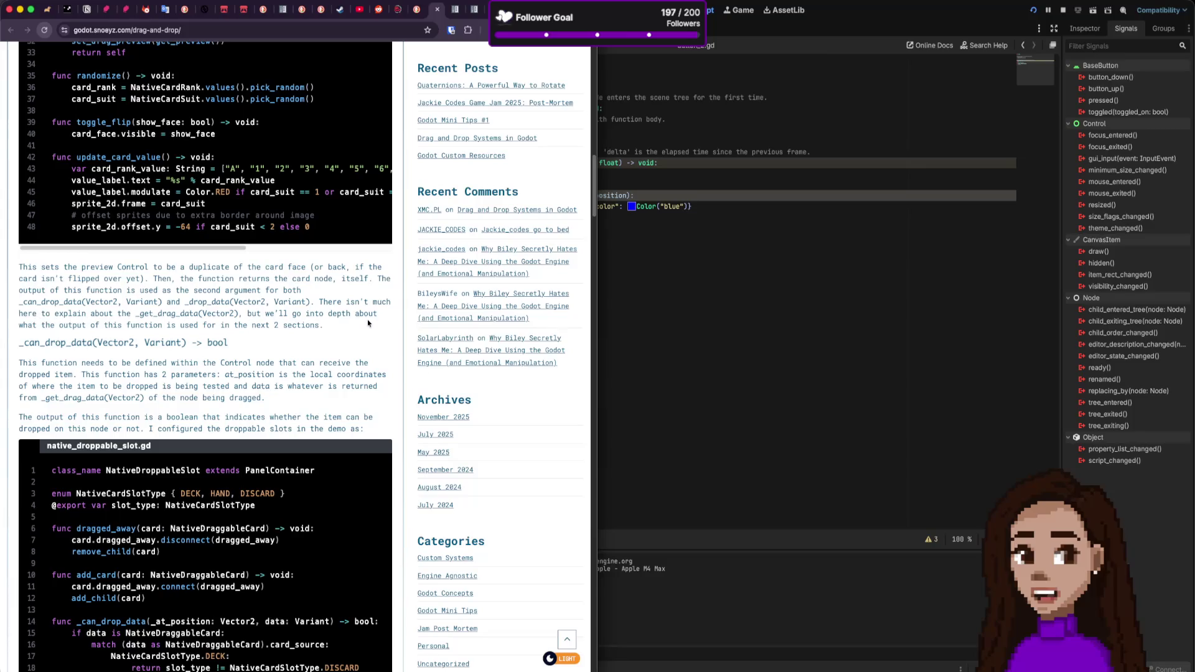
Step: Copy the _can_drop_data(Vector2, Variant) heading
scroll(69, 368, "down", 2)
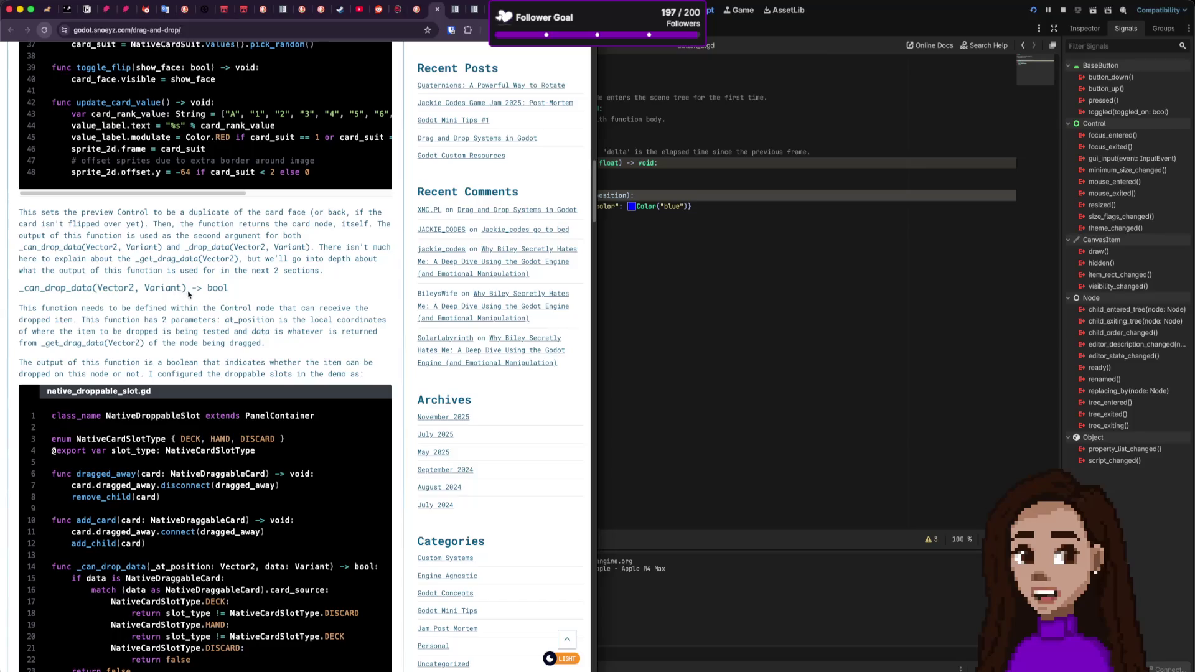
left_click_drag(189, 295, 19, 289)
key("super+c")
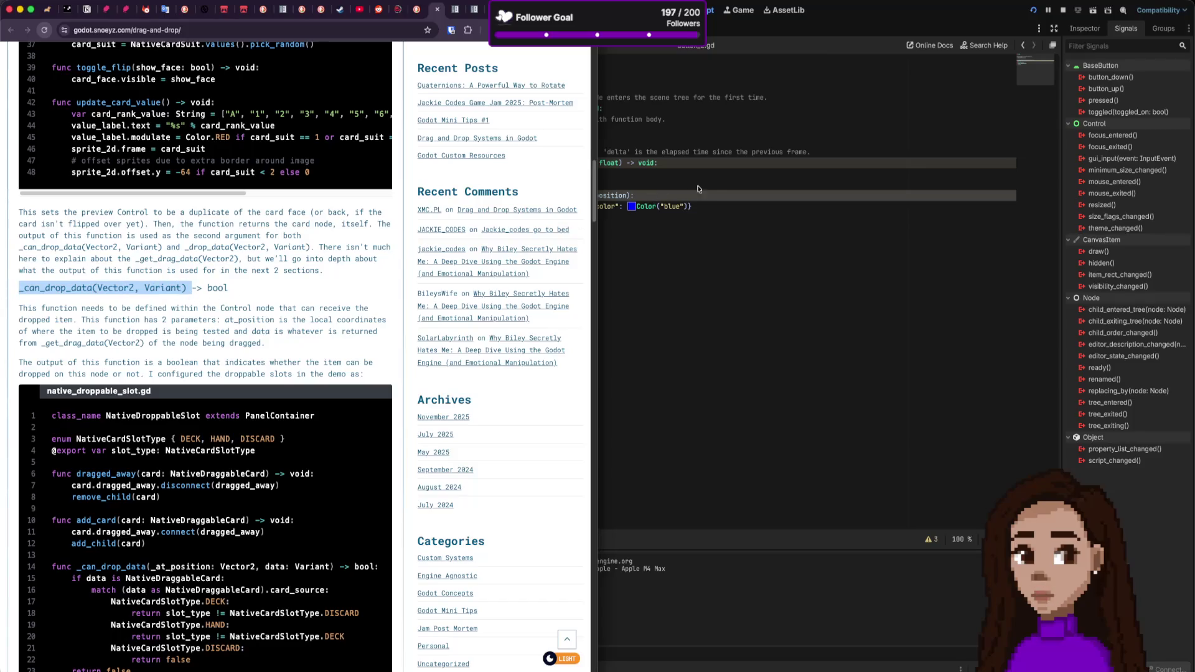
left_click(699, 187)
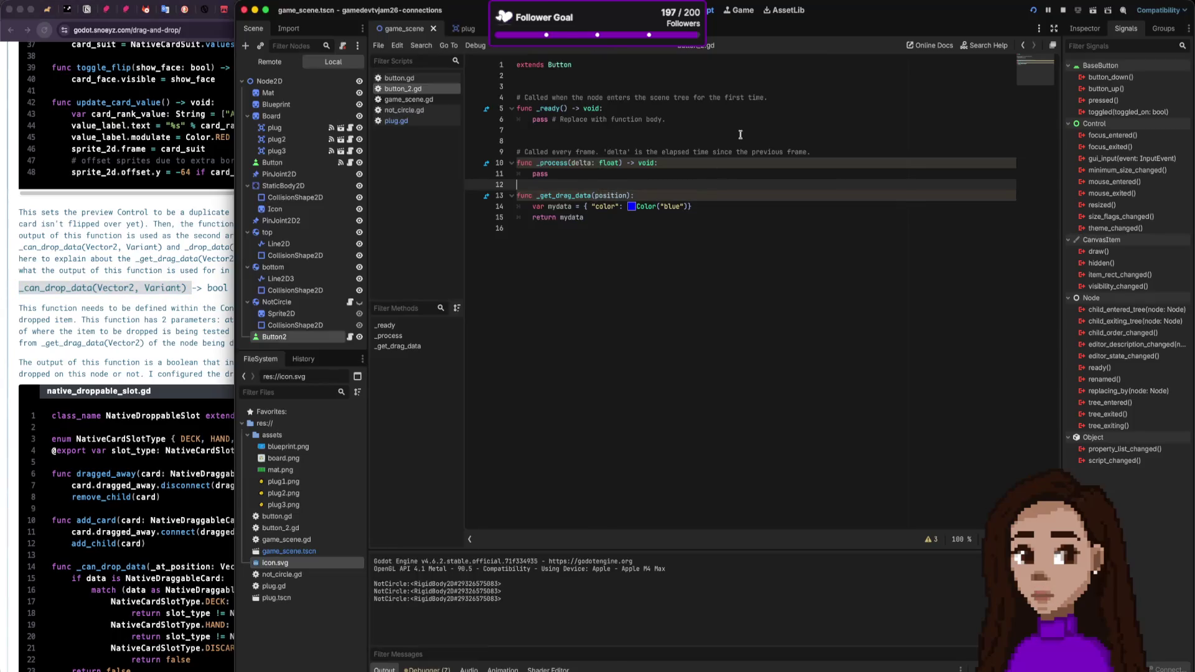
Step: Add a func _can_drop_data at the end of button_2.gd from the pasted signature, without parameter types
left_click(461, 29)
left_click(576, 232)
key("Return")
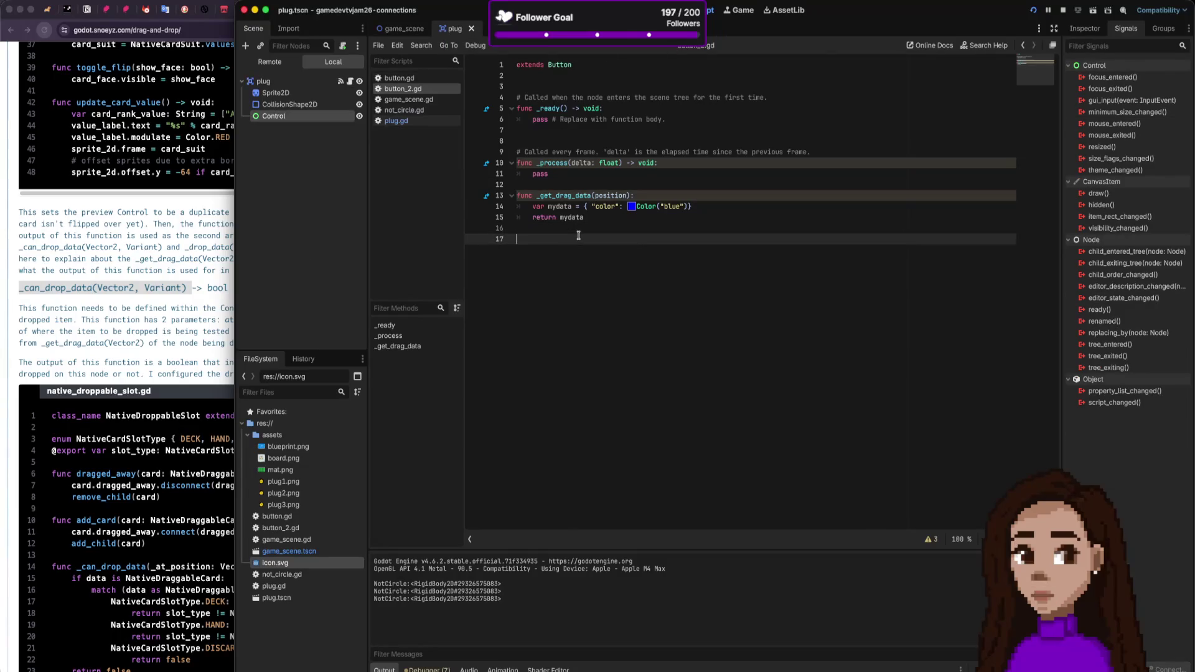
key("super+v")
key("Home")
type("func")
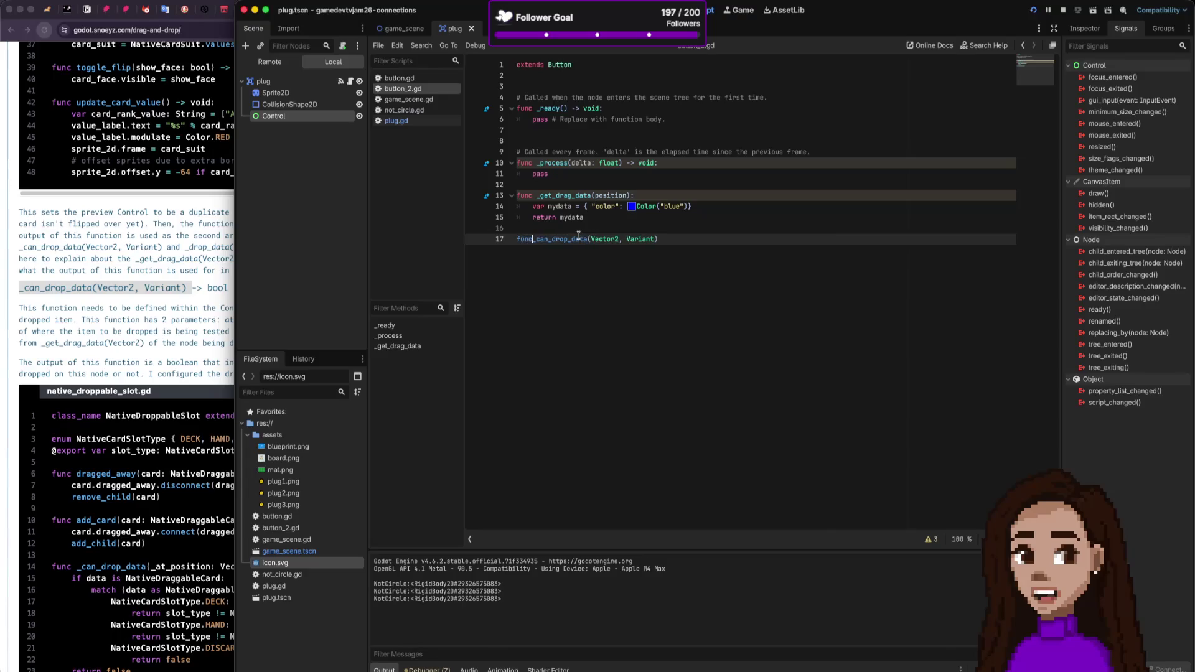
key("alt+Right")
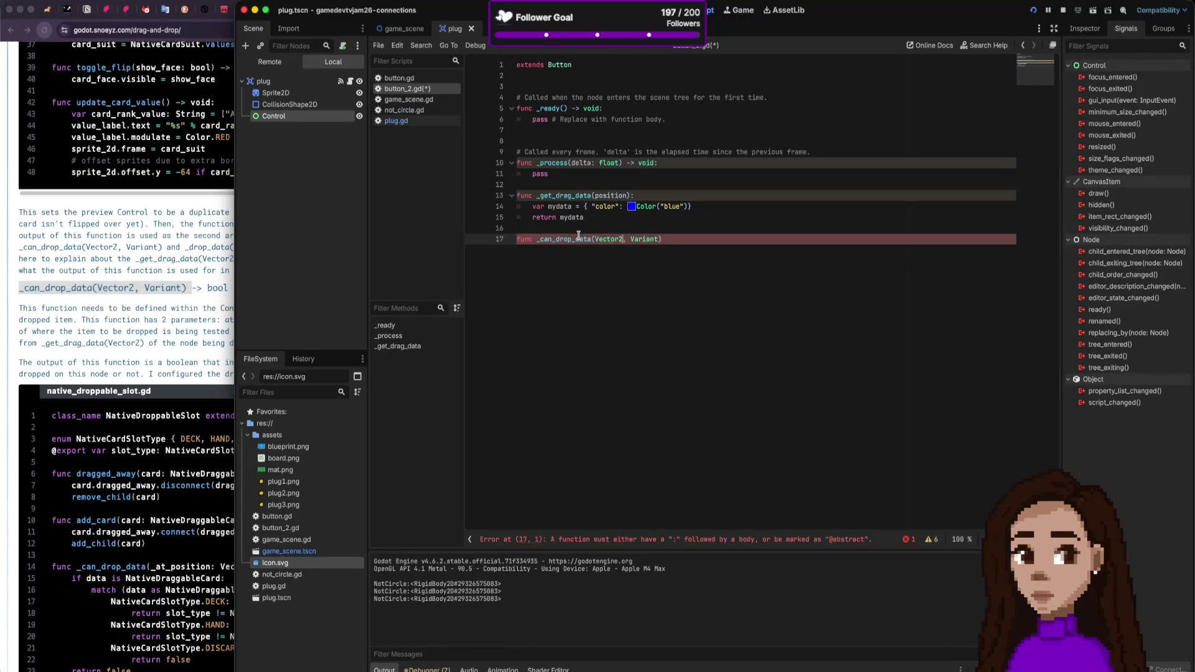
key("alt+shift+Right")
key("alt+shift+Right")
key("BackSpace")
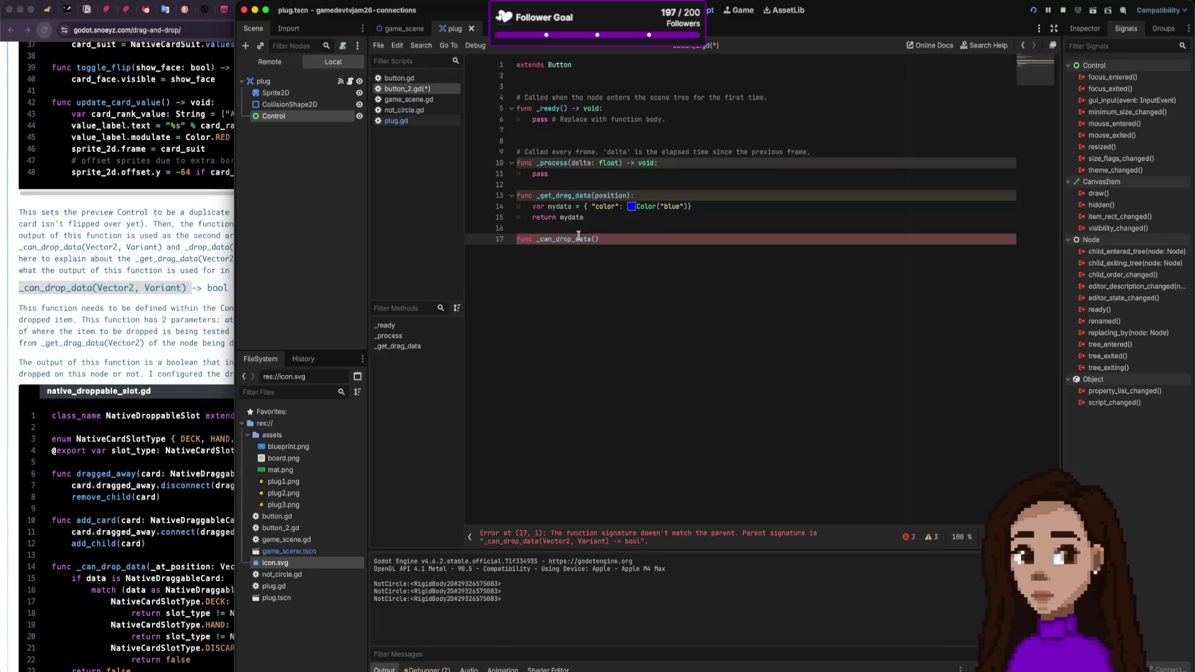
type(":")
Step: Make _can_drop_data return true and save the script
key("Return")
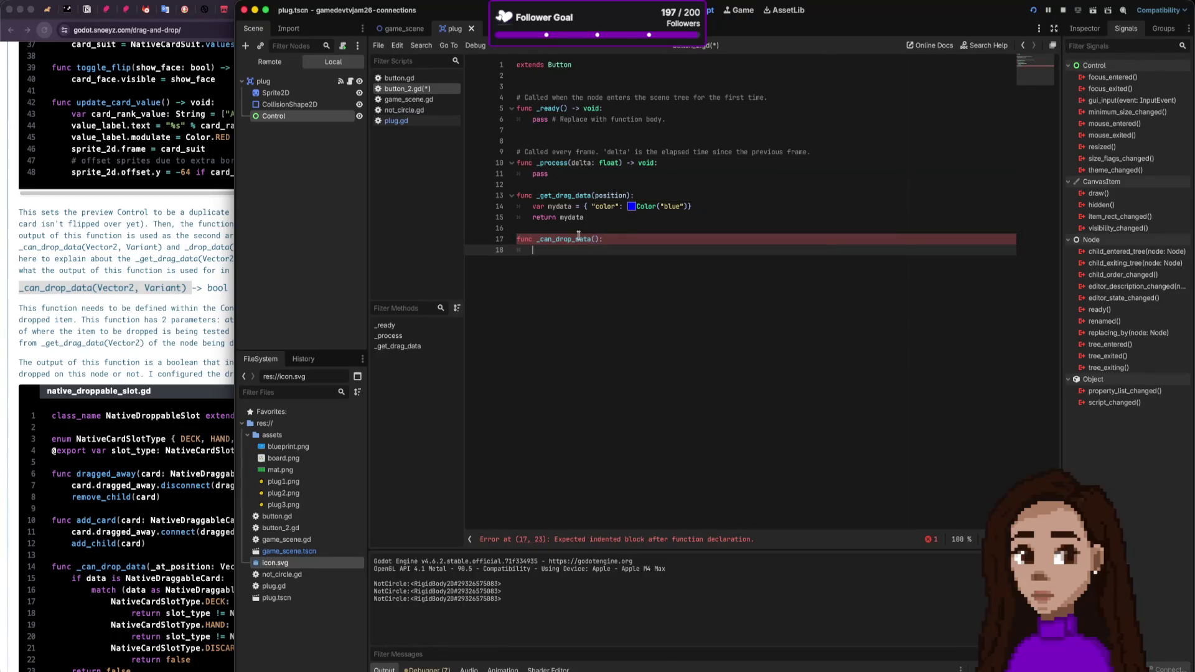
type("retr")
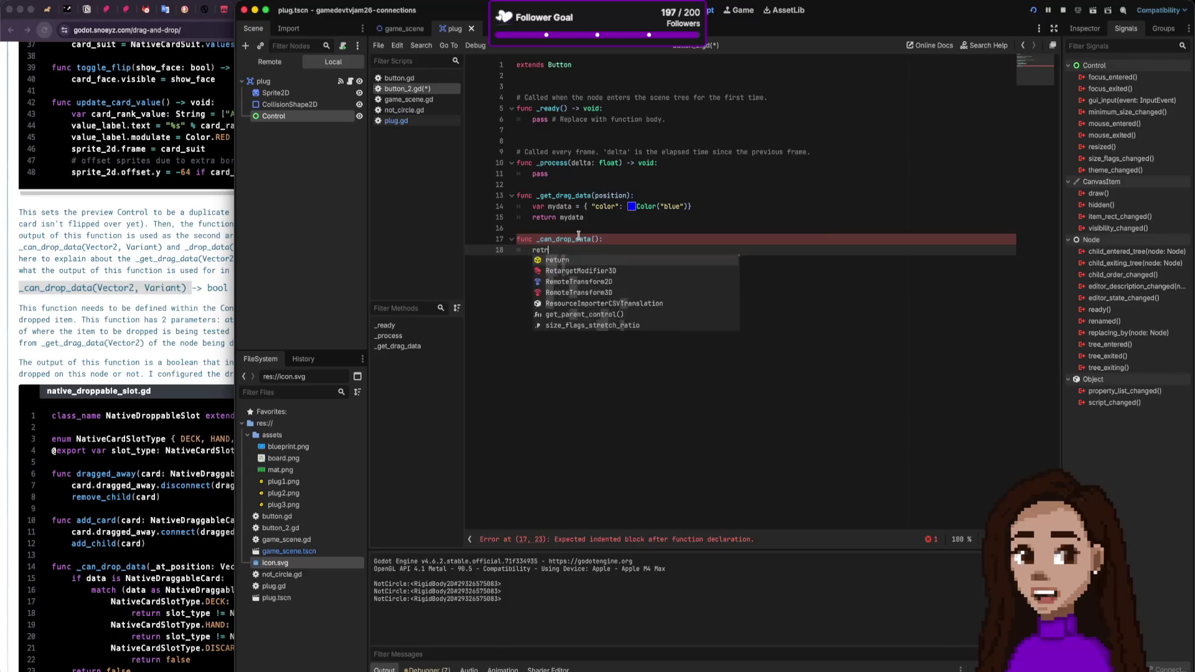
key("BackSpace")
type("urn true")
key("ctrl+s")
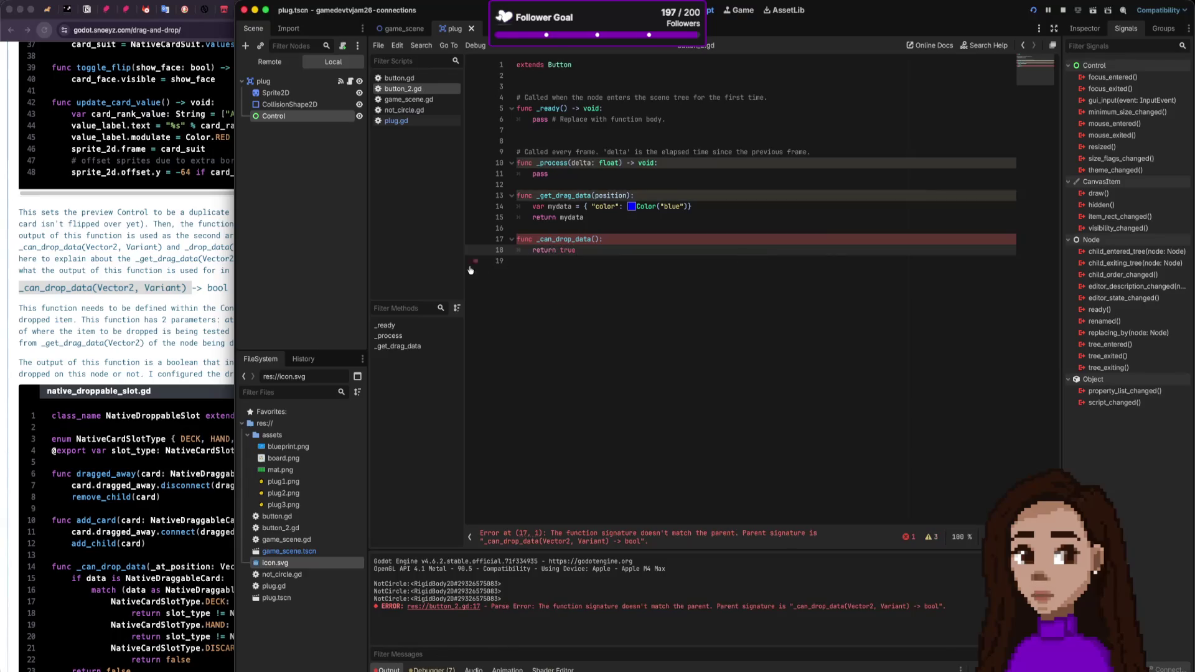
left_click(178, 336)
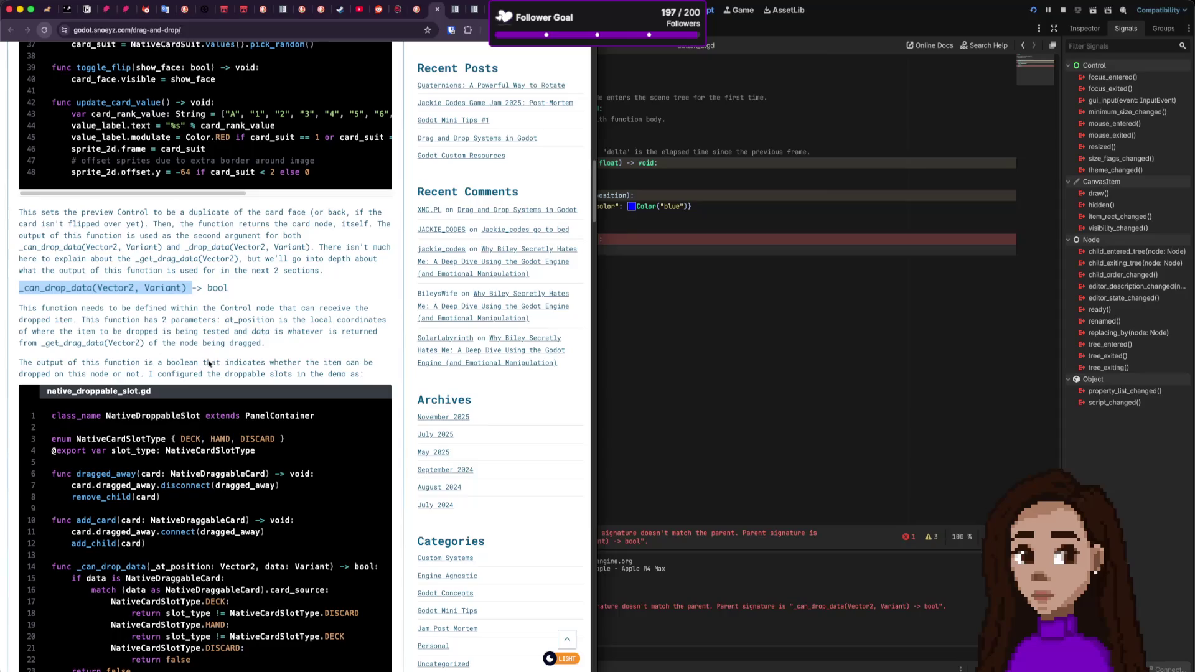
Step: Copy the Control docs' _can_drop_data example line checking data is a Dictionary with a "color" key
scroll(152, 372, "down", 1)
scroll(217, 359, "down", 2)
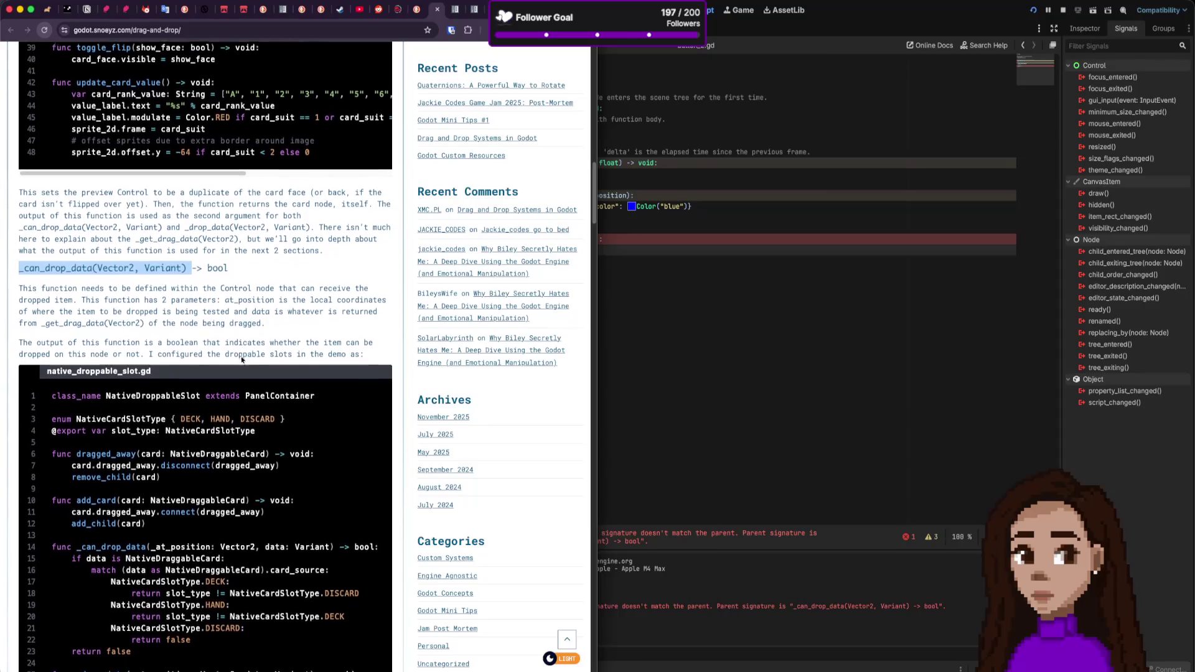
left_click(608, 200)
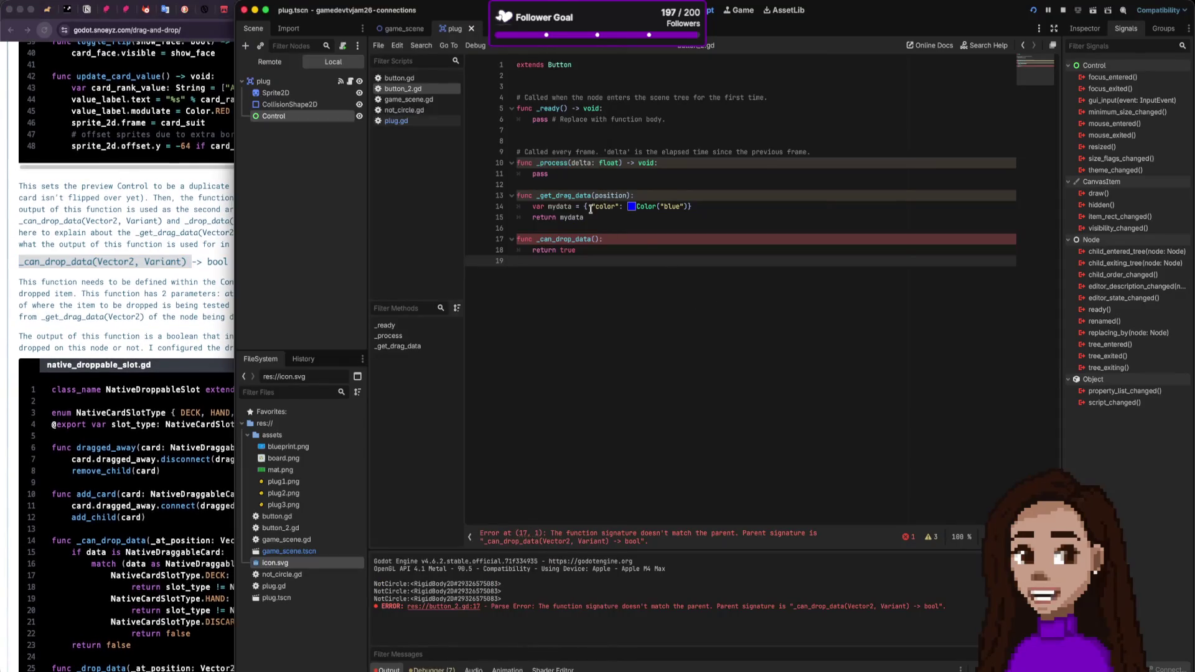
left_click(192, 213)
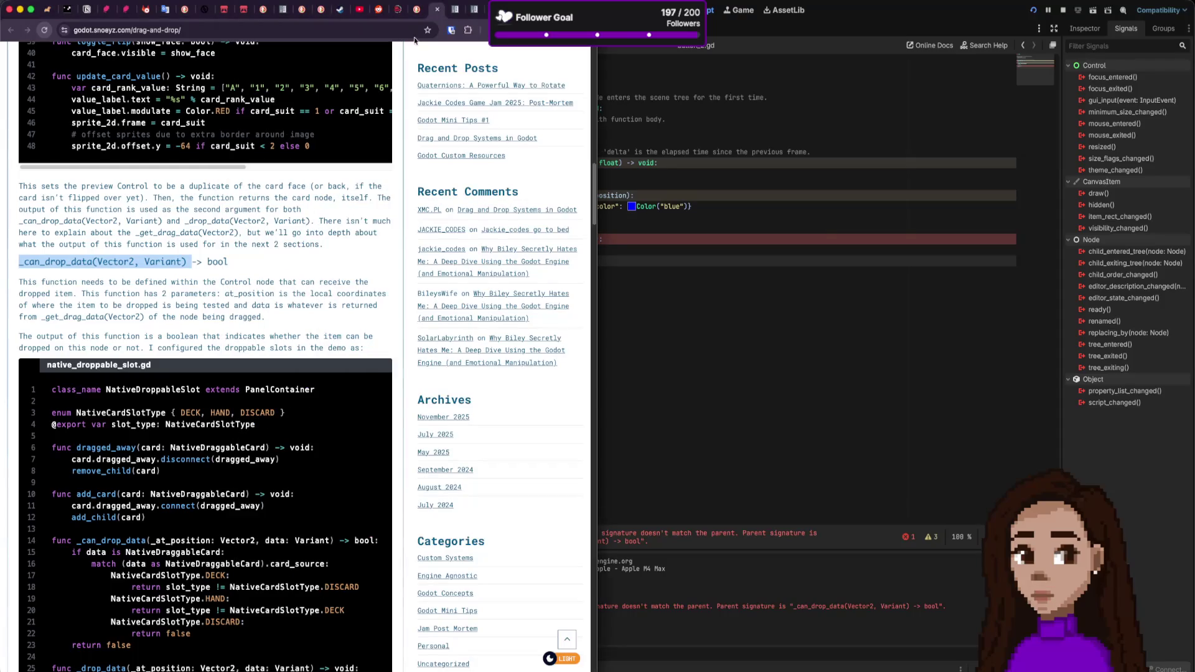
left_click(456, 12)
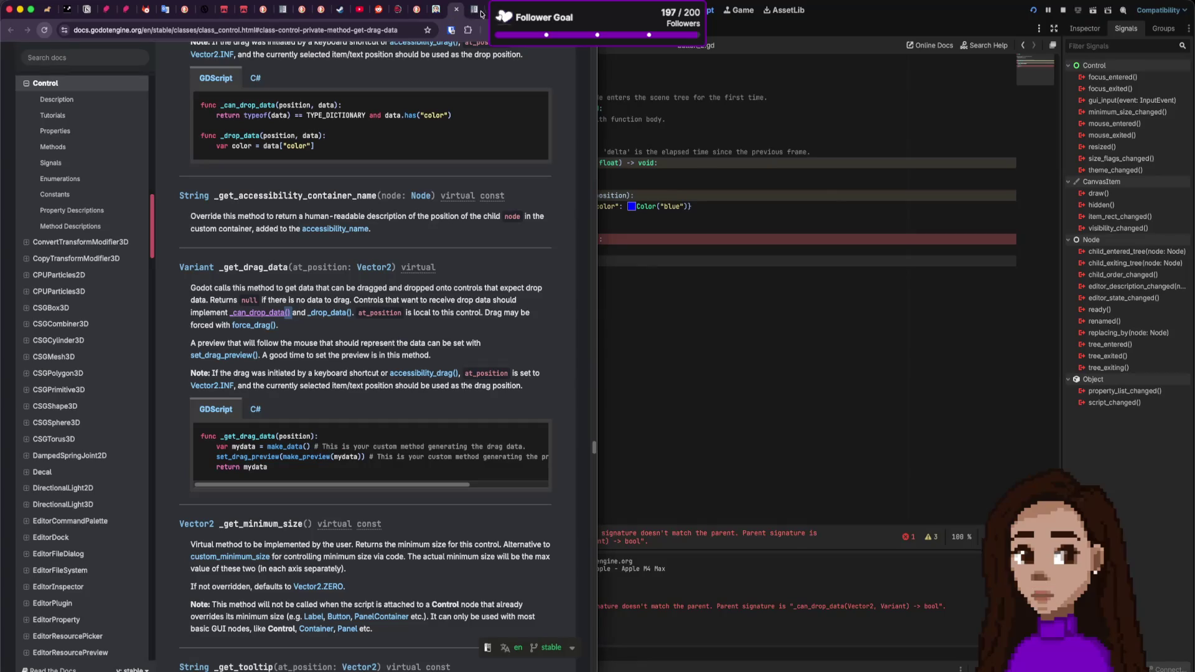
left_click_drag(476, 113, 217, 111)
key("ctrl+c")
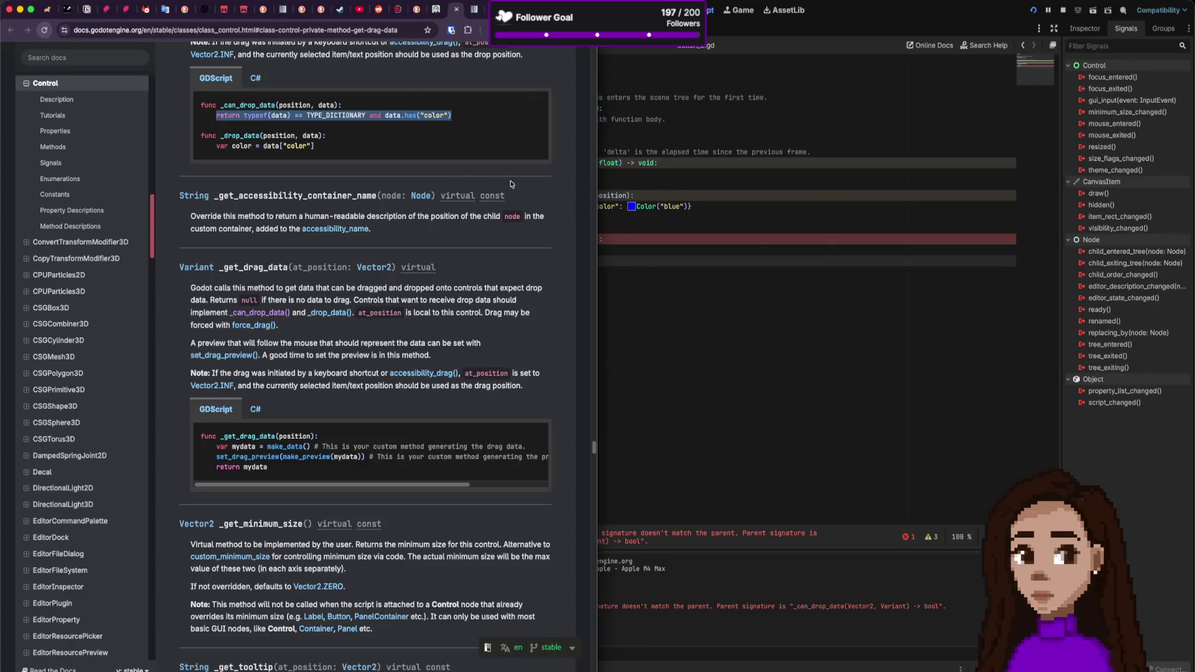
left_click(757, 238)
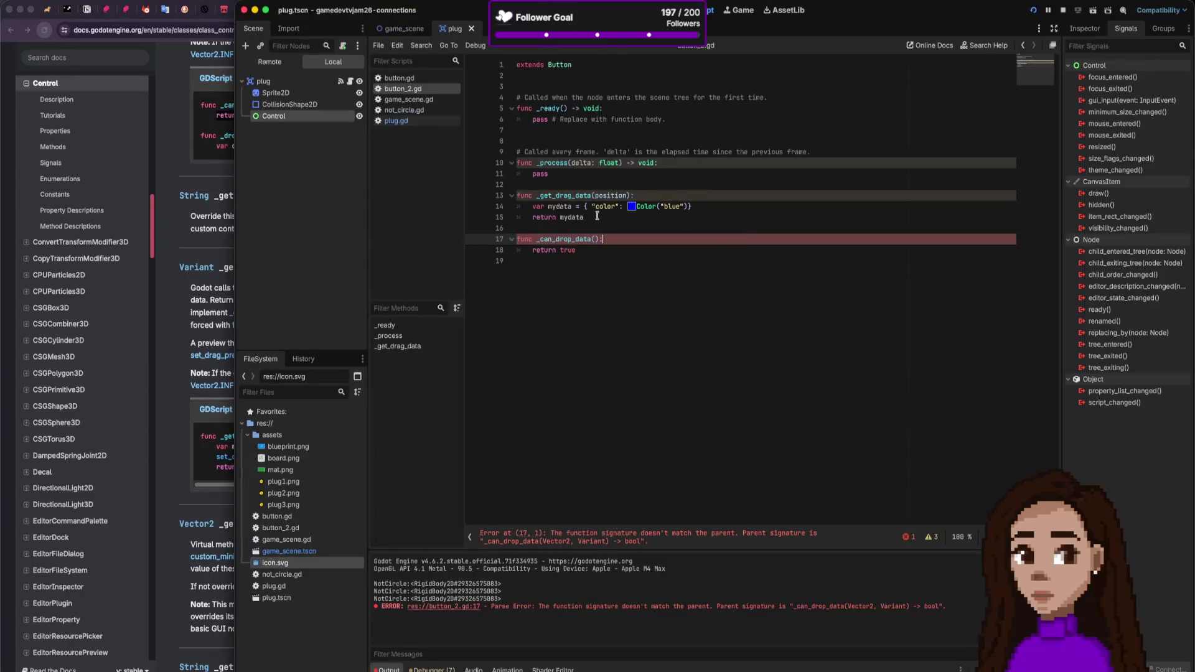
Step: Paste the dictionary check, then delete the whole _can_drop_data function from button_2.gd and save
key("Return")
key("ctrl+v")
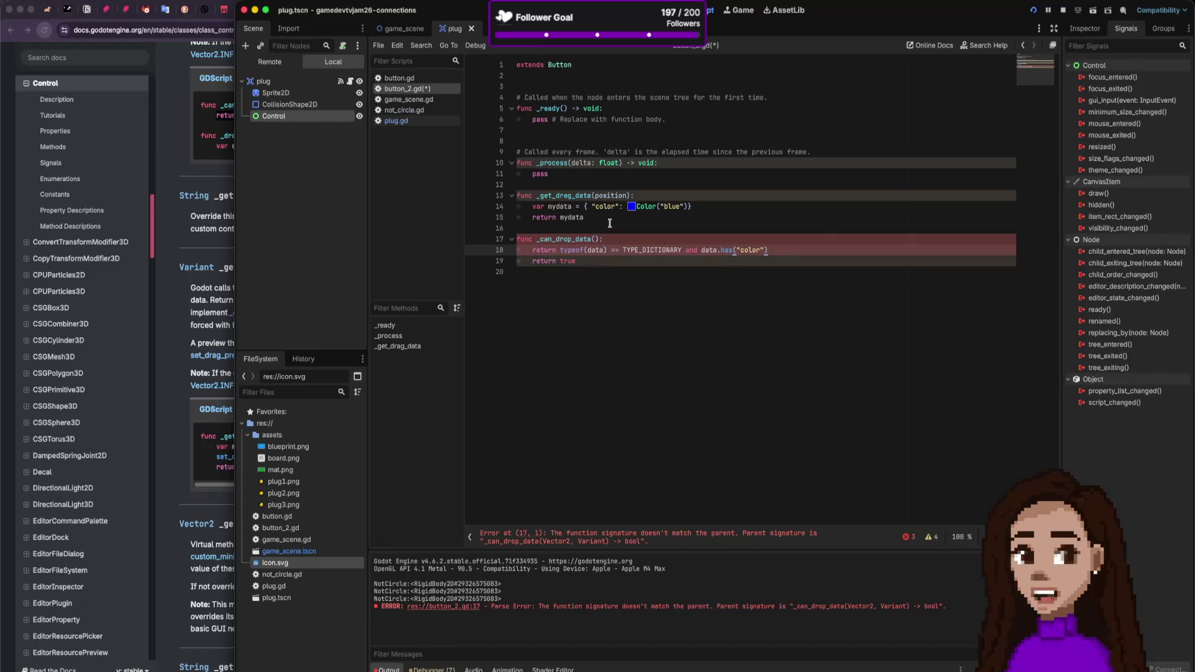
mouse_move(588, 261)
left_mouse_down()
mouse_move(474, 240)
mouse_move(555, 227)
left_mouse_up()
key("ctrl+c")
key("BackSpace")
key("ctrl+s")
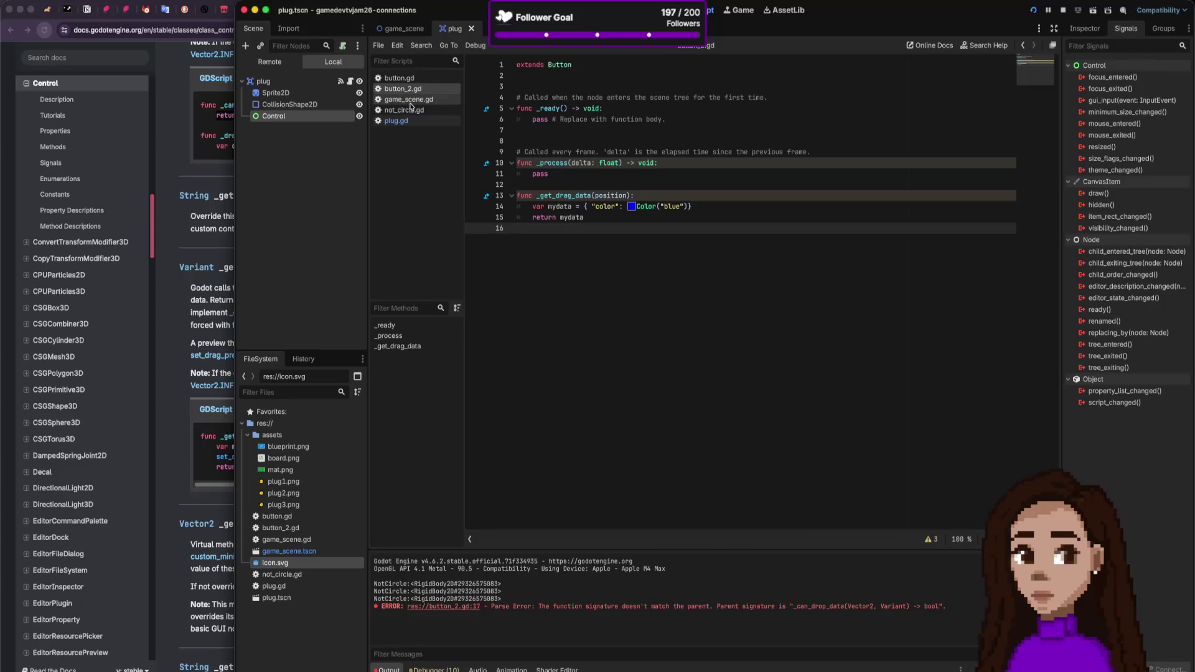
Step: Remove the duplicated _can_drop_data lines from plug.gd and save it
left_click(396, 121)
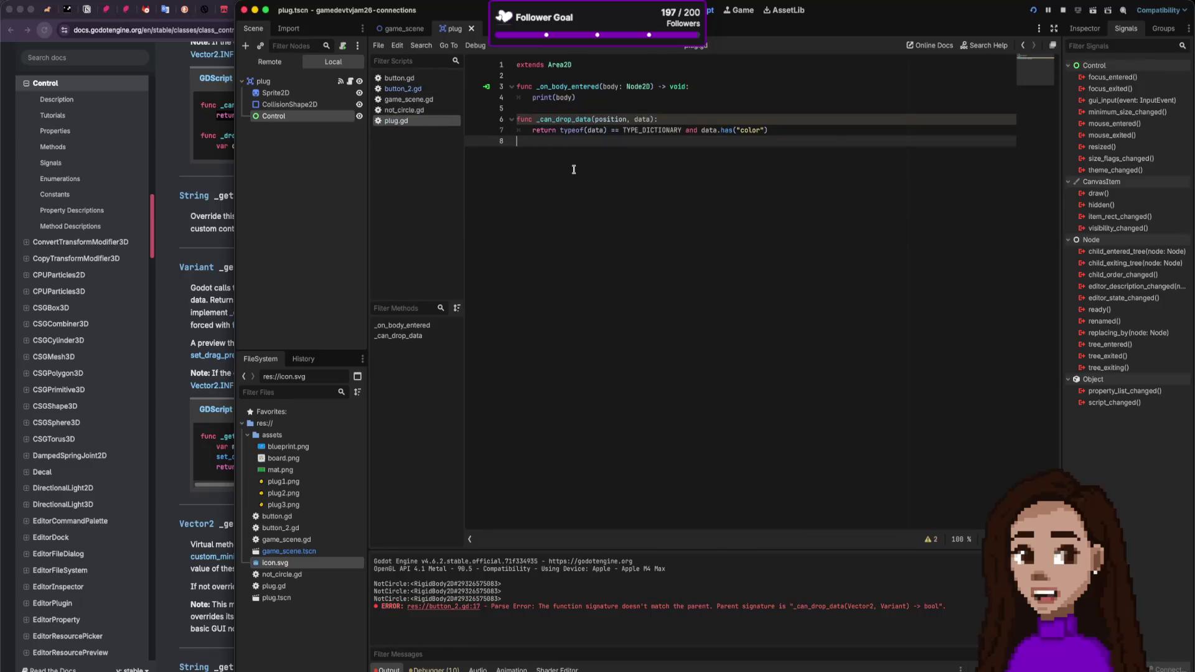
key("ctrl+v")
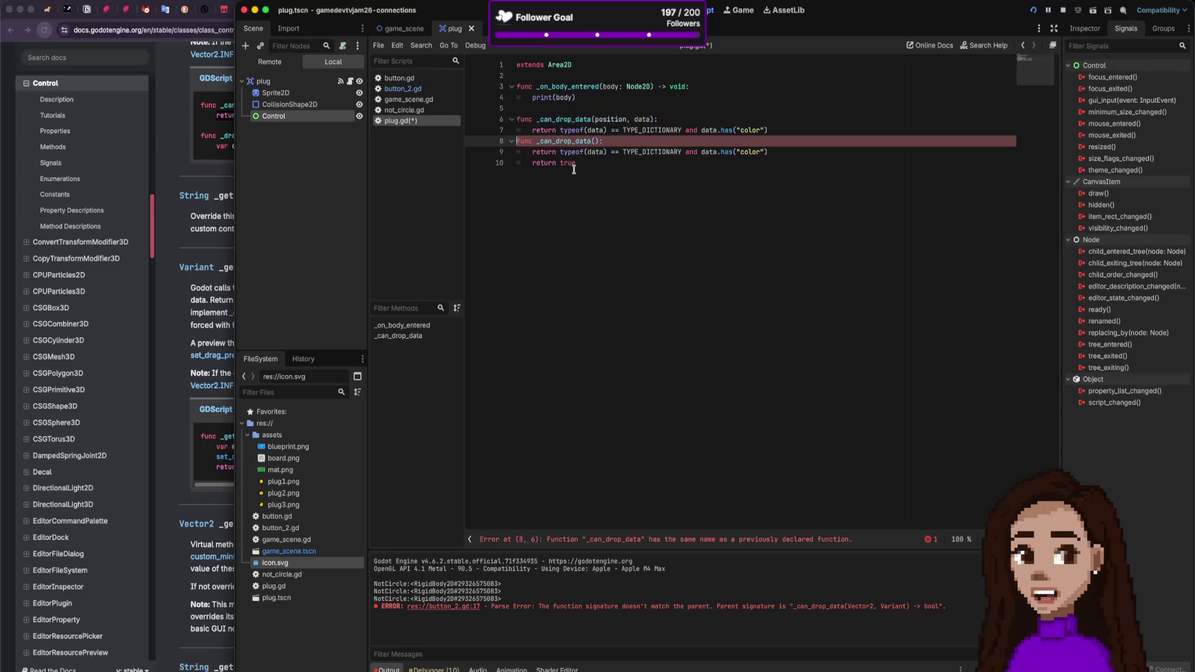
key("shift+Down")
key("ctrl+shift+d")
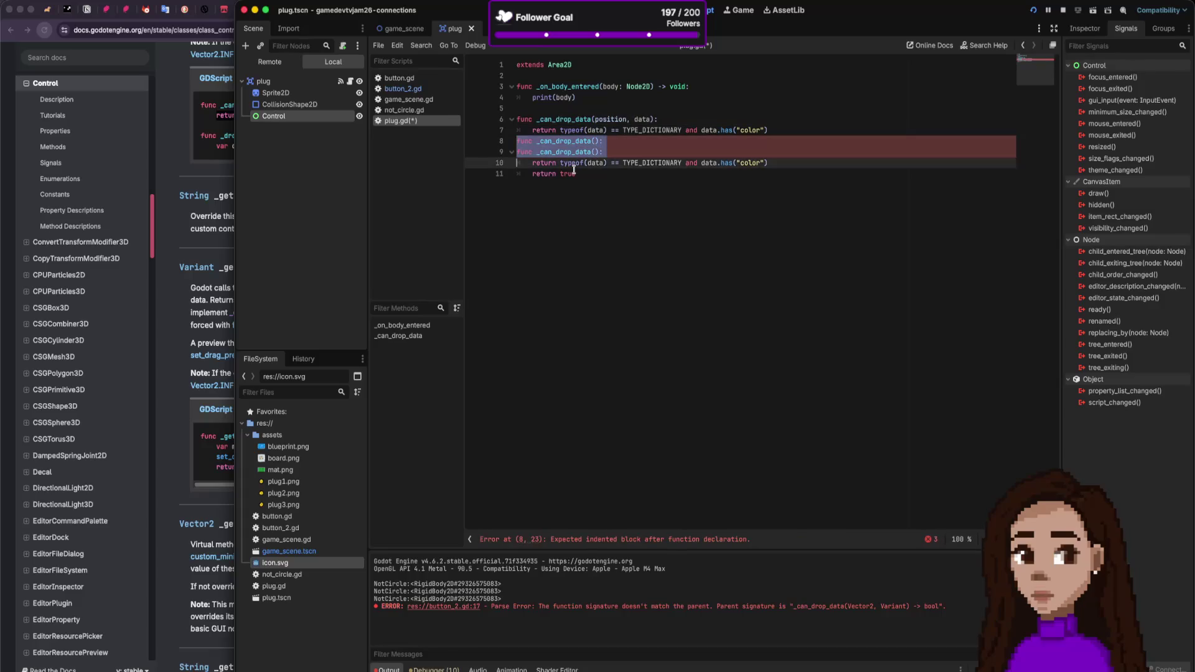
key("shift+Down")
key("shift+Down")
key("BackSpace")
key("ctrl+s")
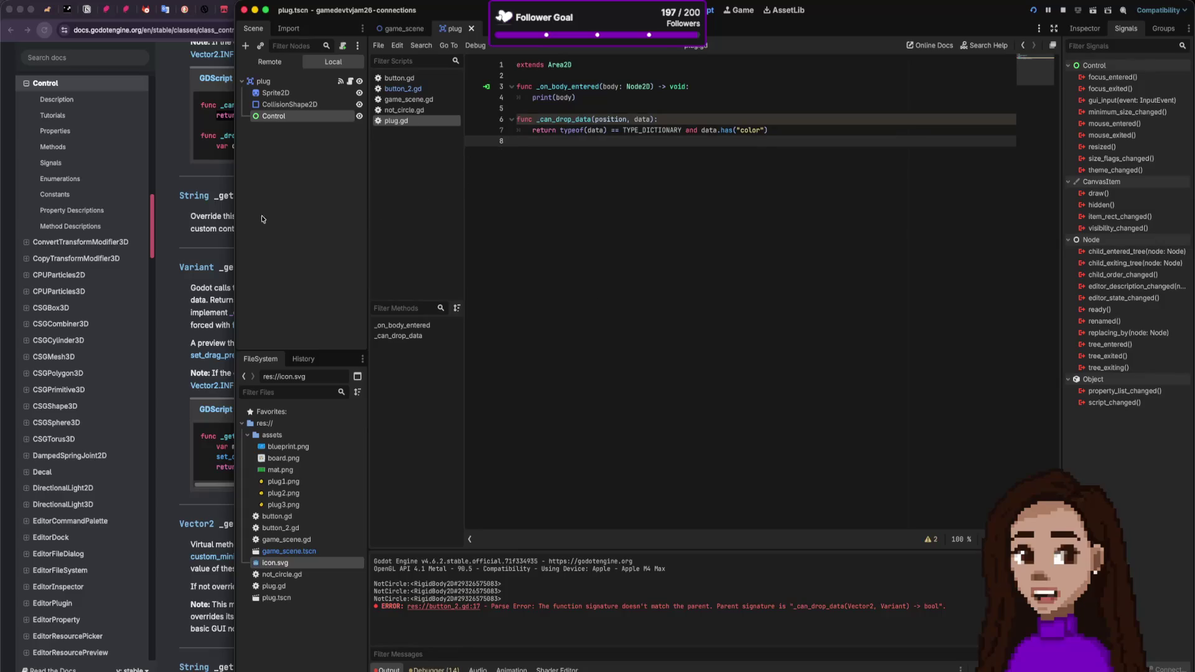
Step: Flip through the Color and Dictionary docs, then scroll the drag-and-drop article to native_droppable_slot.gd
left_click(222, 205)
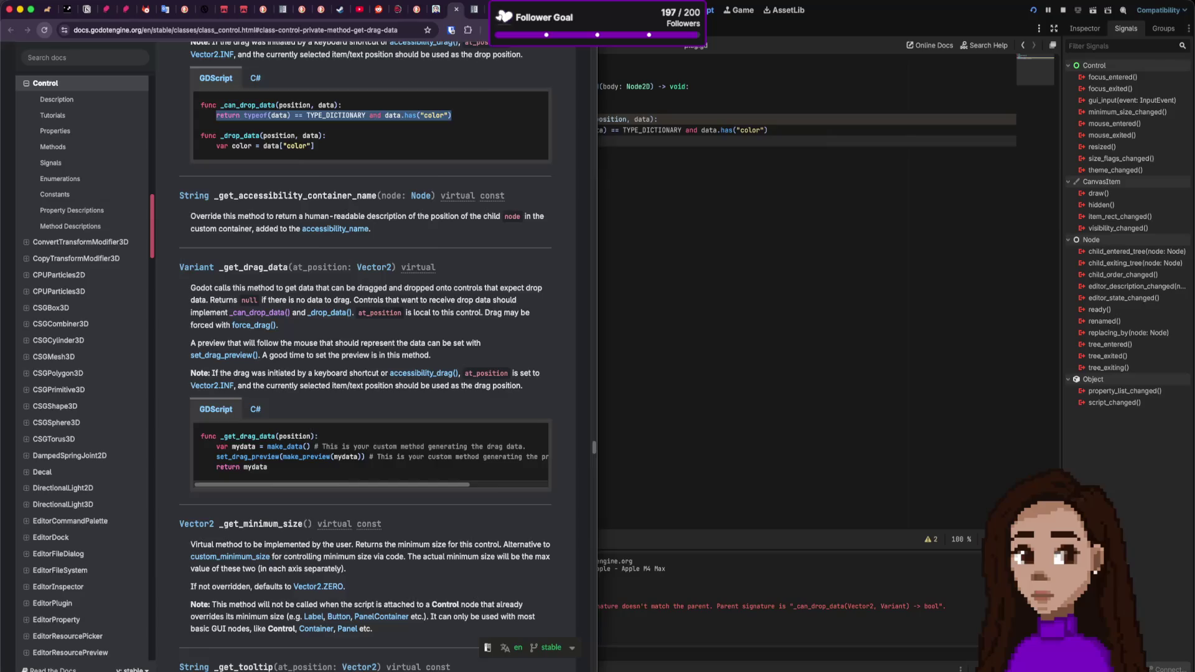
key("super+bracketleft")
key("super+bracketleft")
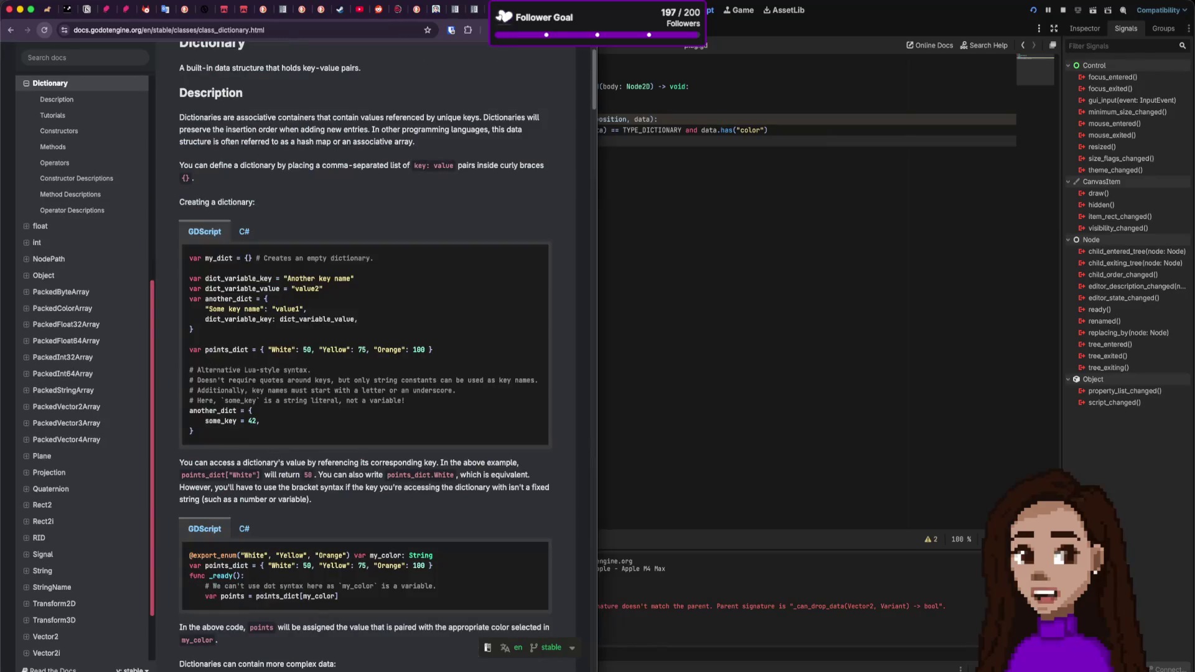
key("super+bracketleft")
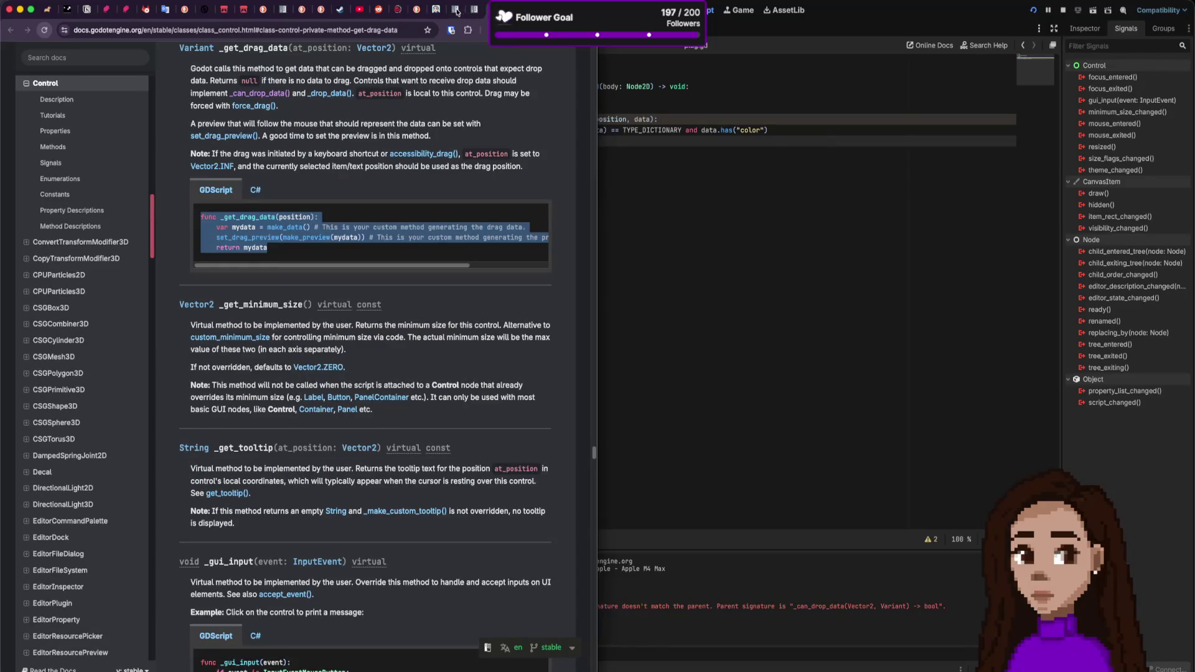
left_click(437, 12)
scroll(174, 296, "down", 1)
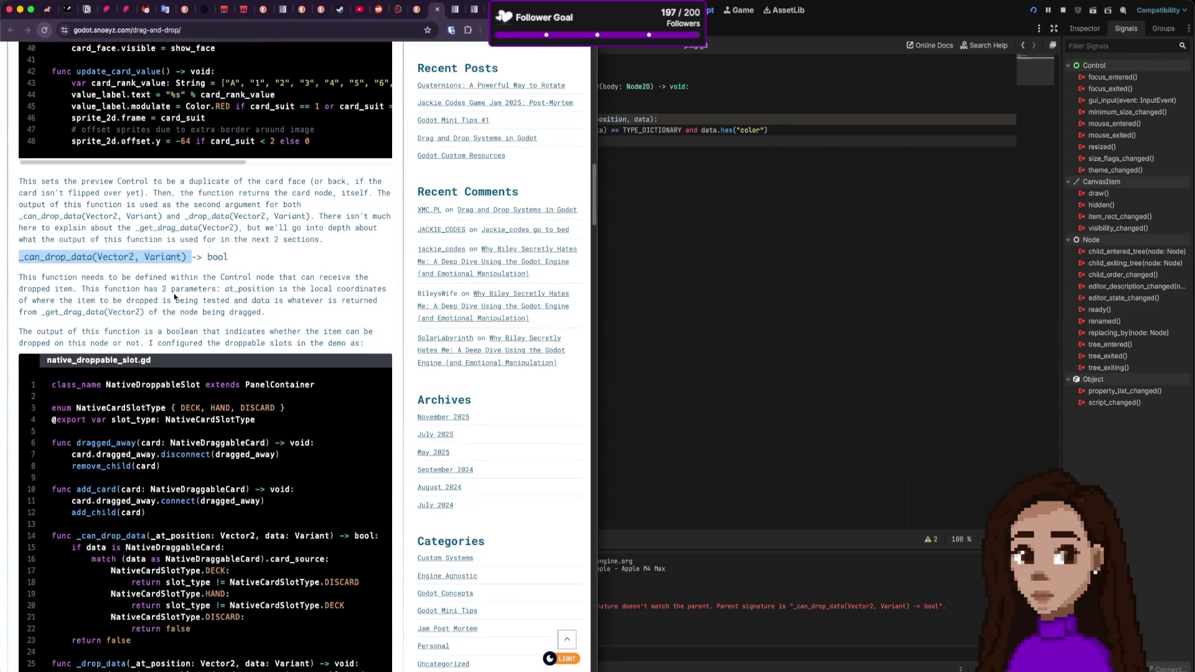
scroll(187, 305, "down", 3)
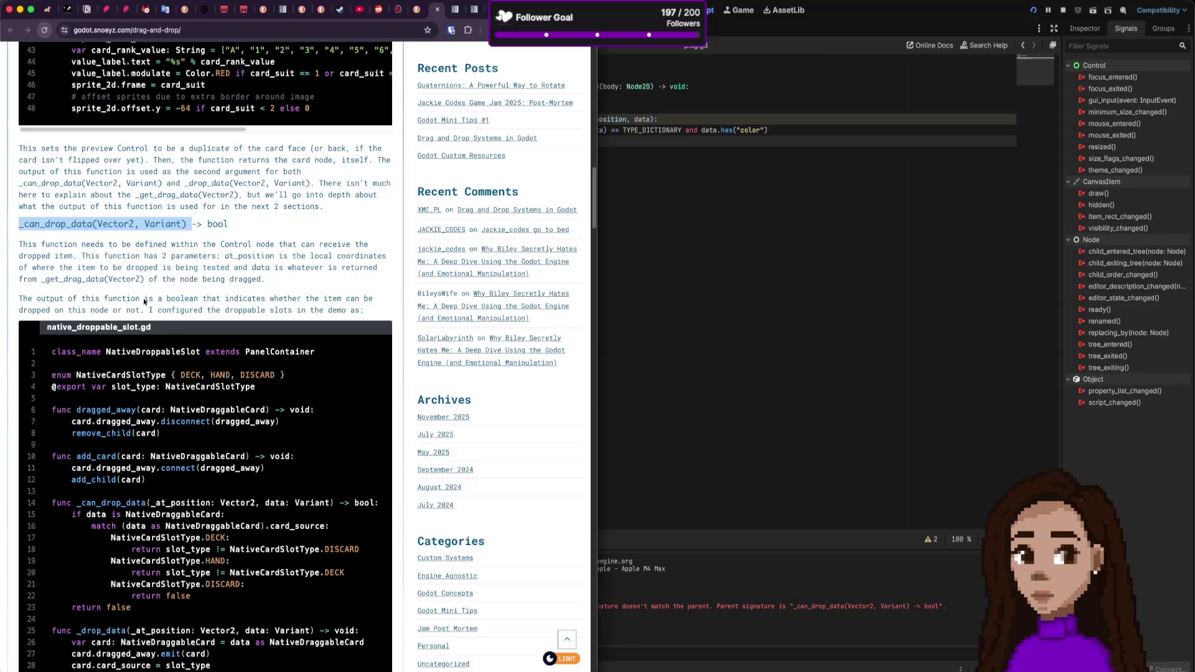
scroll(106, 304, "down", 2)
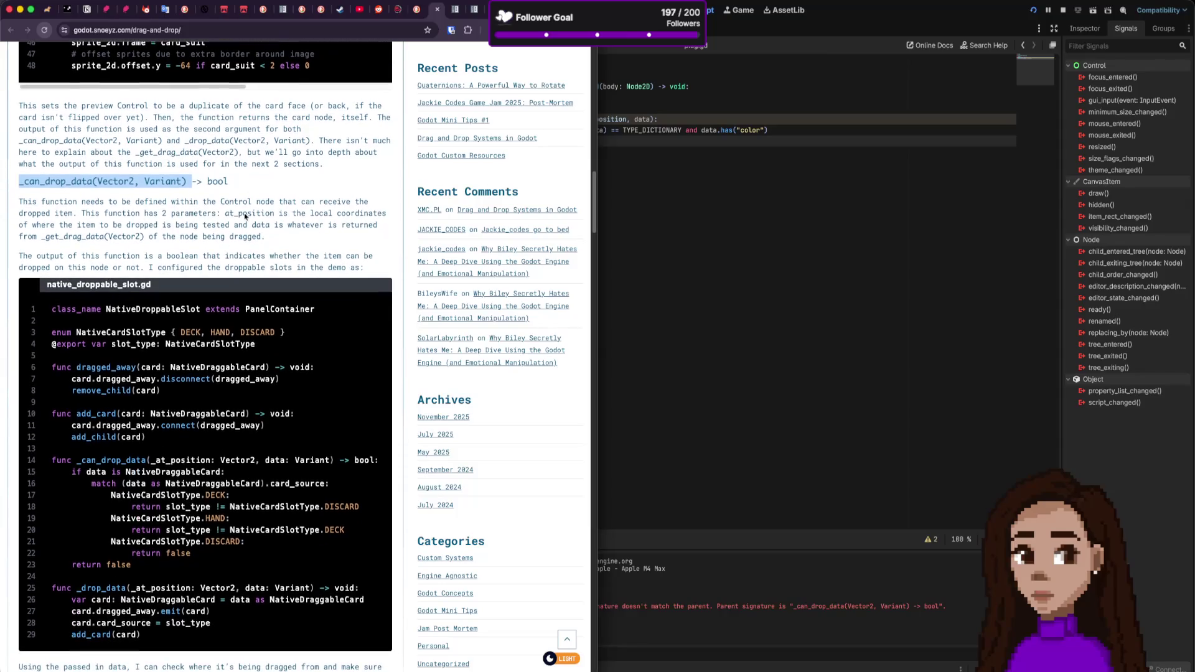
scroll(98, 229, "down", 2)
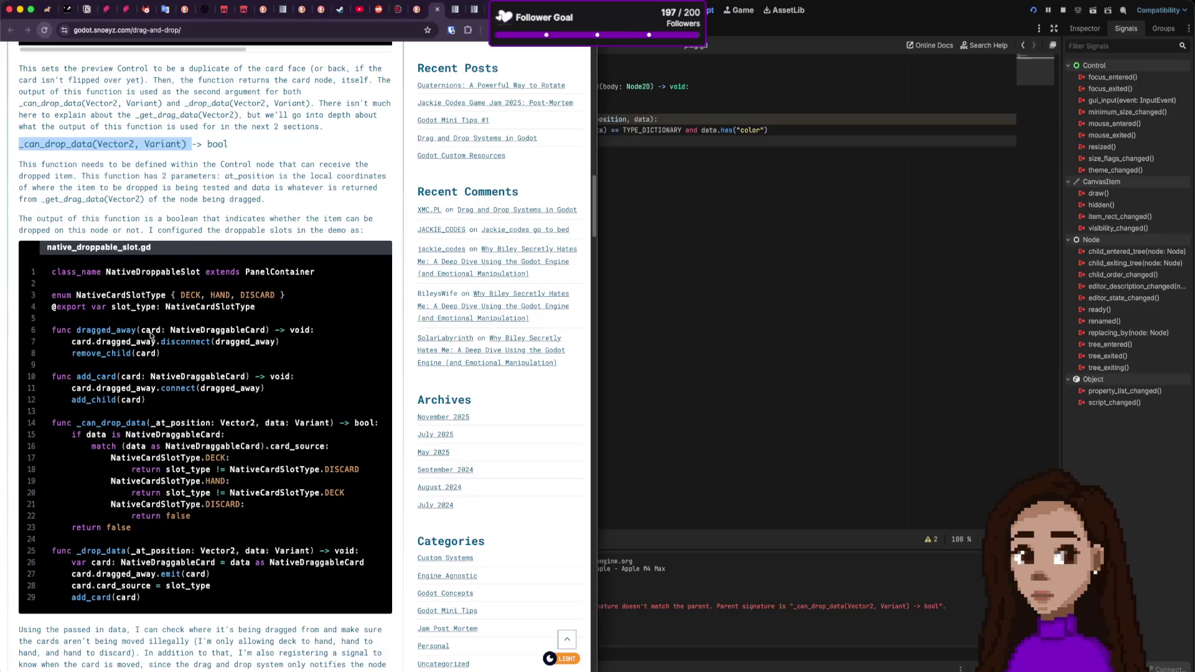
scroll(144, 346, "down", 3)
scroll(143, 346, "down", 1)
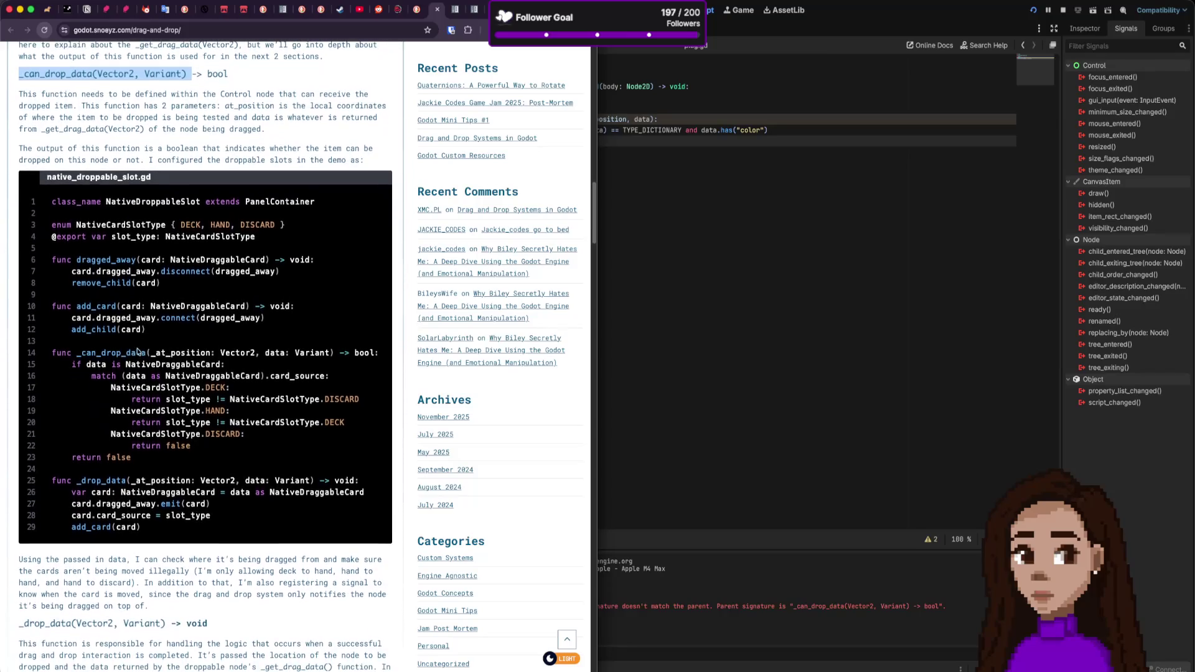
Step: Compare plug.gd's position parameter with the article's Vector2 at_position type
left_click(719, 250)
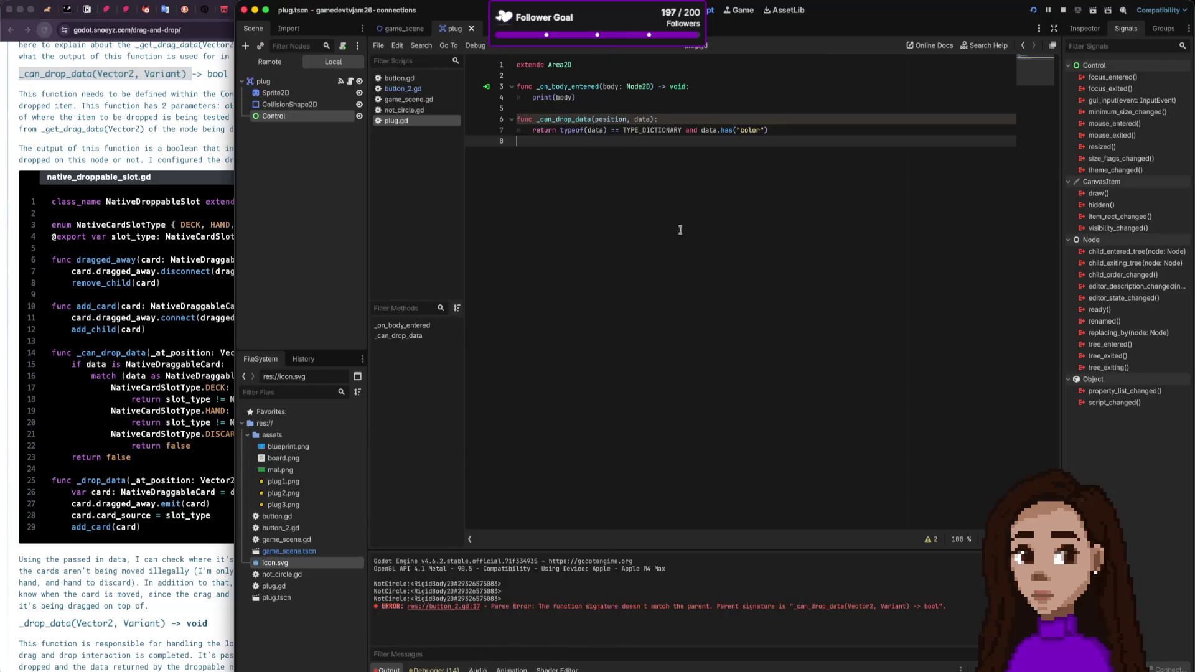
left_click(185, 336)
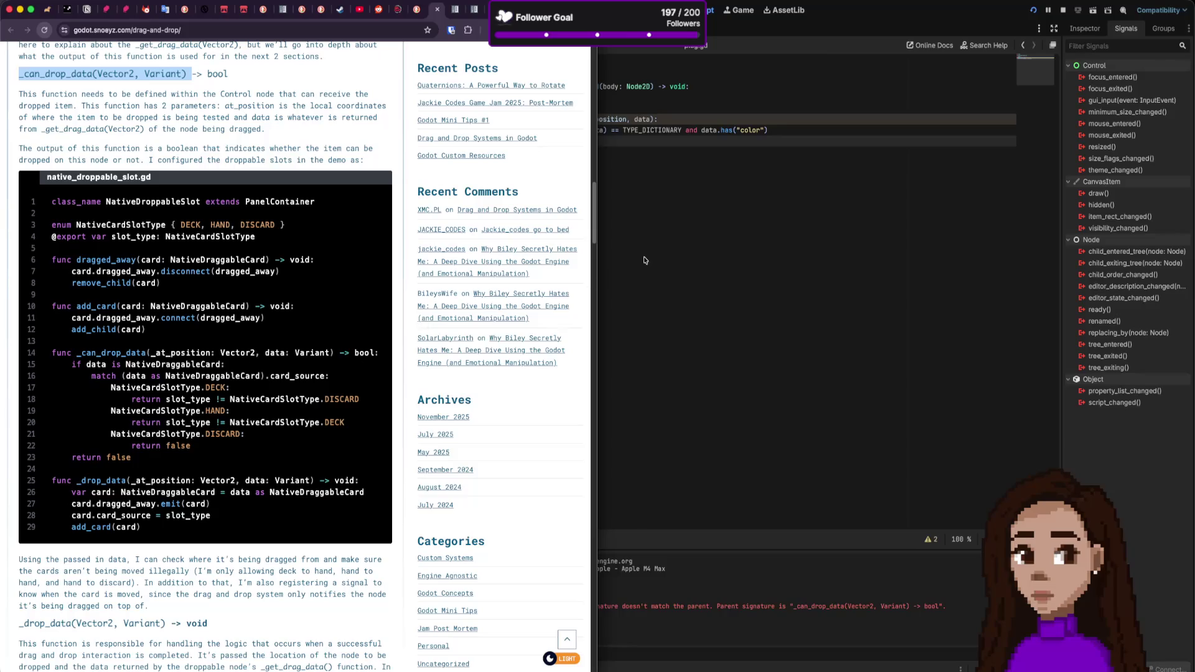
left_click(649, 141)
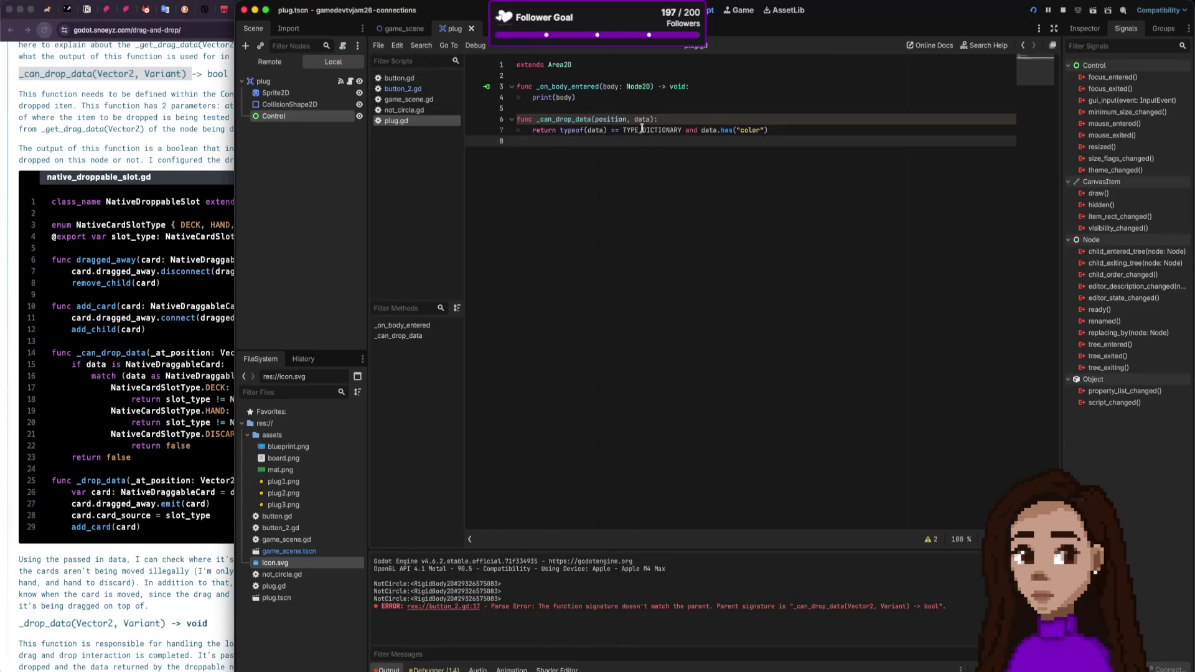
left_click(620, 119)
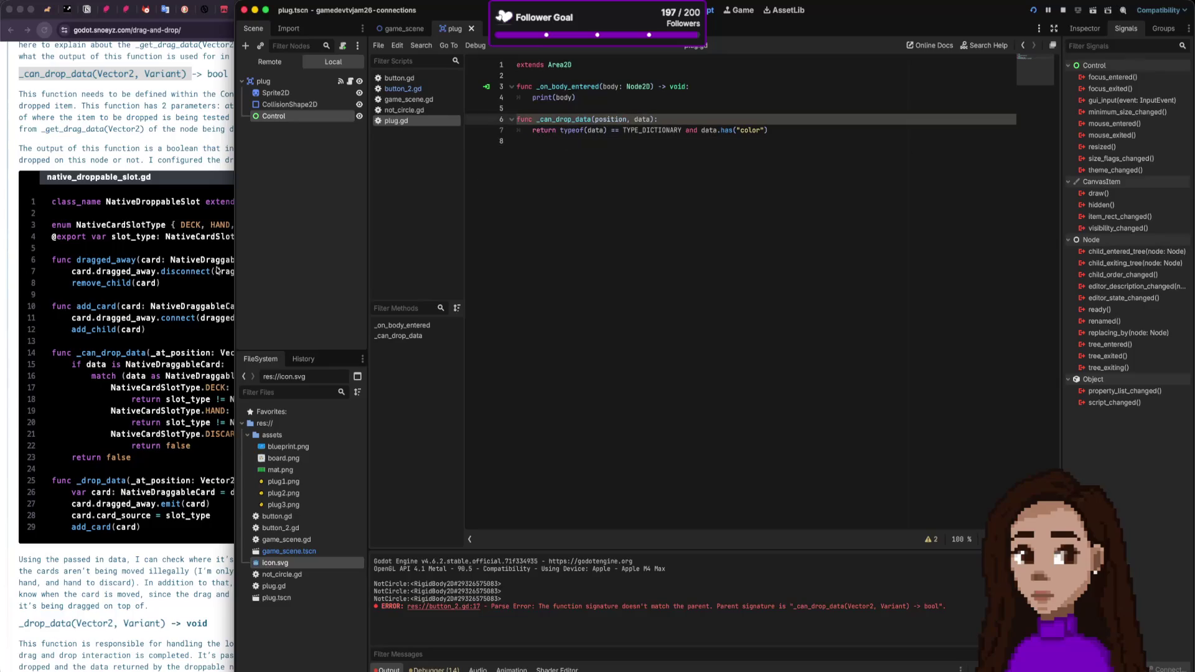
left_click(232, 339)
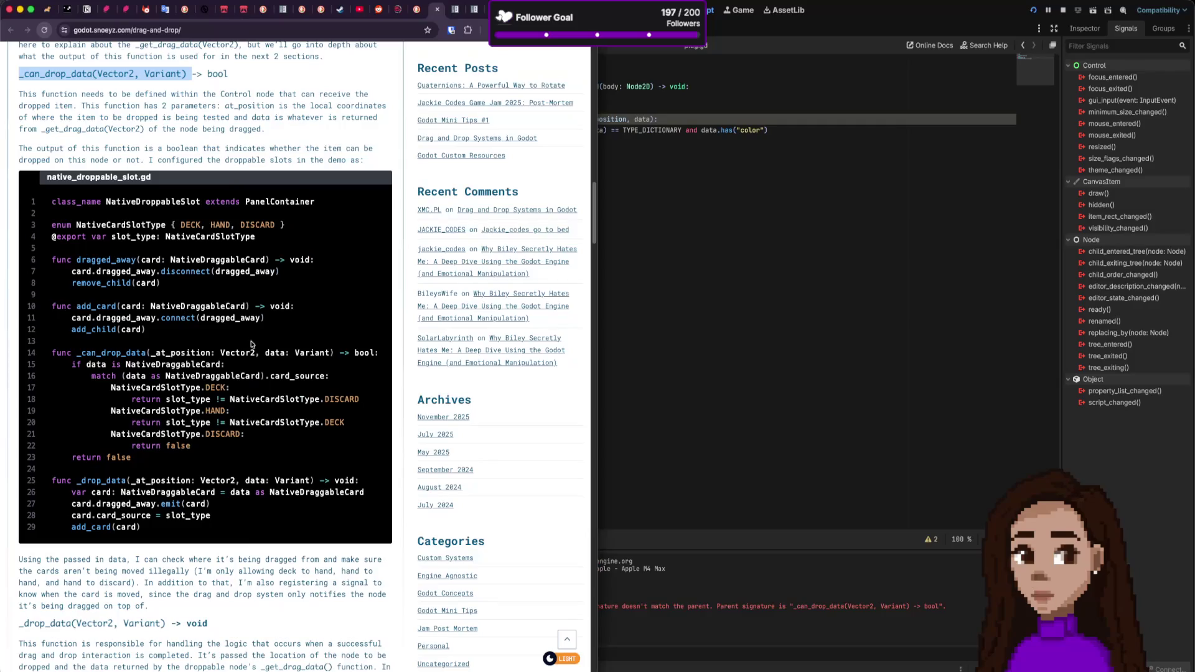
left_click_drag(254, 355, 211, 352)
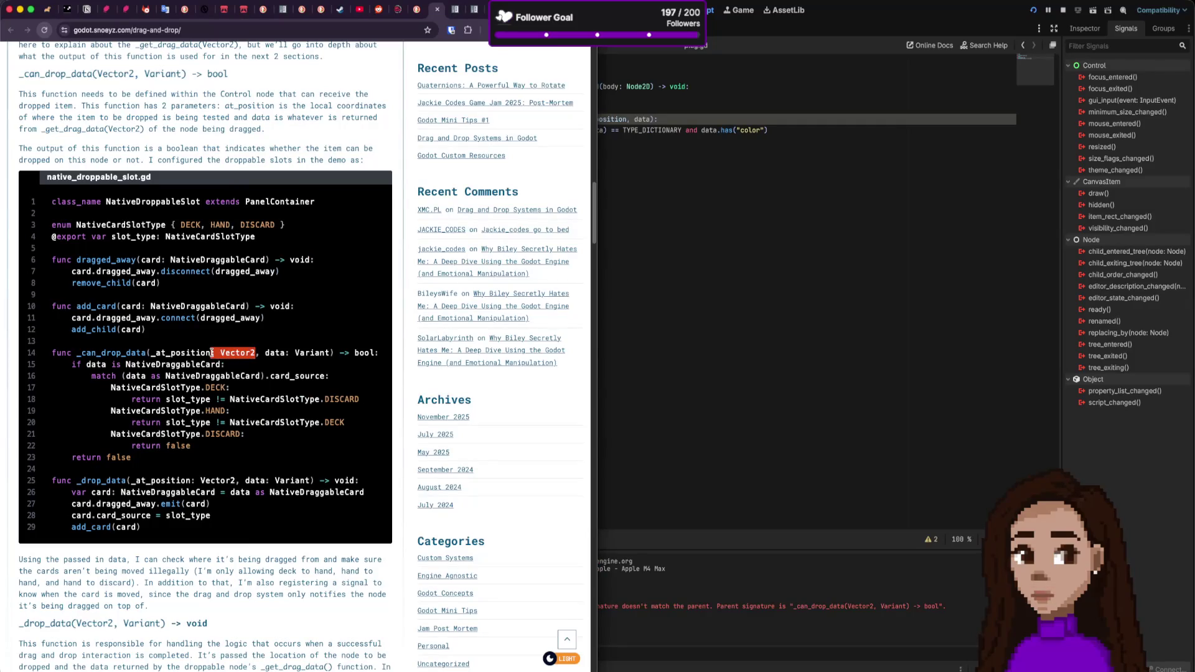
left_click(647, 140)
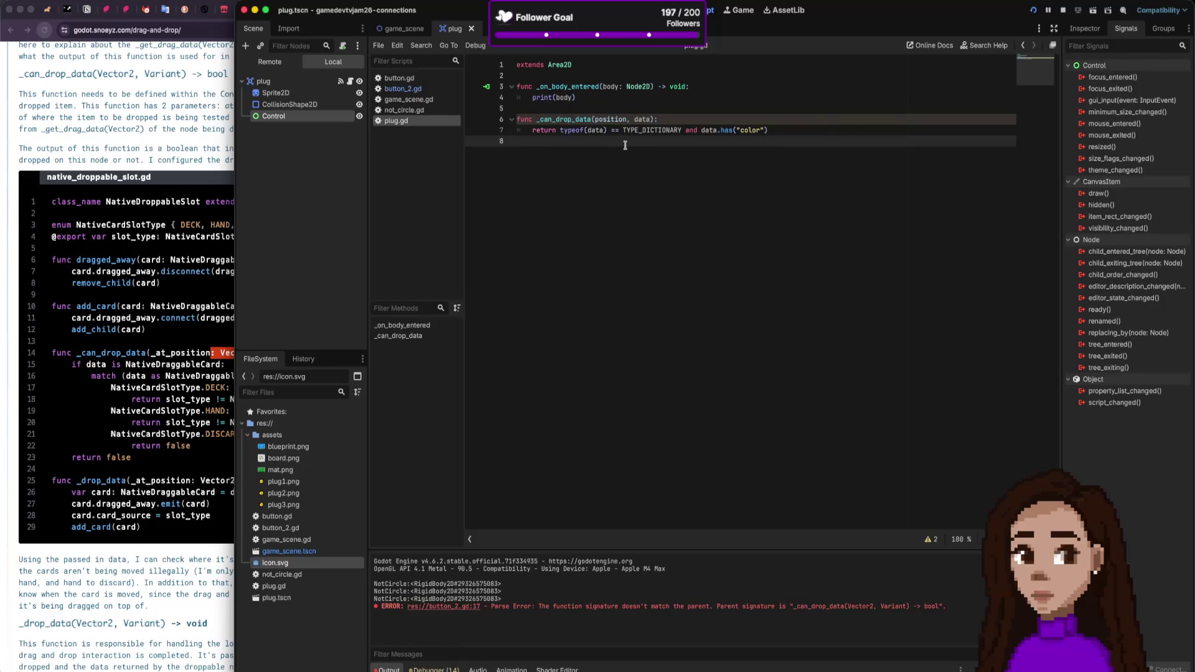
Step: Copy the example's 'func _drop_data(_at_position: Vector2, data: Variant) -> void:' signature
left_click(165, 412)
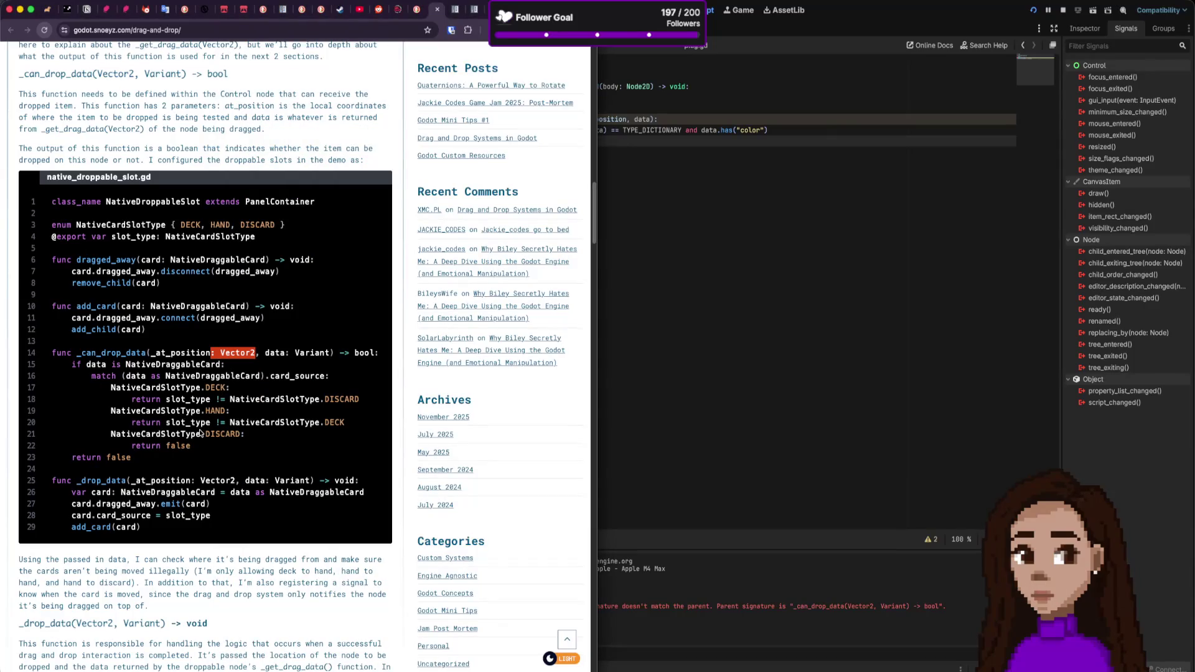
left_click_drag(100, 482, 158, 530)
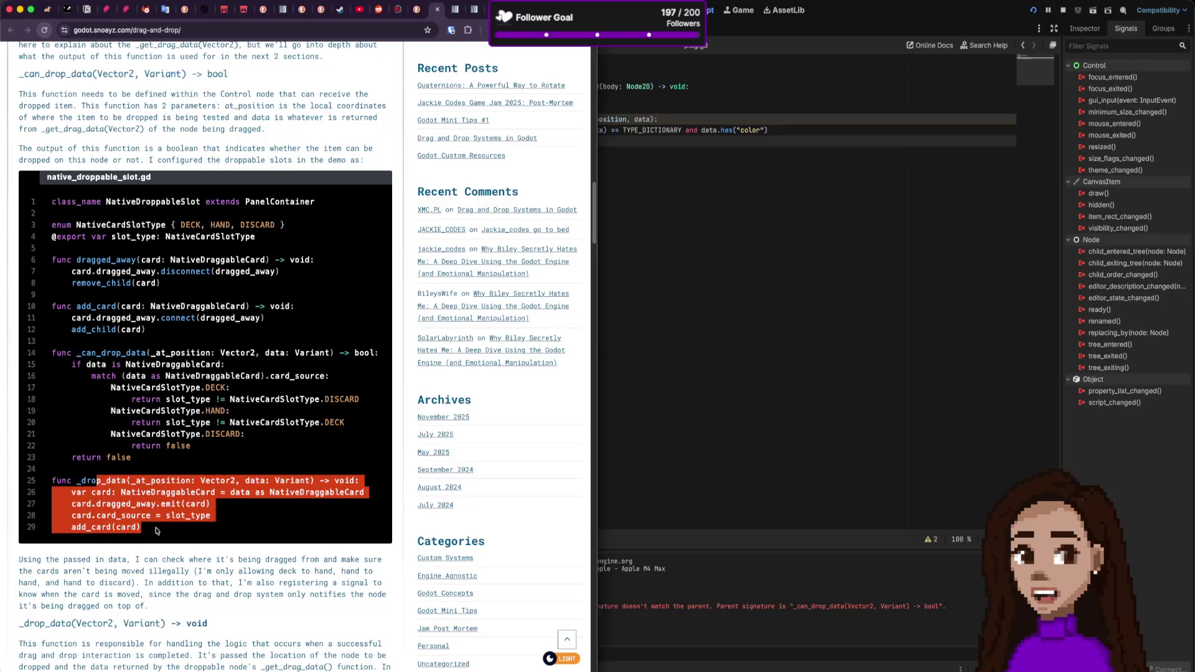
left_click(162, 529)
left_click_drag(112, 489, 146, 525)
left_click(147, 524)
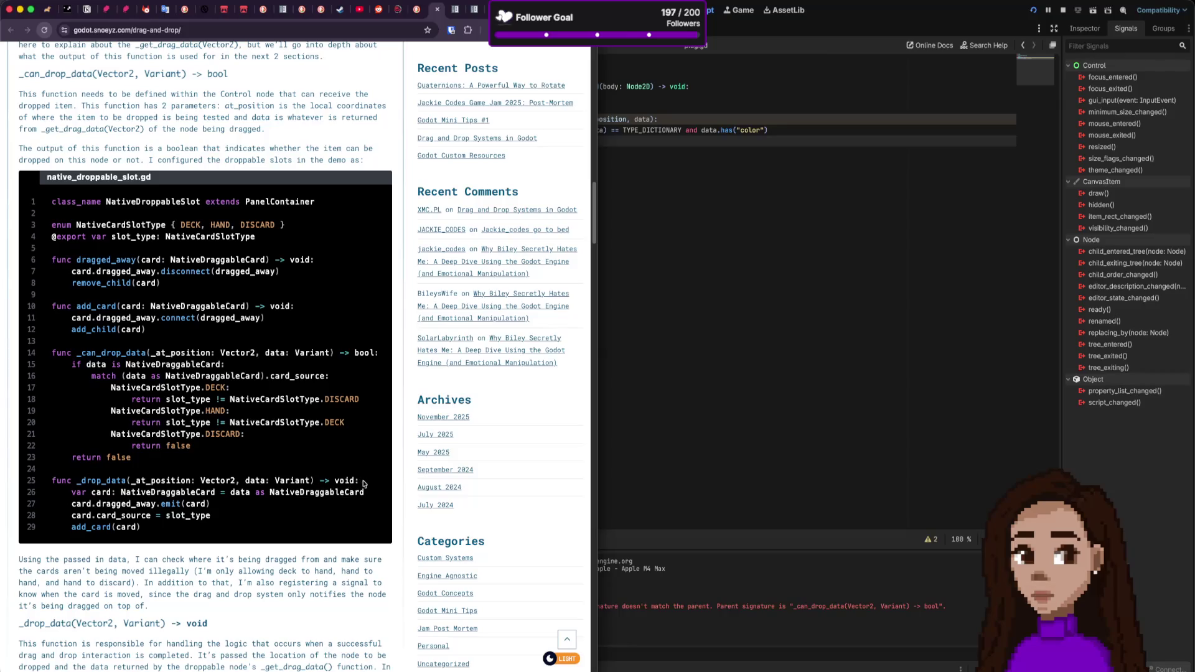
mouse_move(360, 480)
left_mouse_down()
mouse_move(133, 493)
mouse_move(51, 482)
left_mouse_up()
key("super+c")
Step: Paste _drop_data after line 8 of plug.gd with print("Dropped") and print(data) in its body, then save
left_click(719, 241)
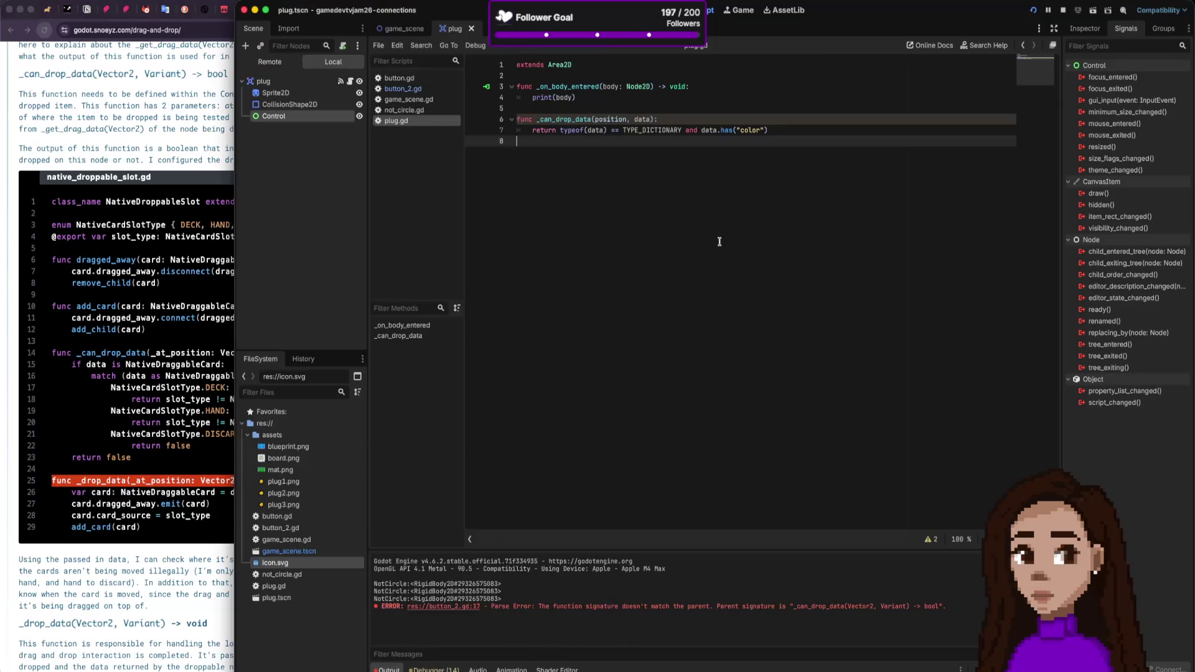
key("Return")
key("super+v")
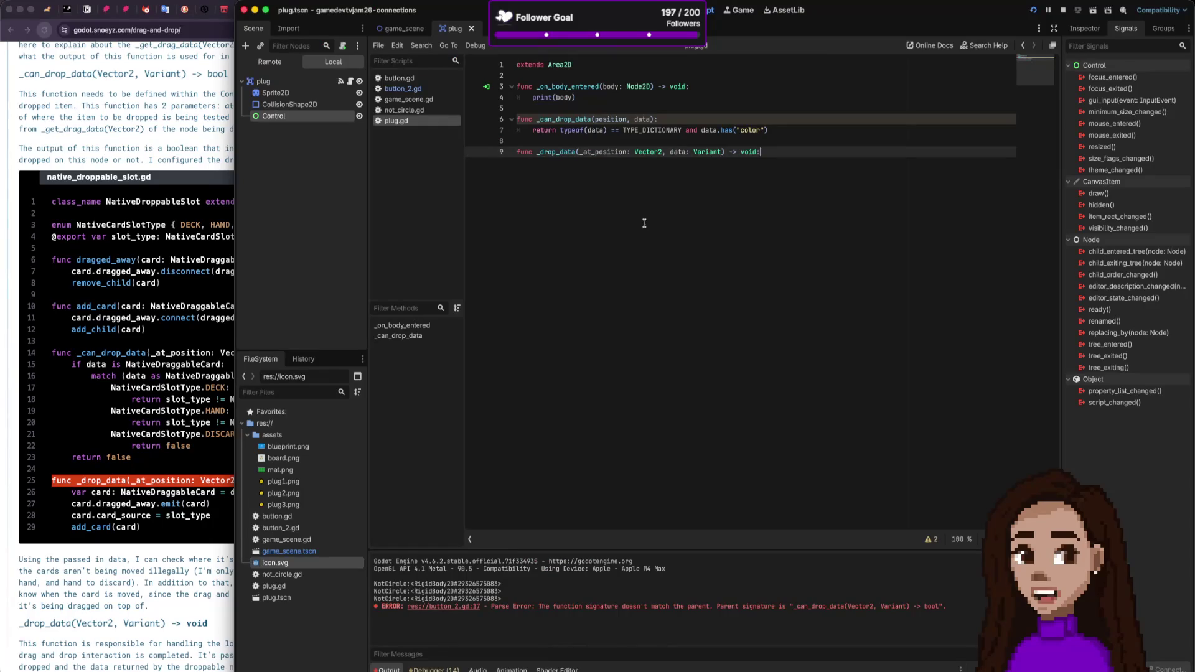
key("Return")
type("print *")
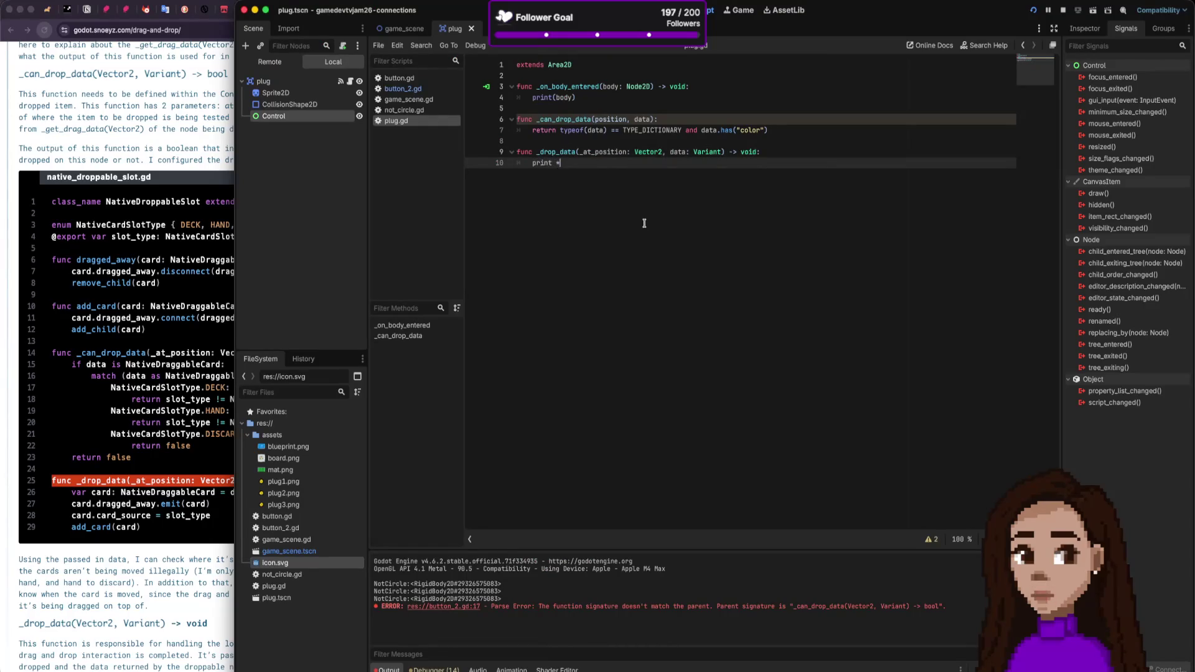
type("(data")
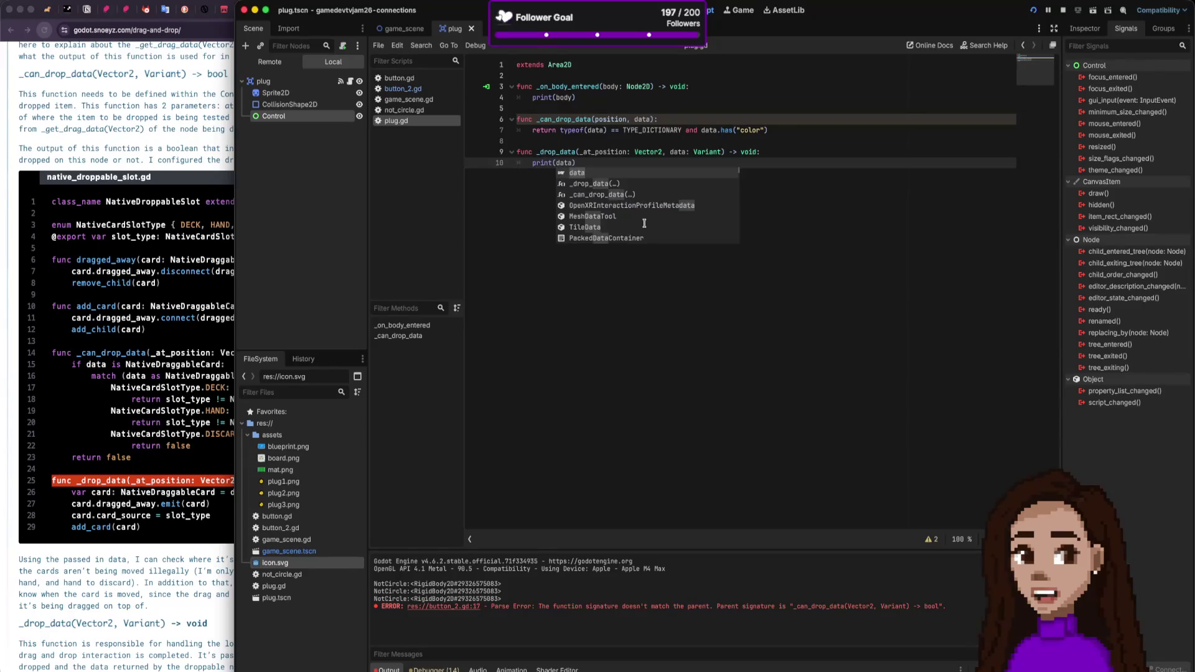
key("Escape")
key("Up")
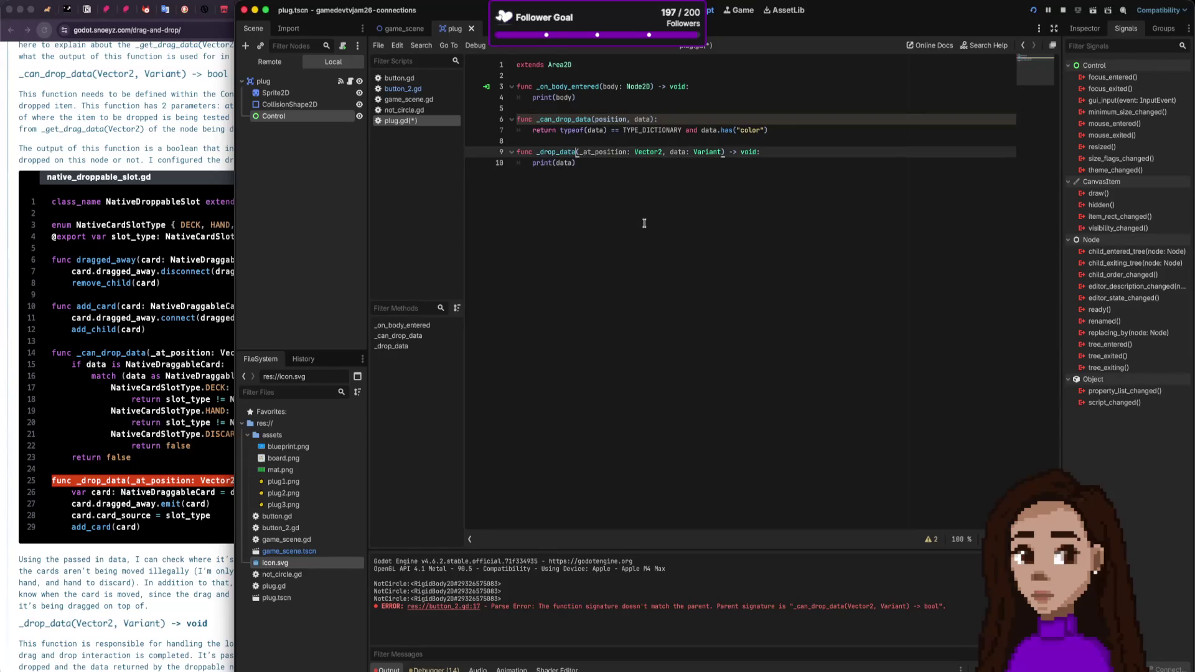
key("End")
key("Return")
type("print")
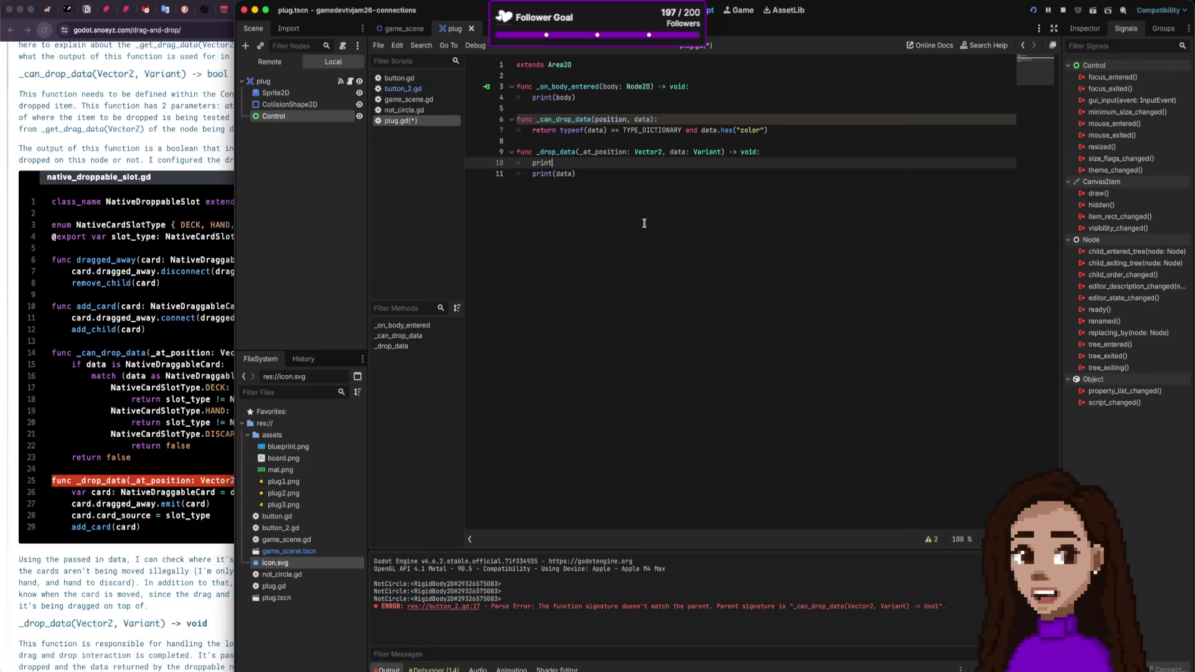
type("(\"Dropped")
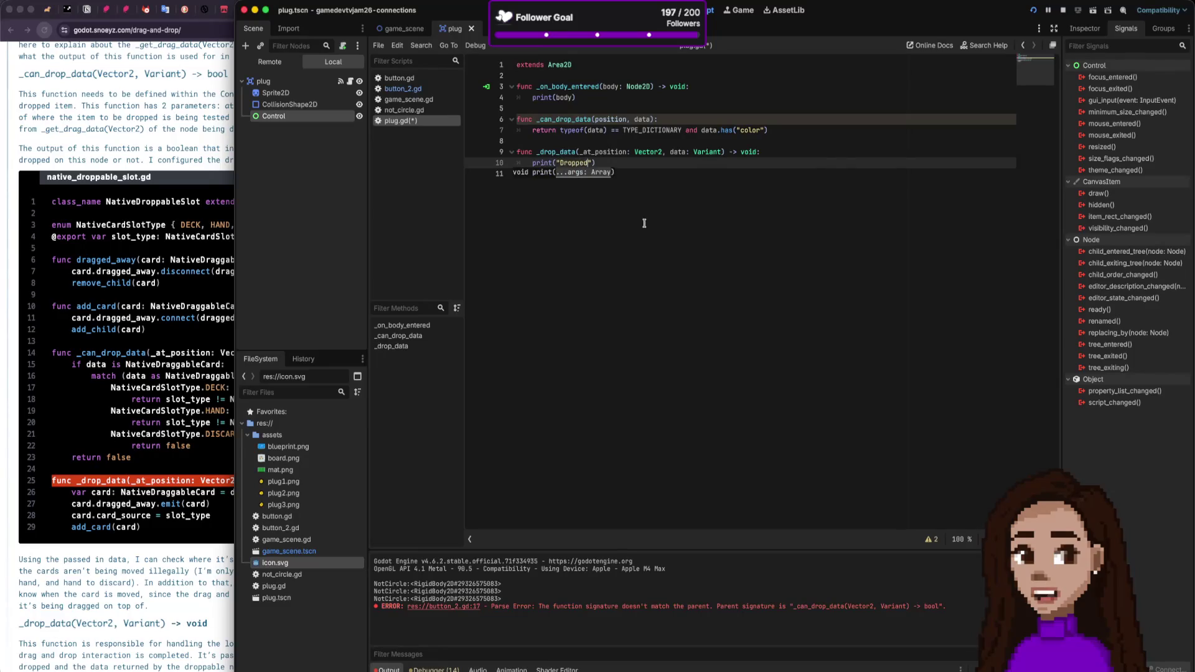
key("super+s")
left_click(670, 204)
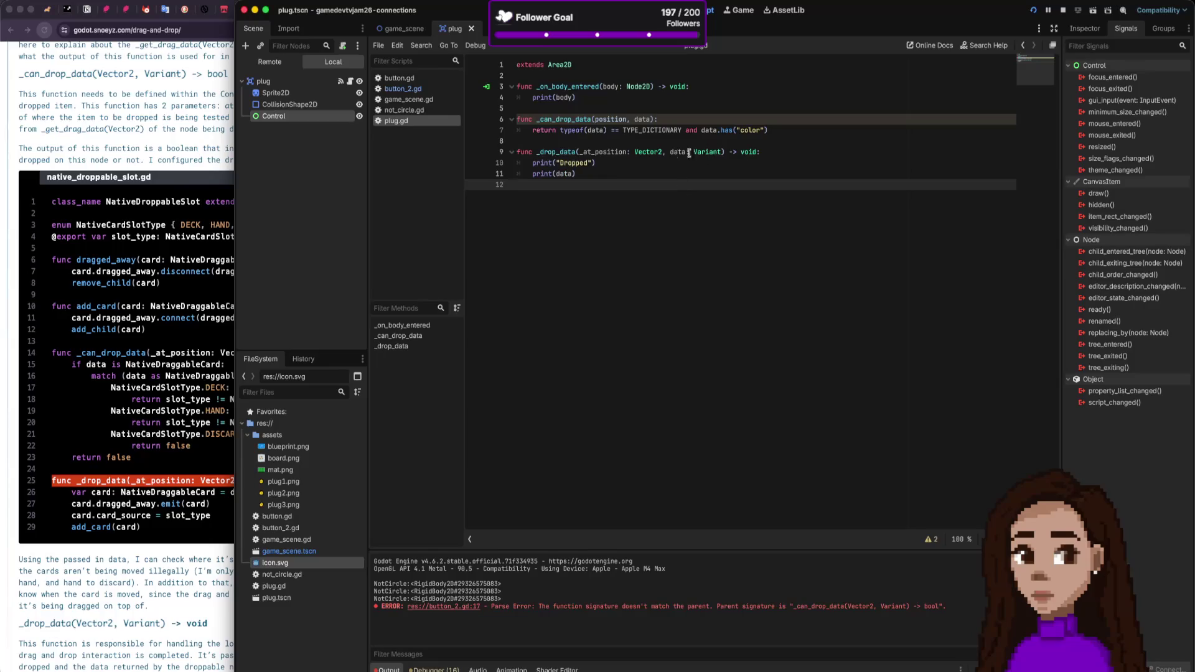
left_click(1063, 10)
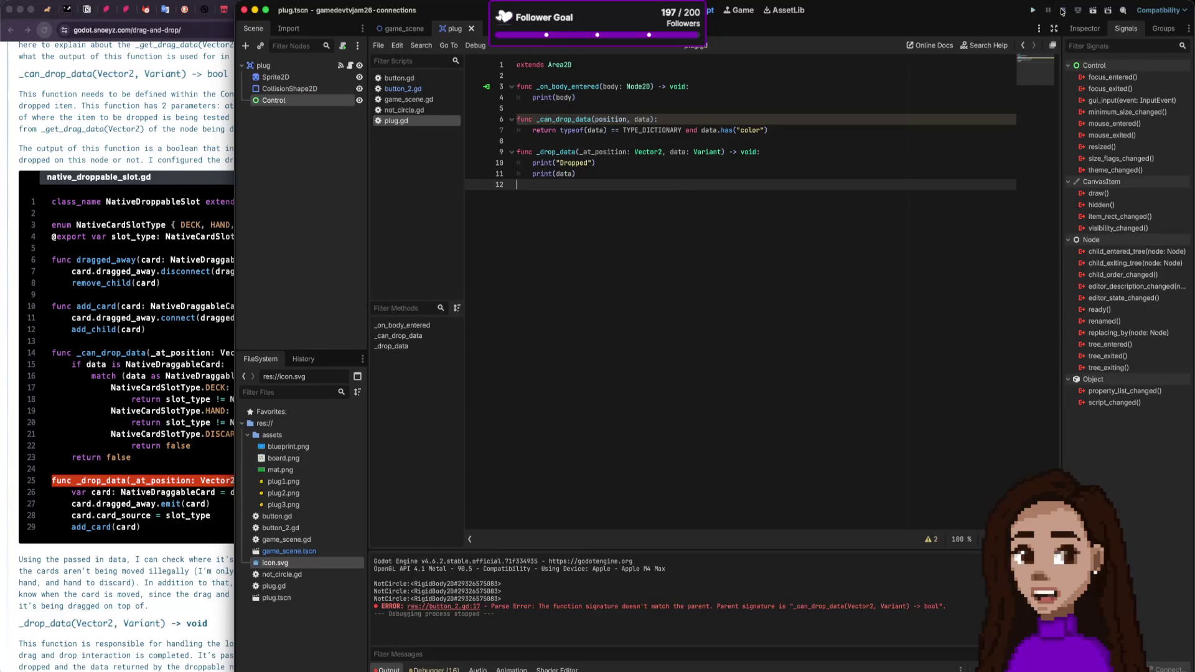
left_click(1031, 11)
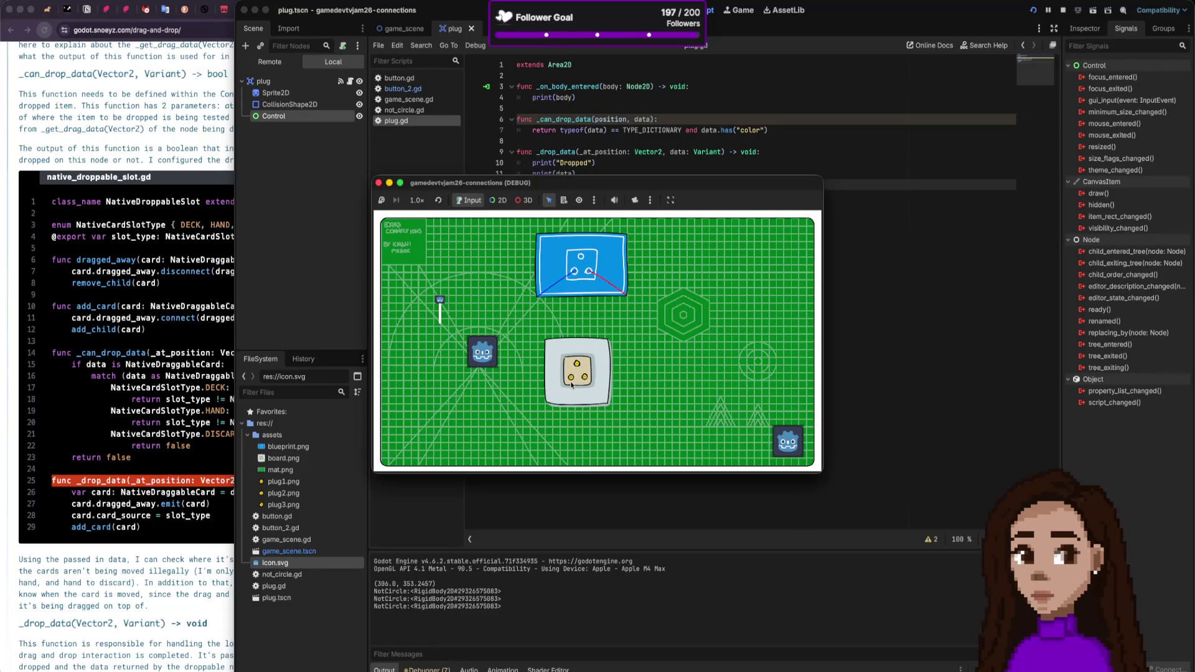
left_click_drag(571, 385, 571, 382)
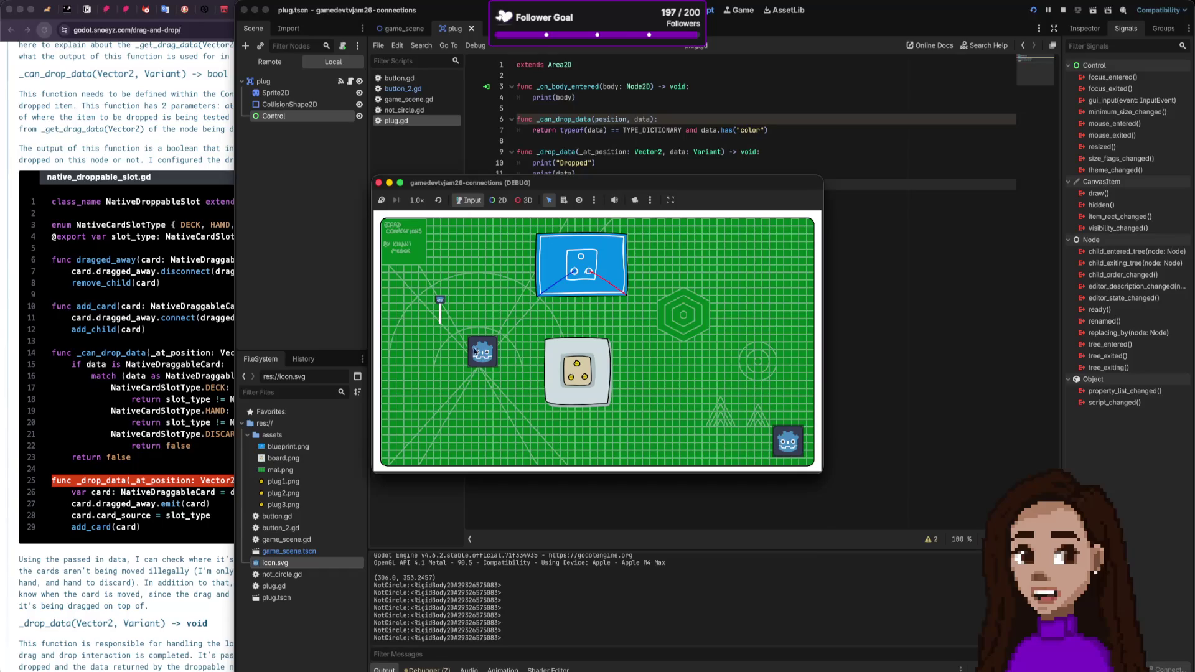
left_click_drag(571, 375, 554, 216)
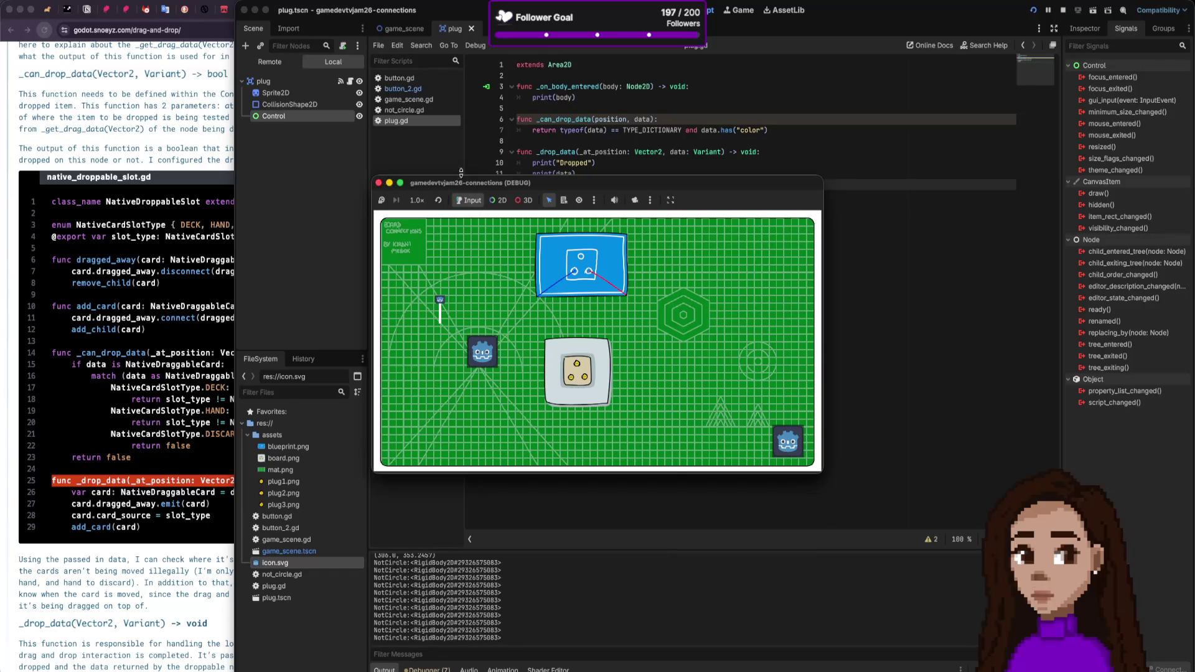
left_click(383, 184)
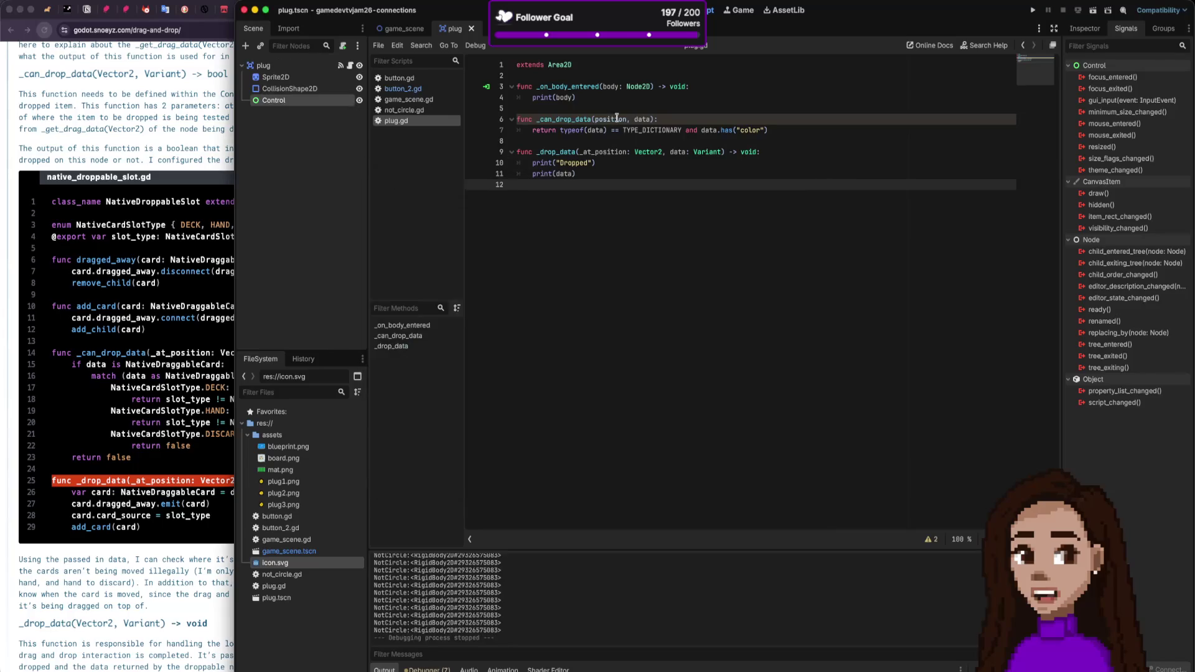
Step: Add print("can drop", data) as a new first line of _can_drop_data
left_click(642, 130)
key("Up")
key("End")
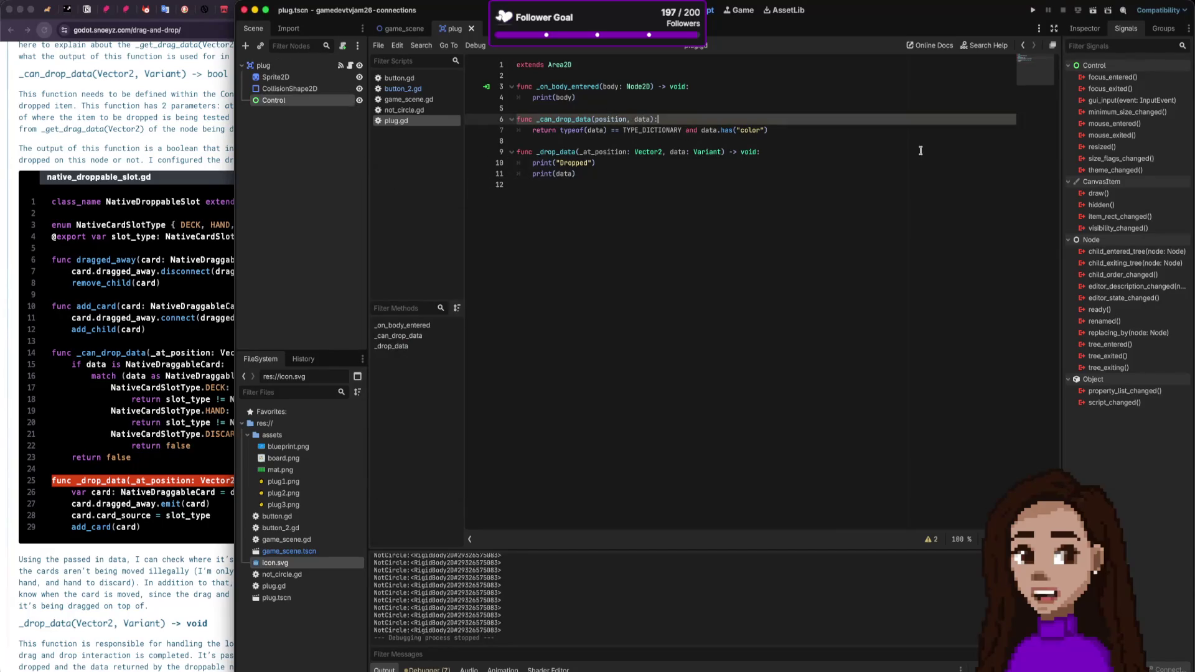
key("Return")
type("p")
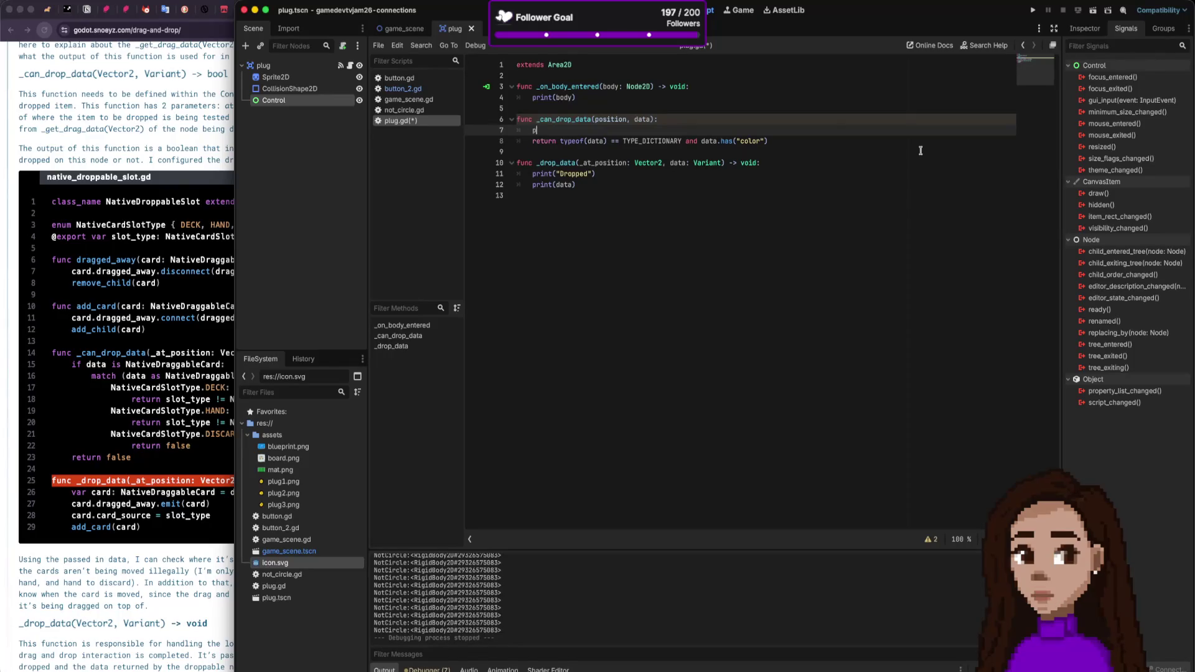
type("rint(can")
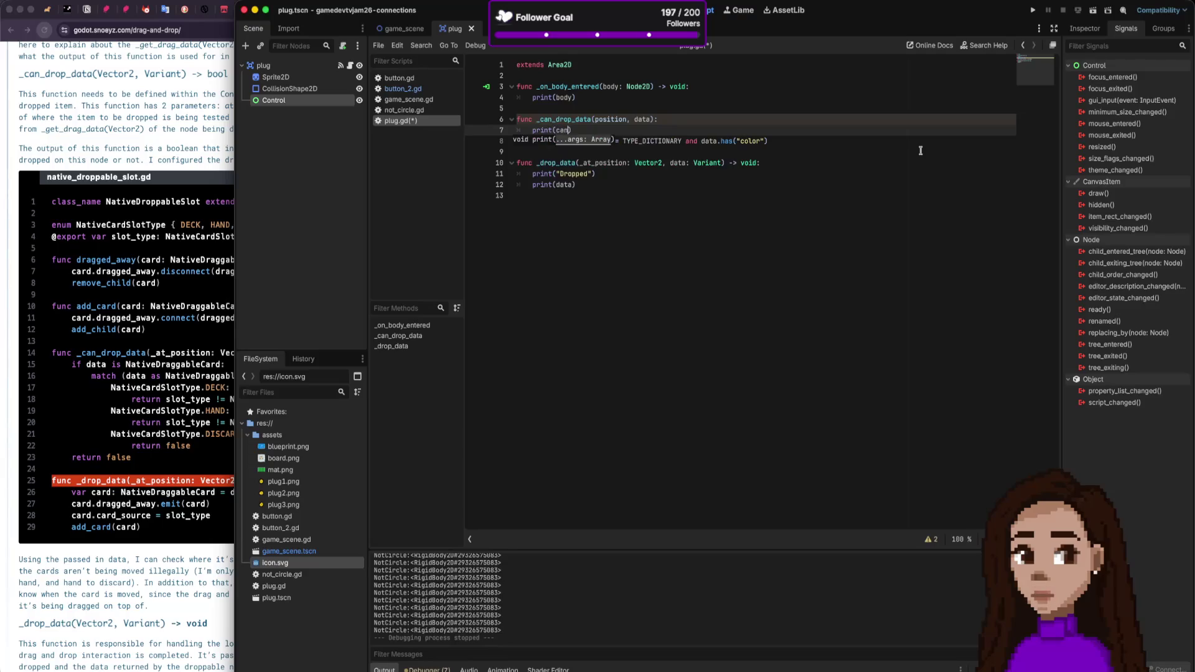
key("BackSpace")
key("BackSpace")
key("BackSpace")
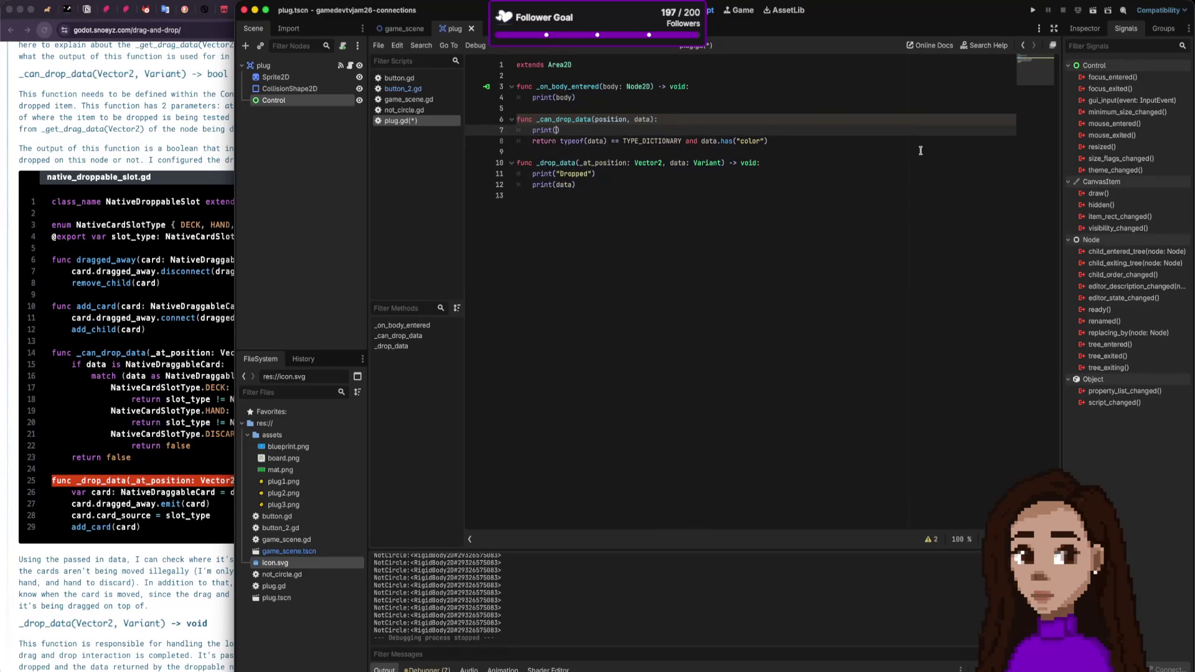
key("BackSpace")
key("BackSpace")
key("BackSpace")
type("\"can dro")
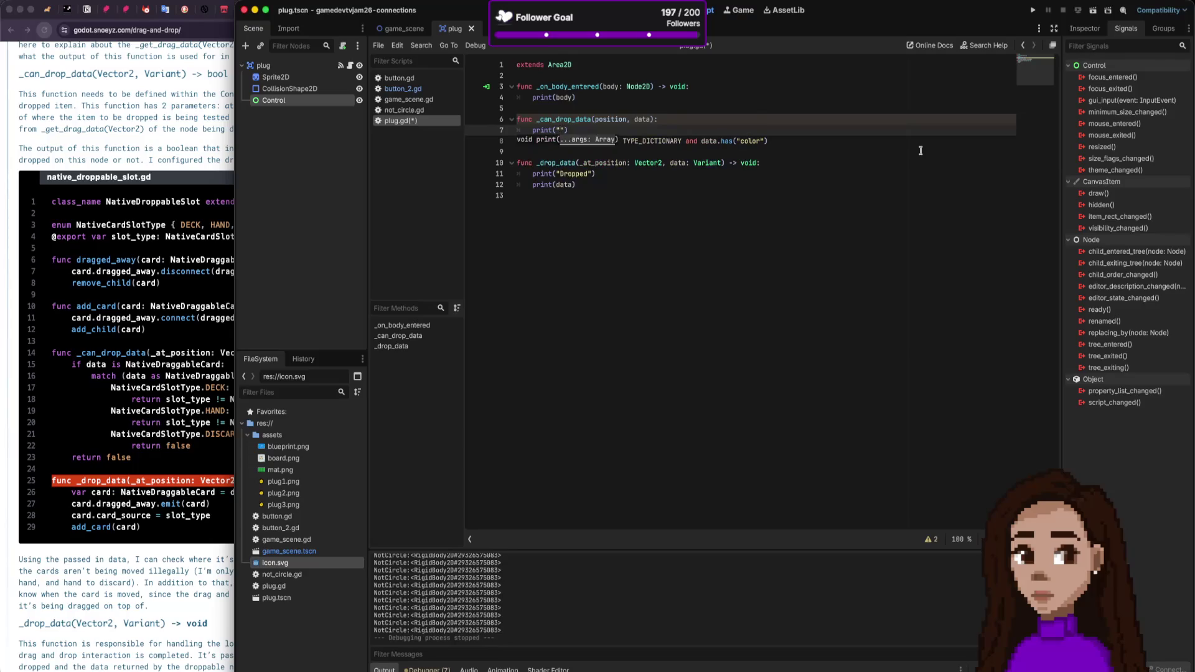
type("p")
key("End")
key("Return")
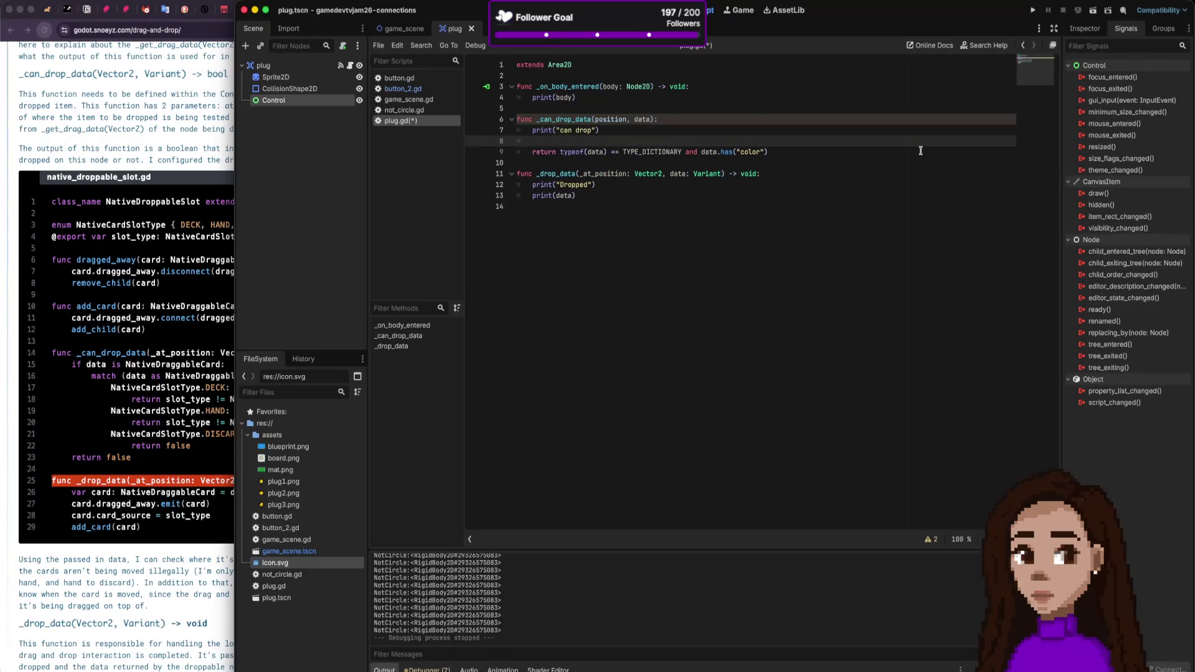
left_click(601, 130)
type(", data")
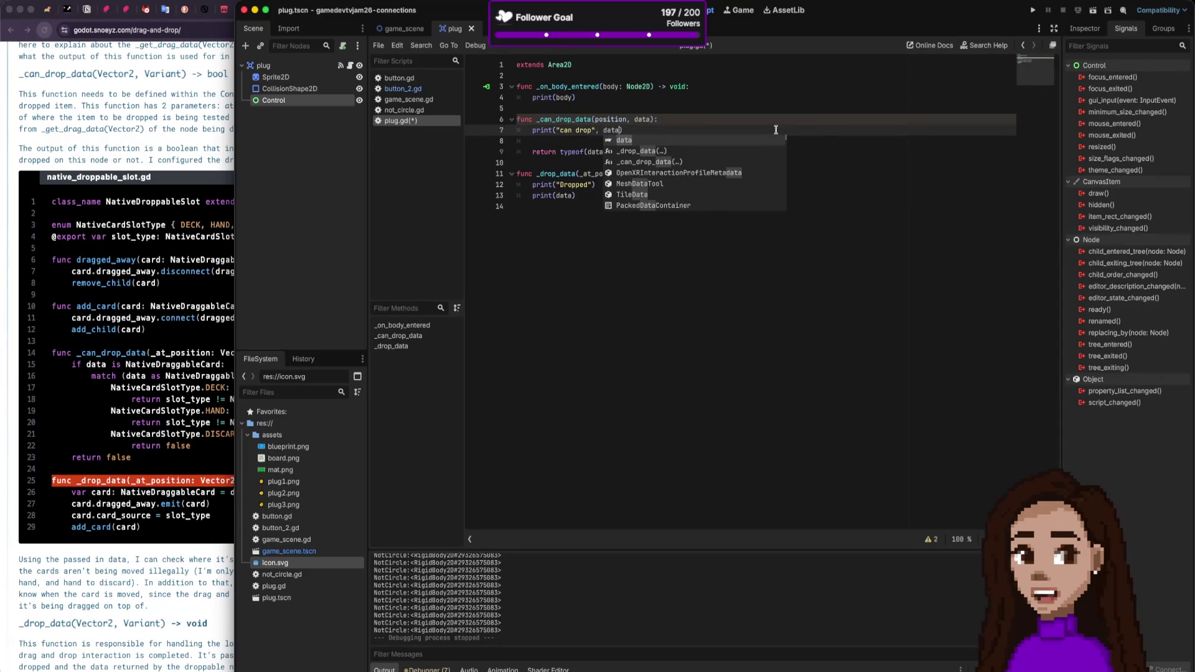
key("Escape")
Step: Comment out the original return check, add 'return true' above it, then save and run
key("Down")
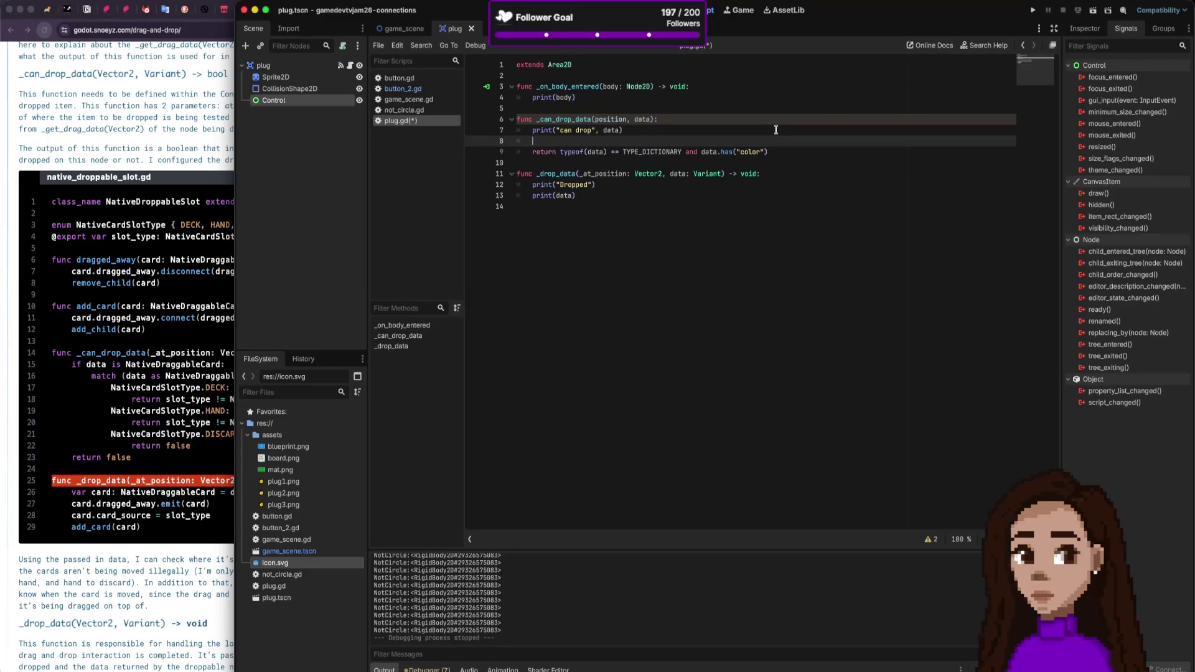
key("Down")
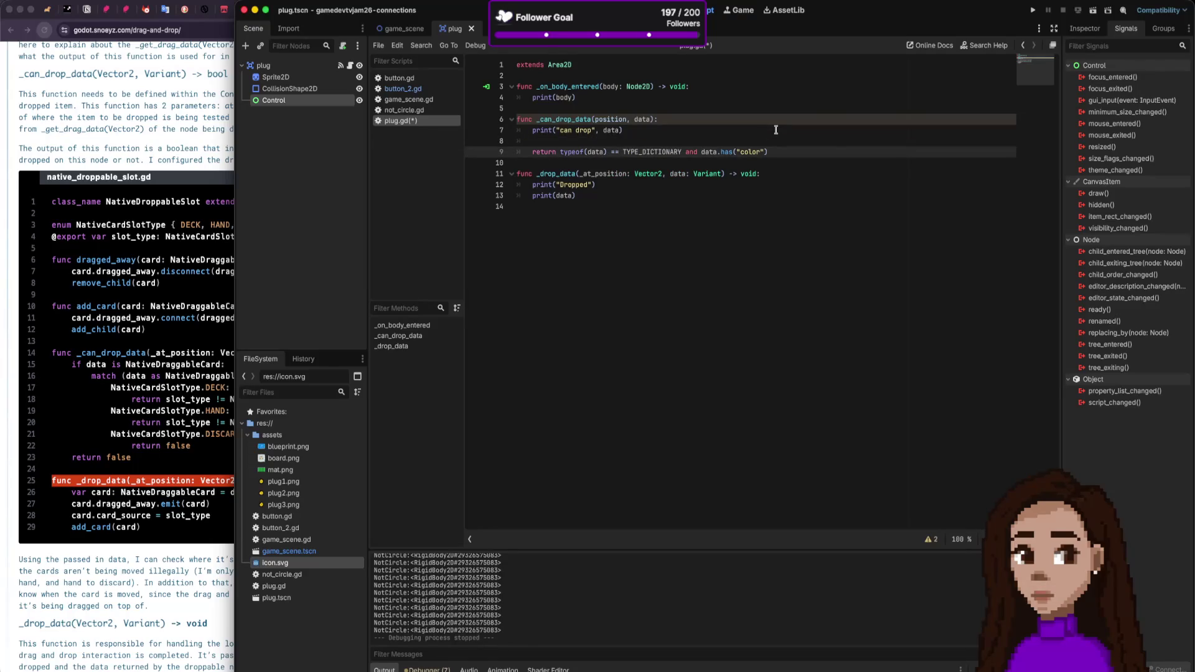
key("super+k")
key("Up")
type("et")
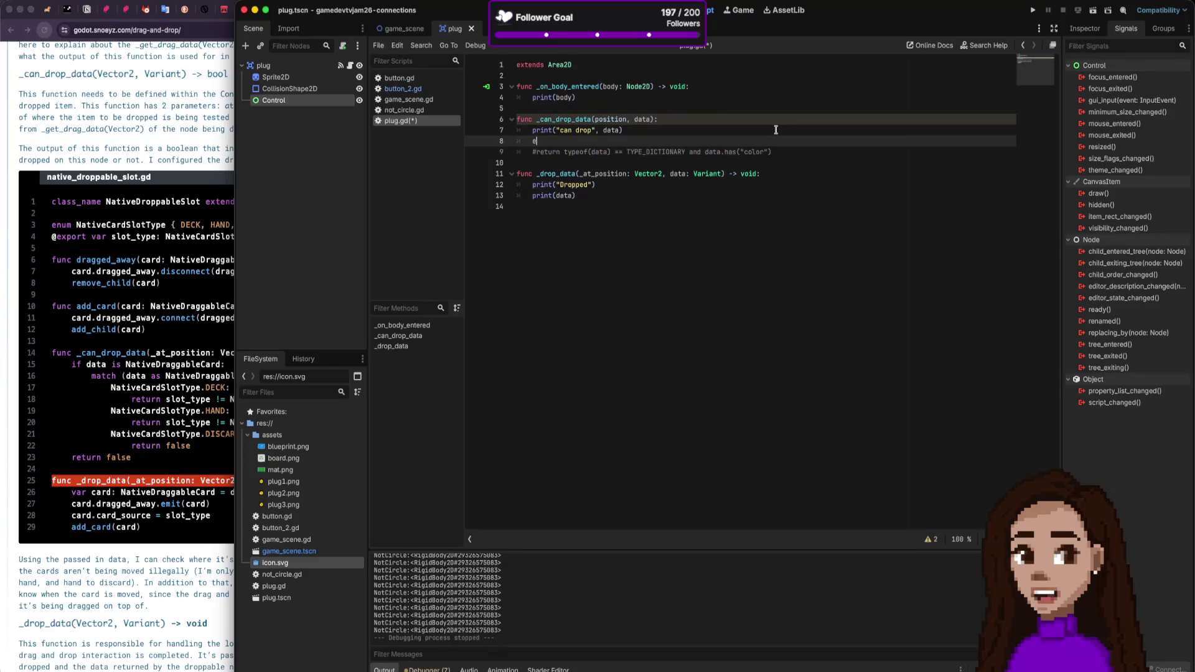
type("urn true")
key("super+b")
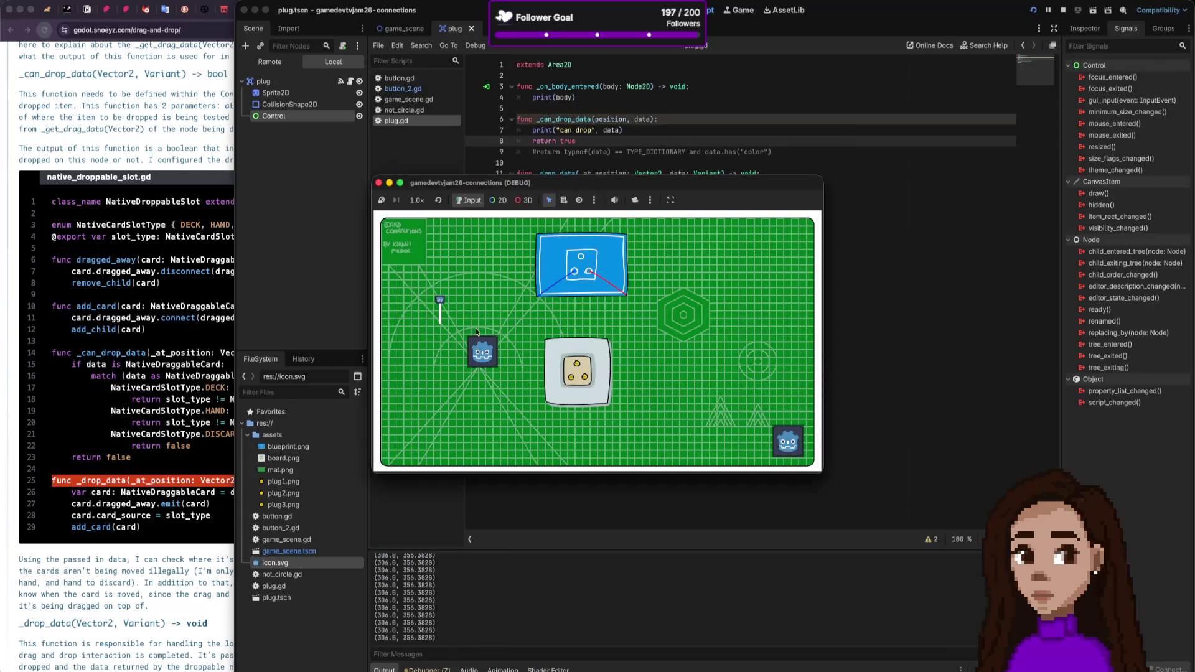
mouse_move(561, 376)
left_mouse_down()
mouse_move(578, 364)
mouse_move(575, 386)
left_mouse_up()
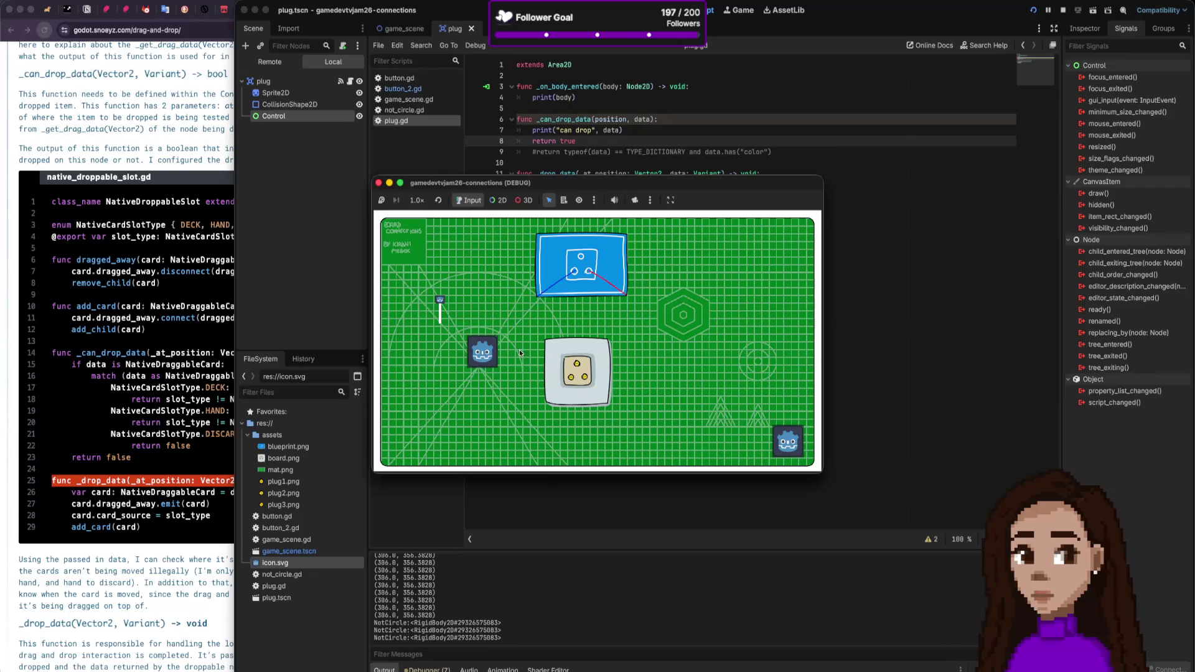
left_click(577, 365)
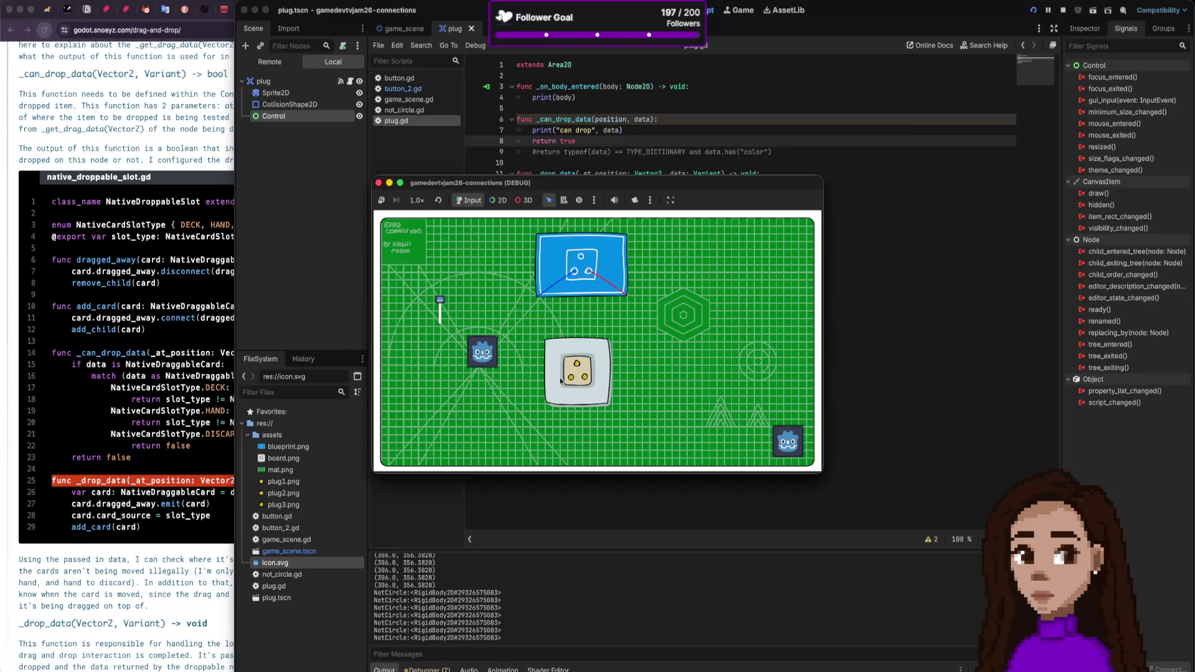
left_click_drag(564, 382, 579, 368)
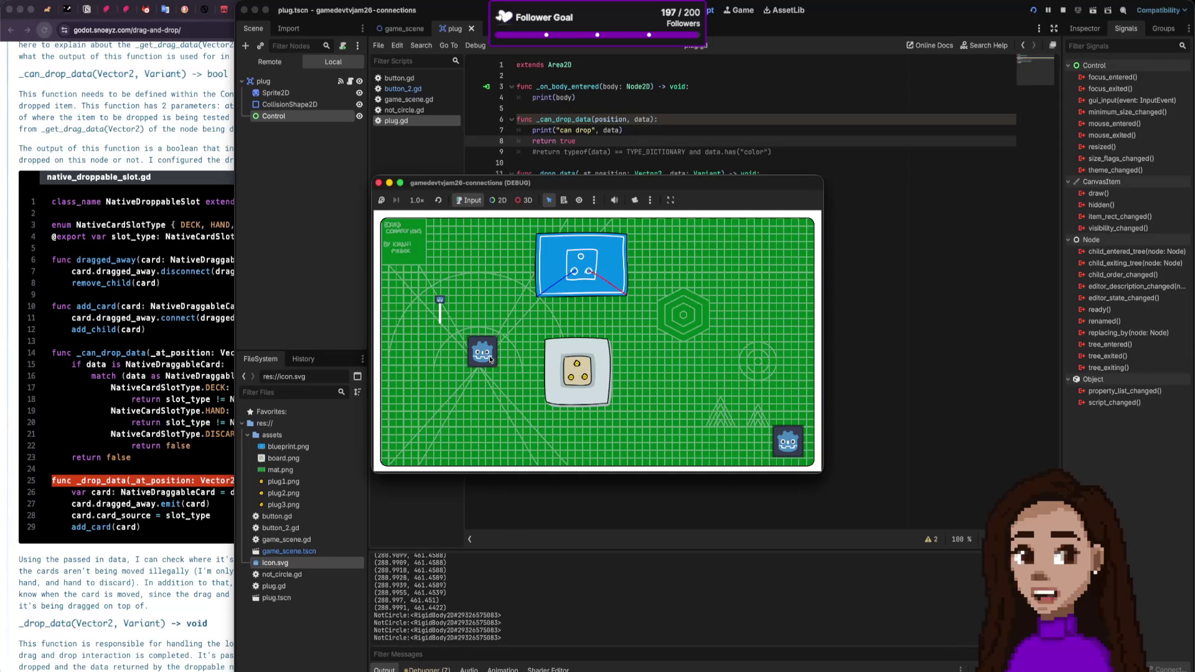
mouse_move(490, 360)
left_mouse_down()
mouse_move(586, 380)
mouse_move(567, 374)
left_mouse_up()
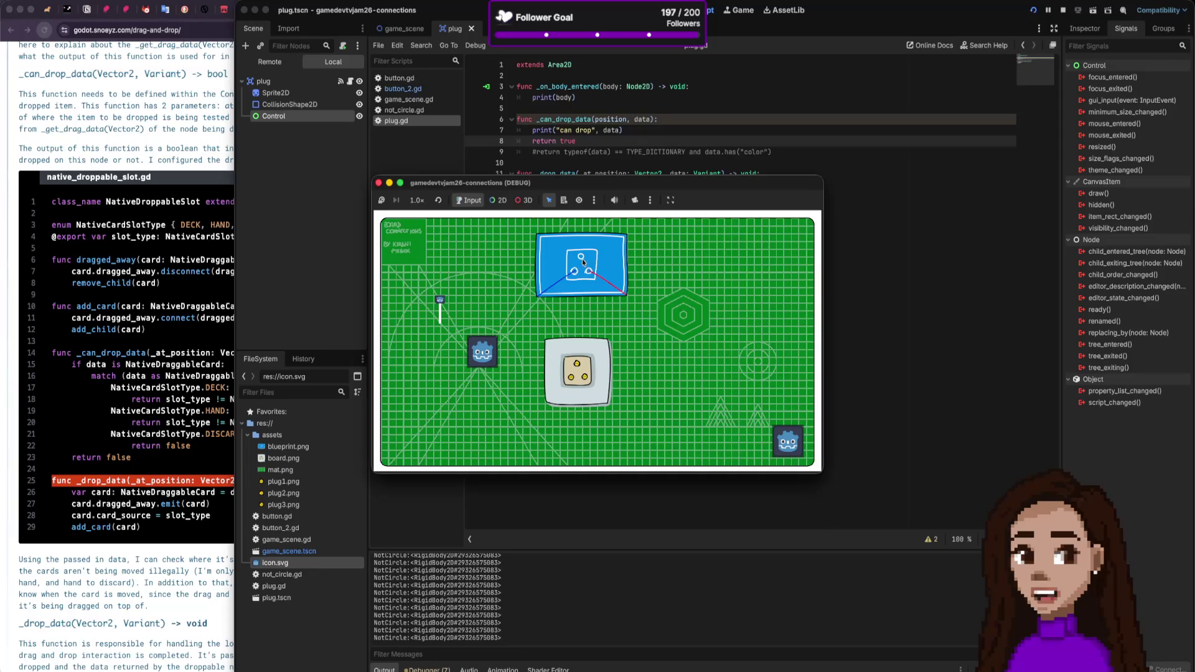
left_click(378, 183)
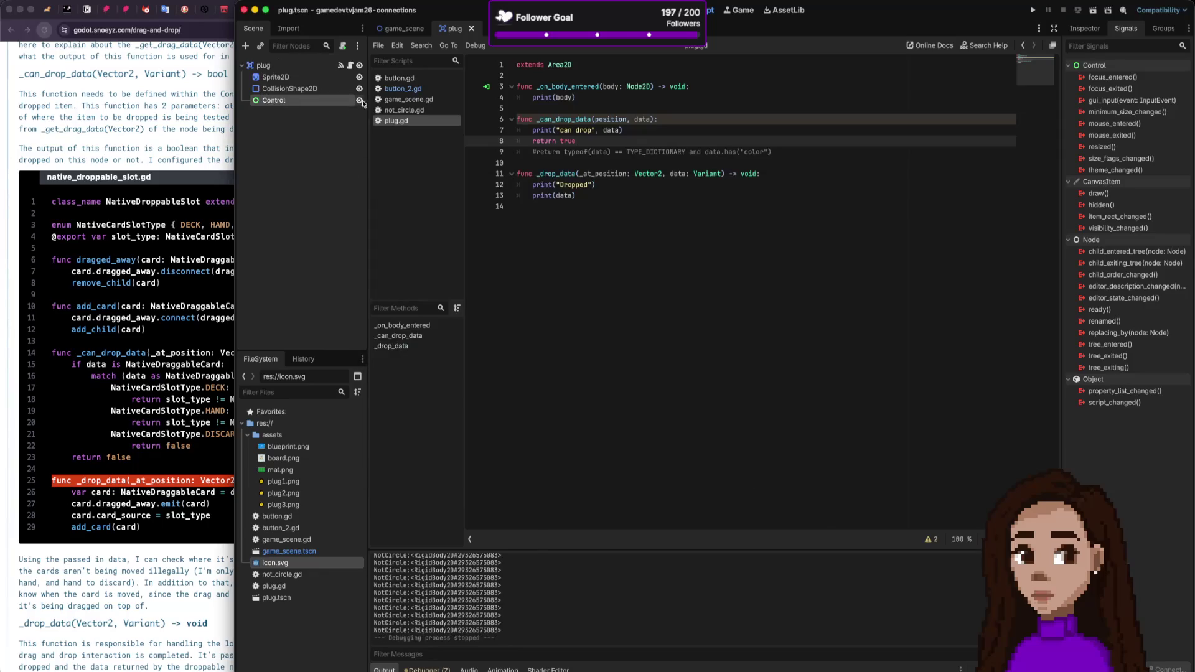
Step: In game_scene, select the NotCircle node and show its properties in the Inspector
left_click(391, 33)
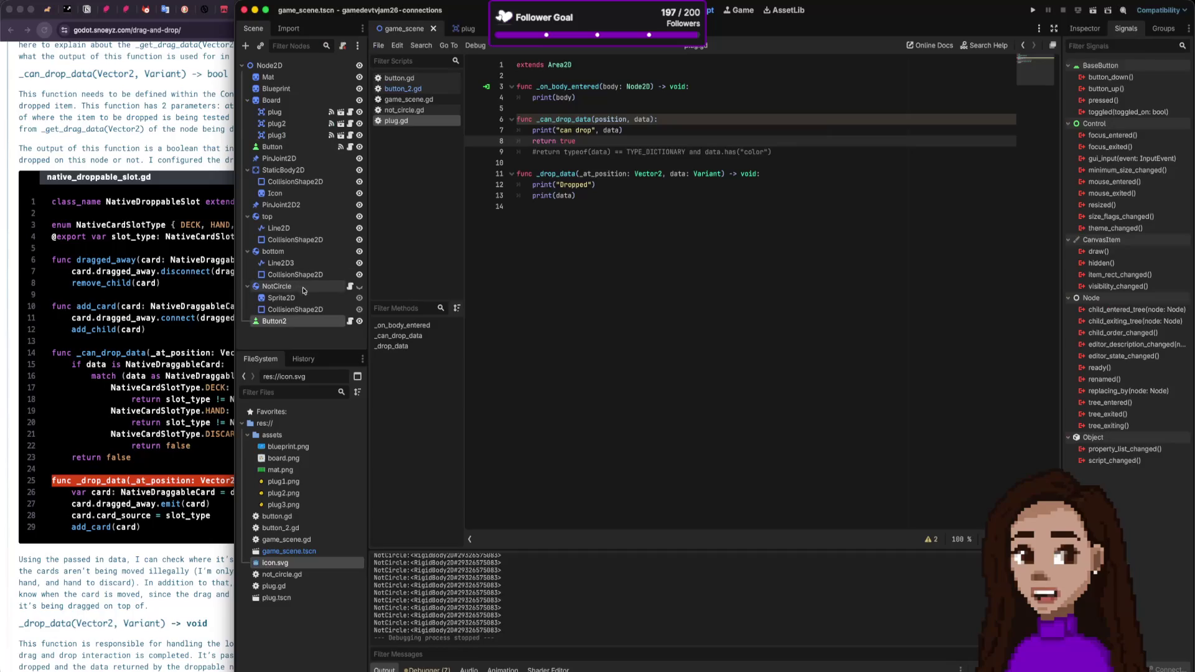
left_click(336, 286)
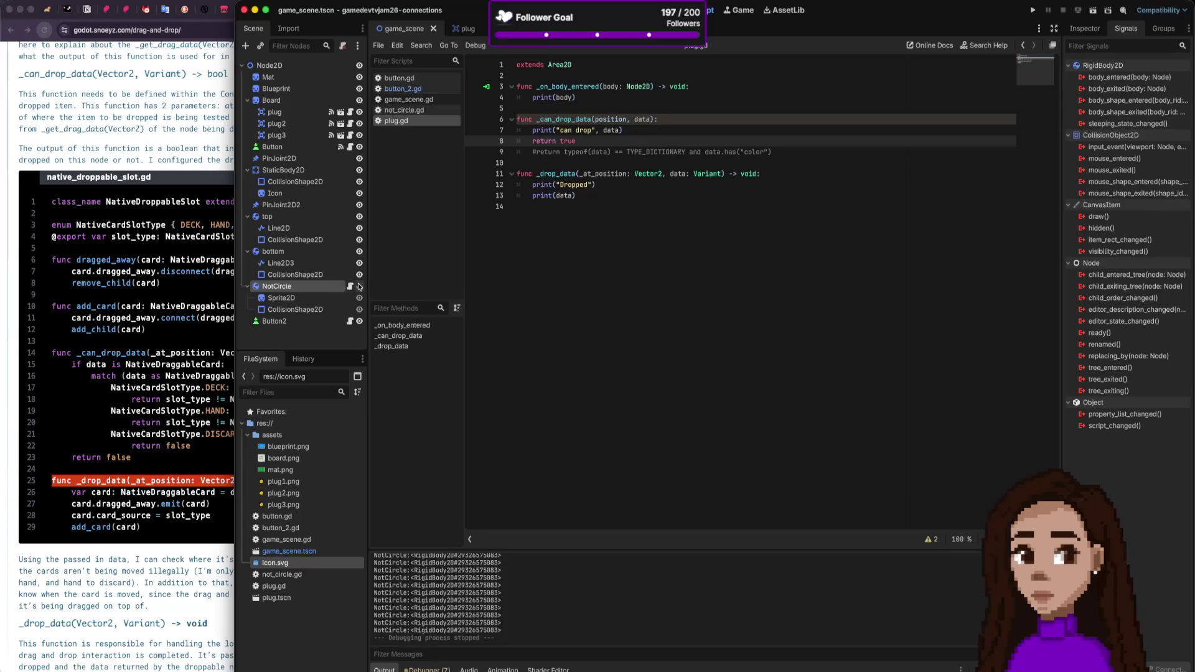
left_click(1086, 29)
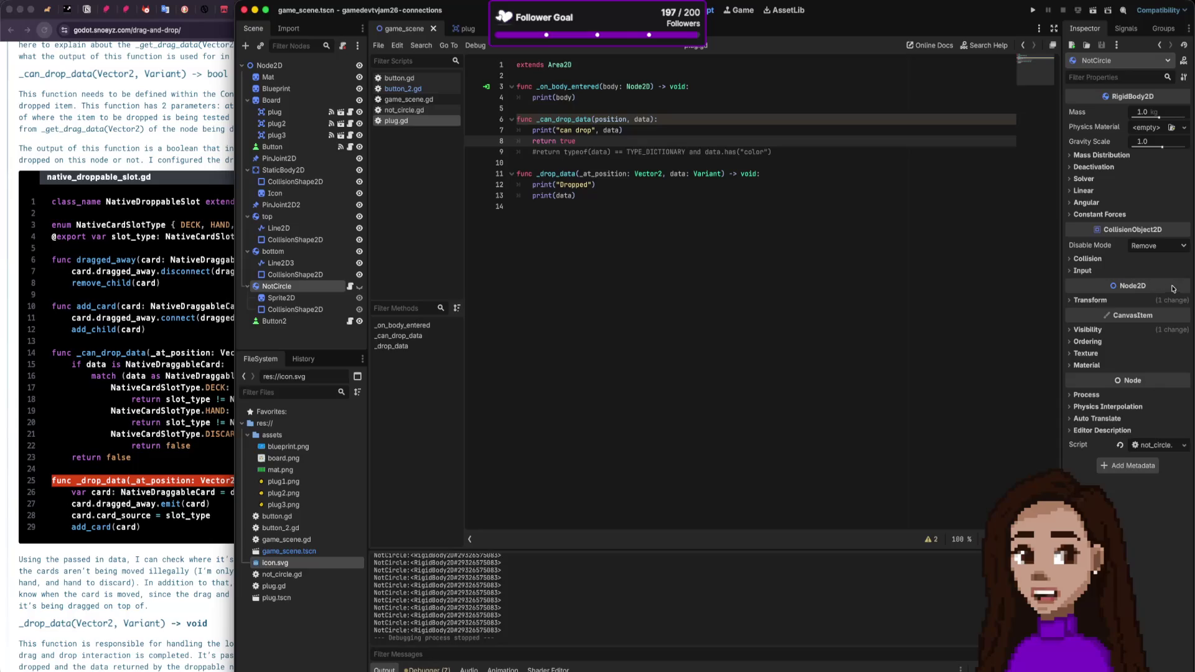
Step: Open NotCircle's Scene-tree context menu and dismiss it without choosing an action
right_click(318, 288)
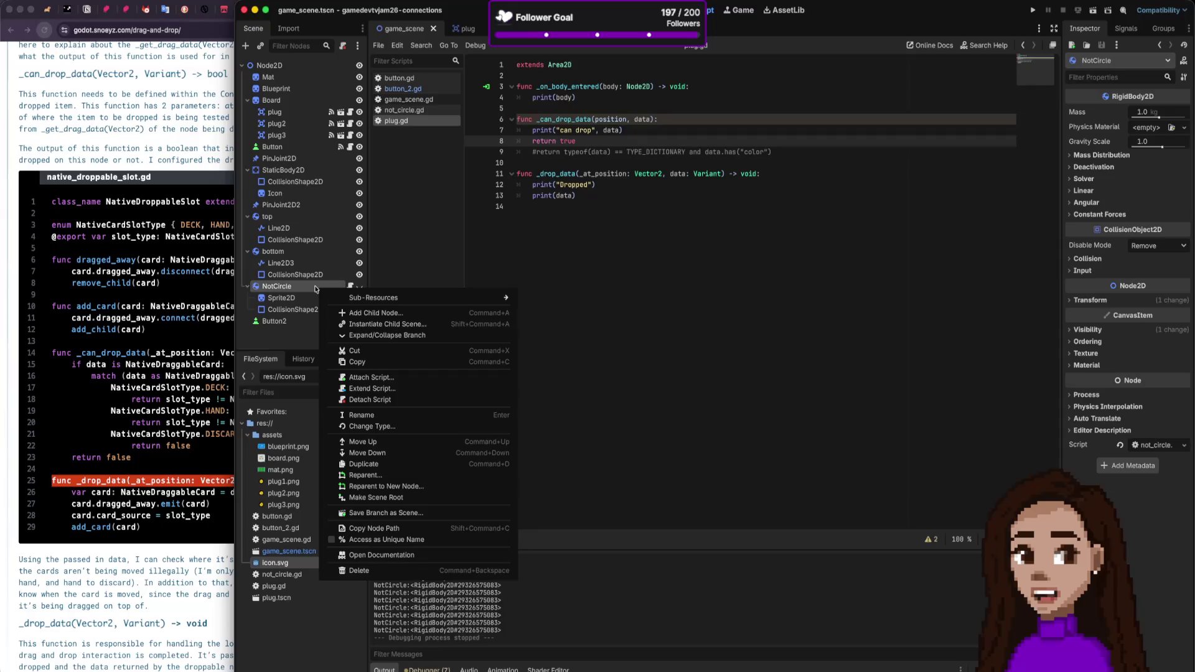
left_click(316, 288)
right_click(271, 290)
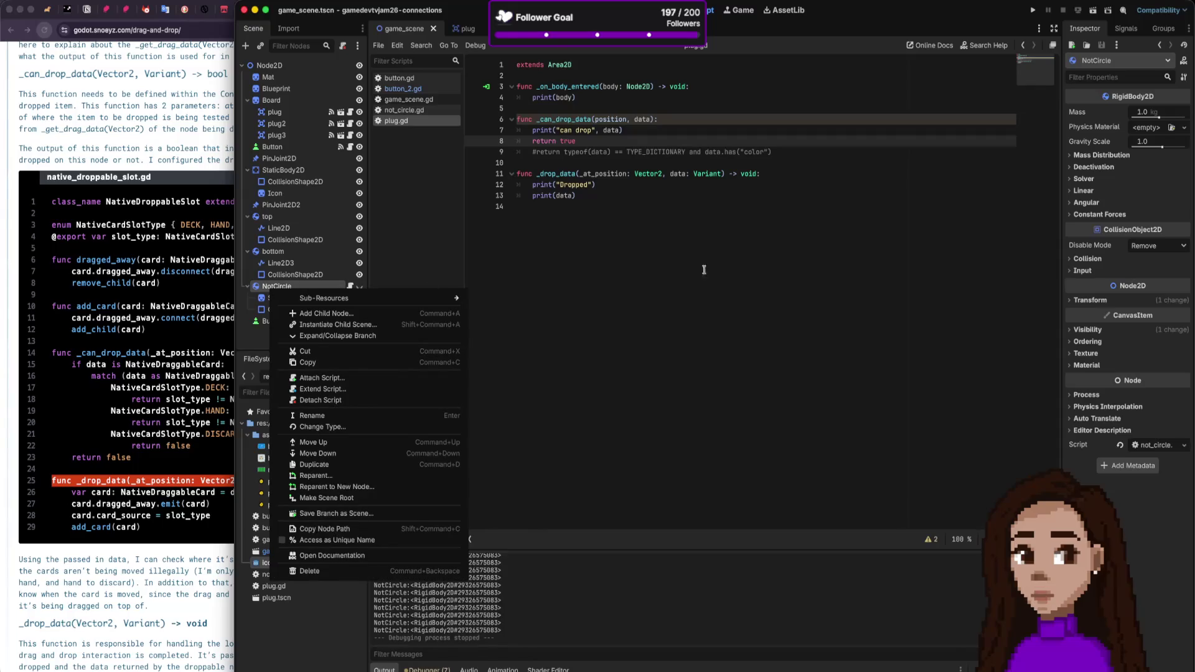
left_click(1160, 70)
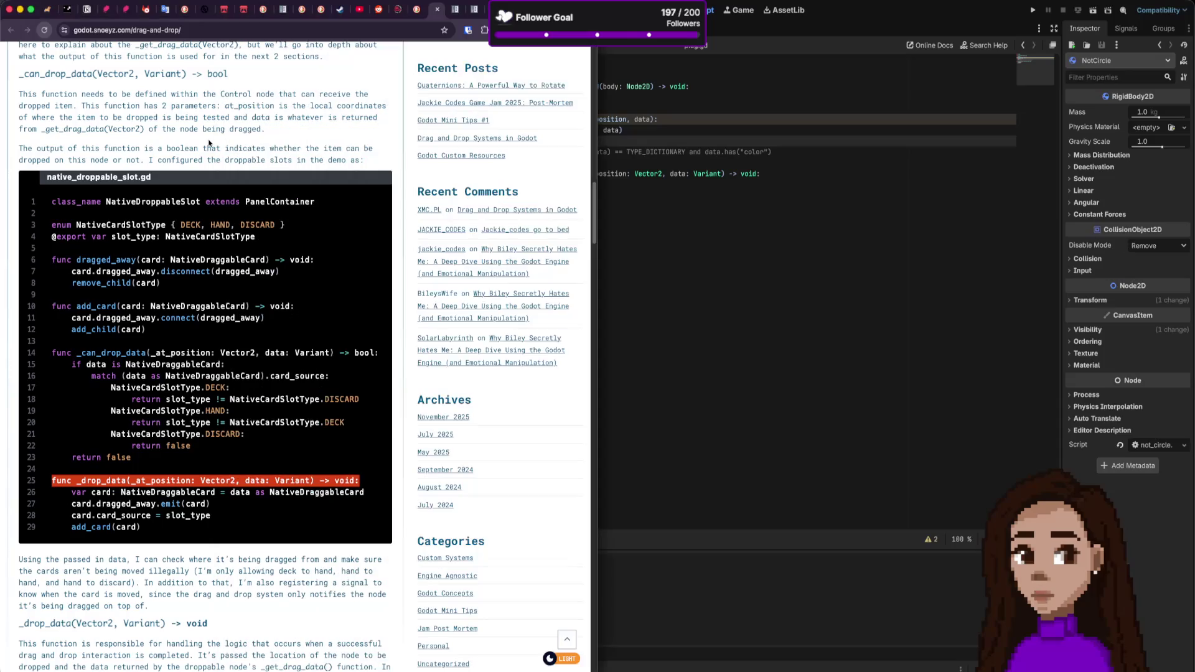
Step: Search DuckDuckGo in a new tab for 'godot make object inactive'
left_click(209, 143)
key("super+t")
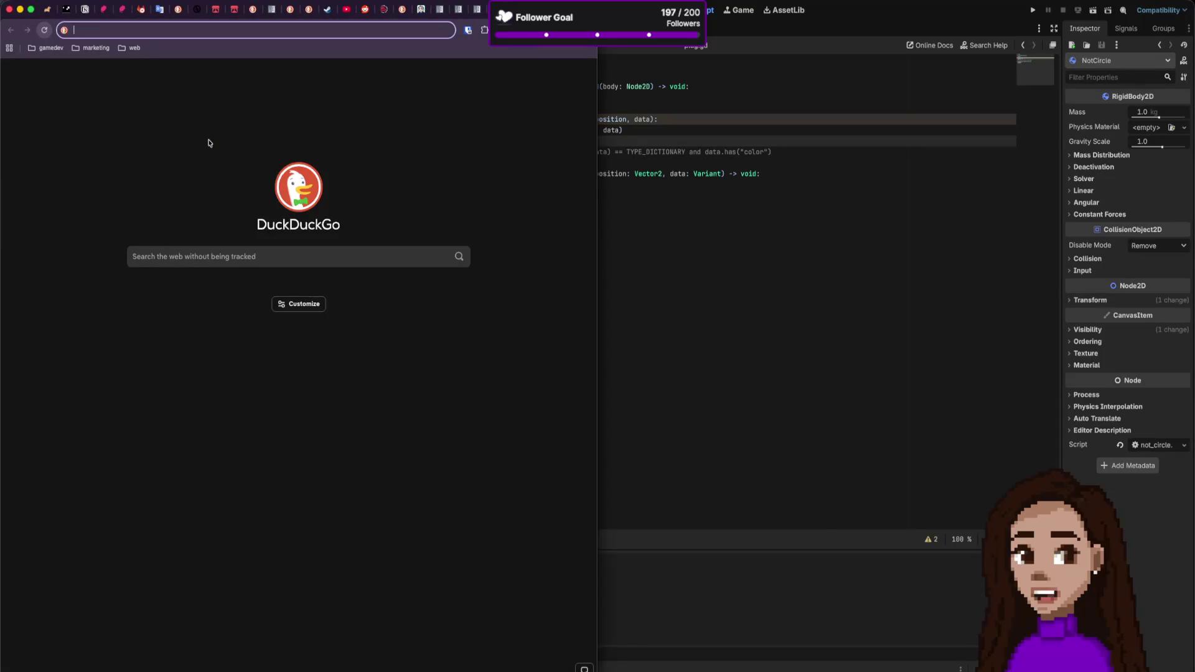
type("godot ")
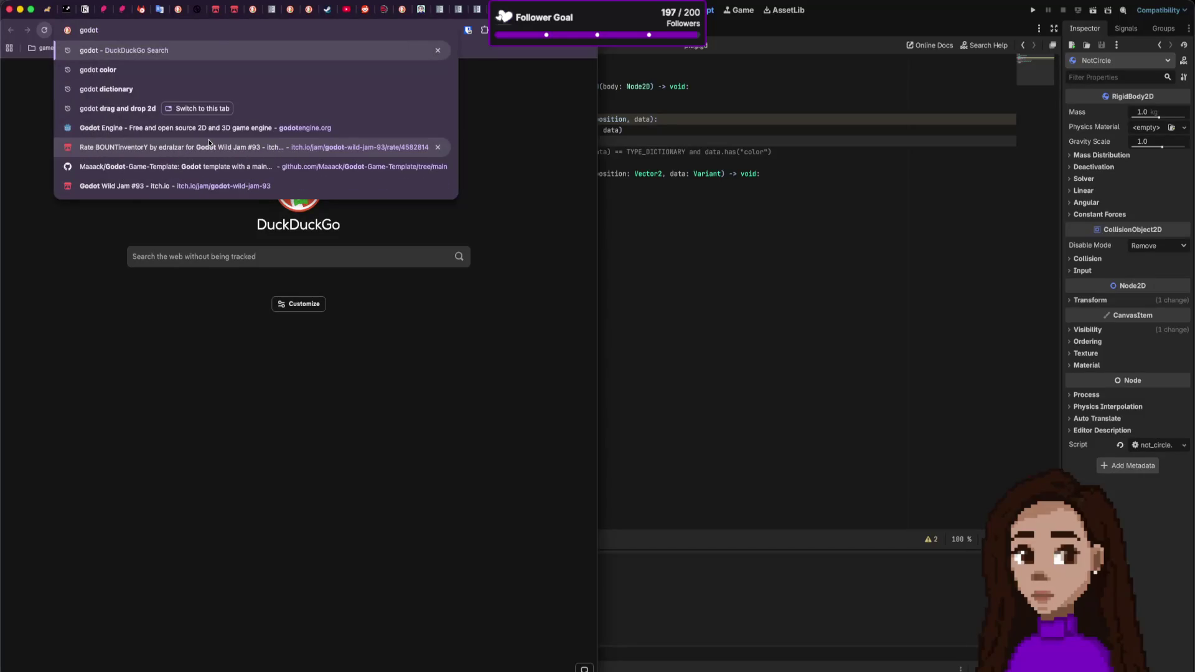
type("make obje")
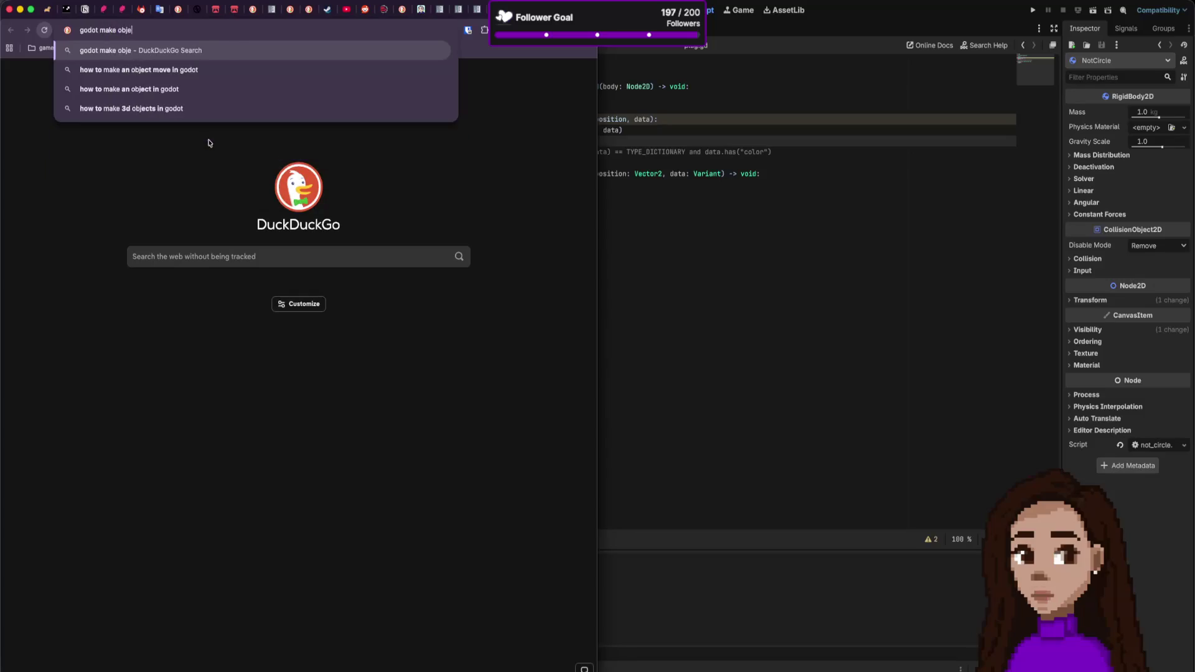
type("ct onac")
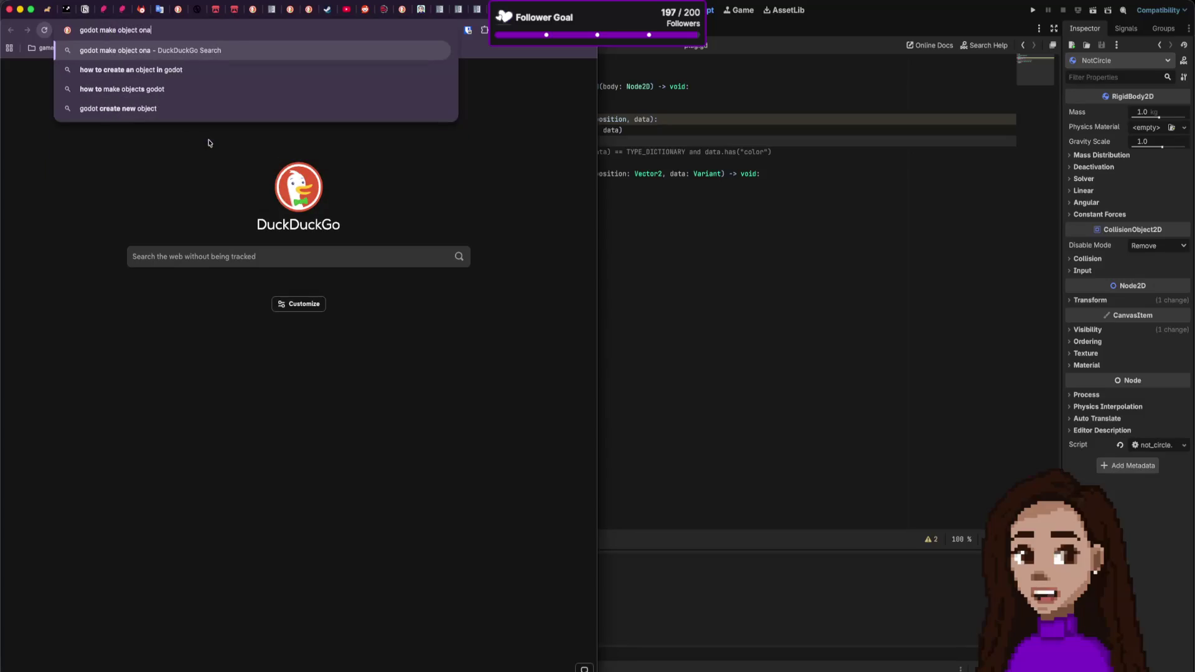
key("BackSpace")
key("BackSpace")
key("BackSpace")
type("i")
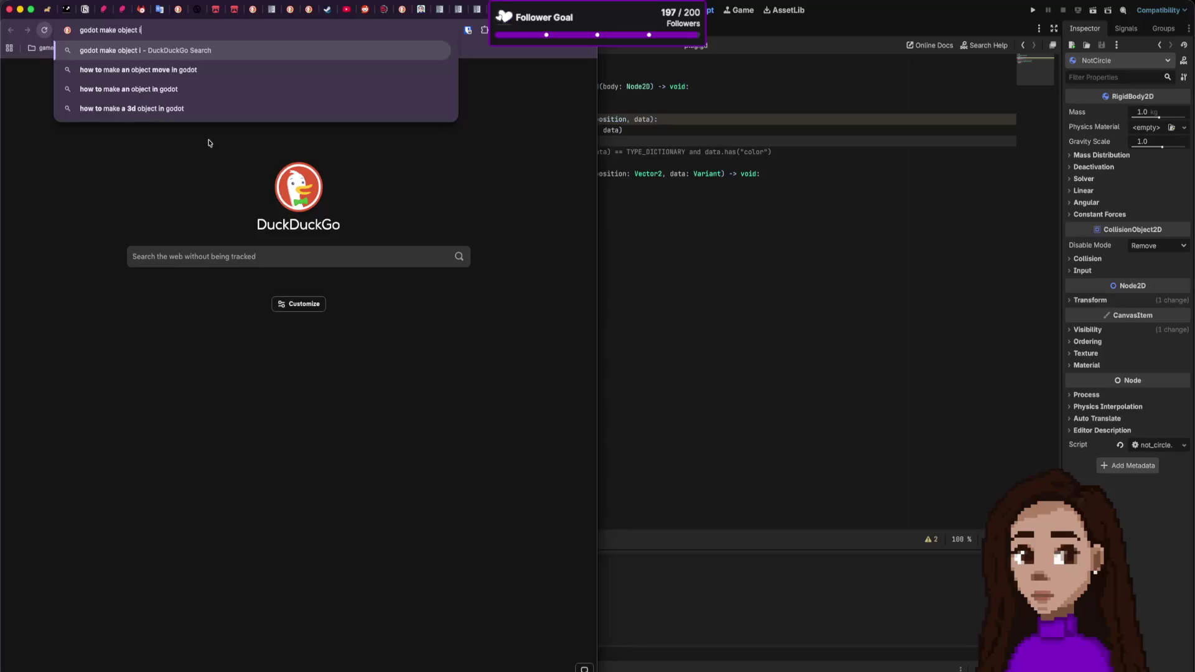
type("nactive")
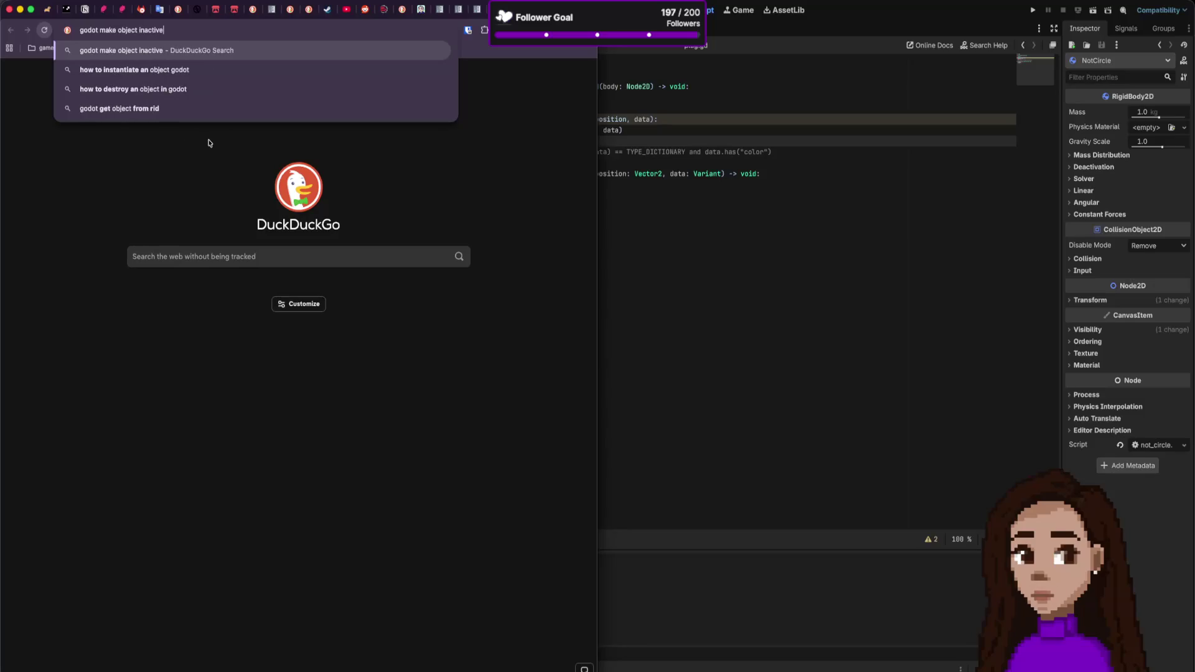
key("Return")
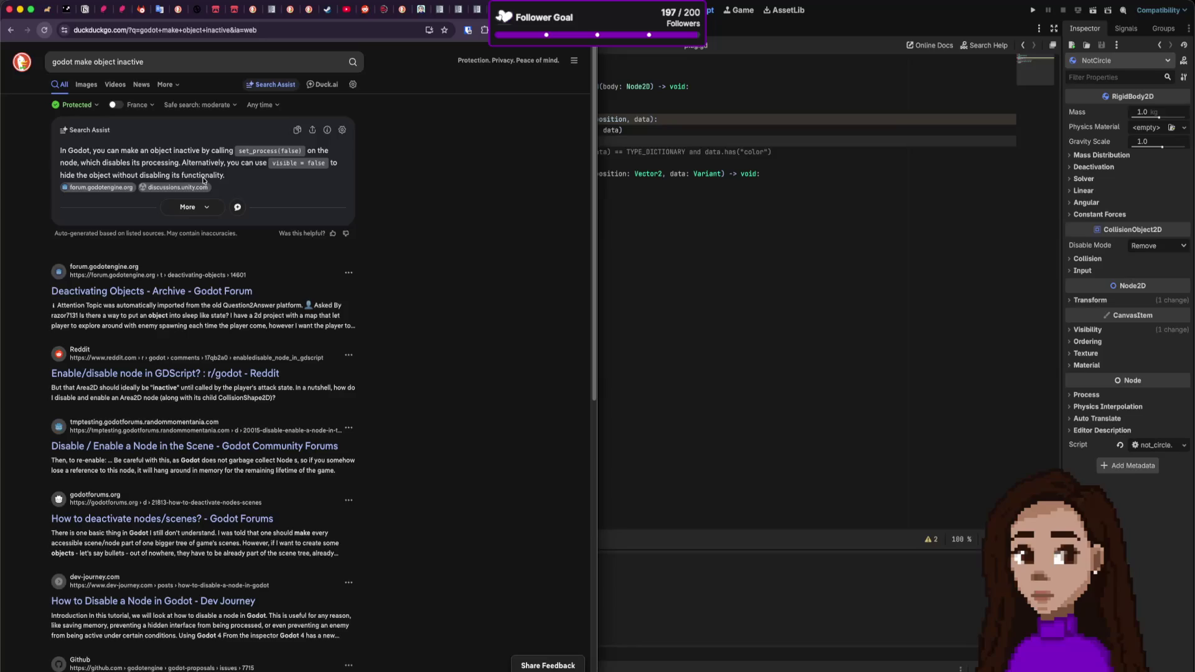
Step: Read the Reddit post on disabling nodes, then select set_process(false) in Search Assist
left_click_drag(205, 177, 108, 172)
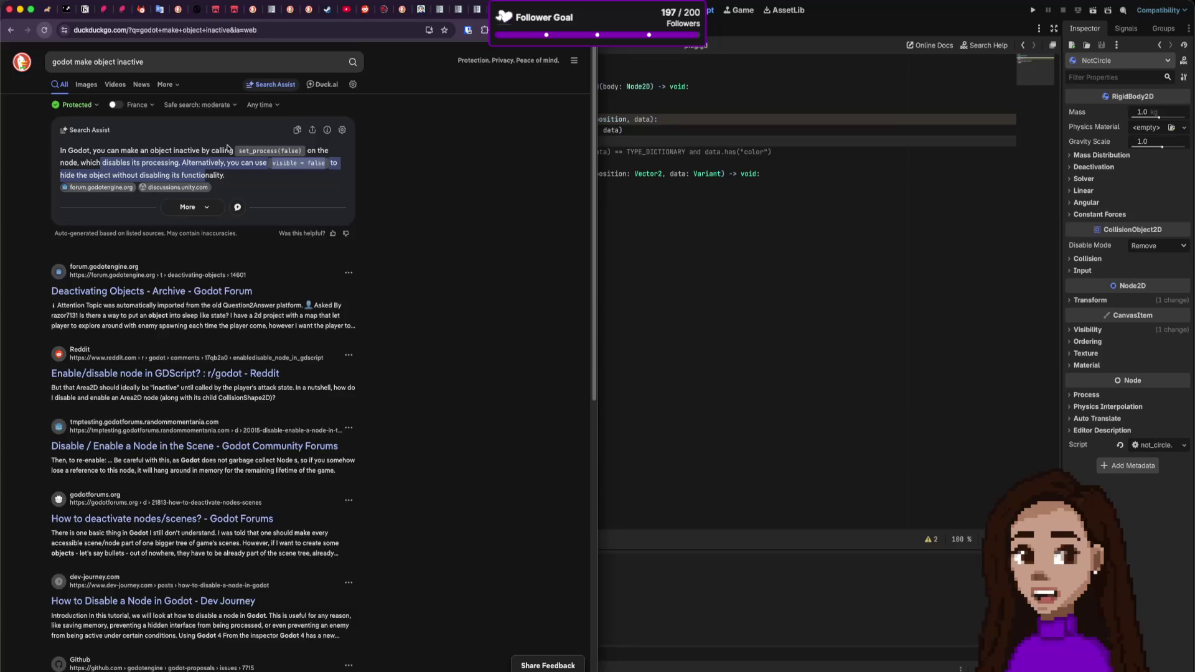
left_click(188, 372)
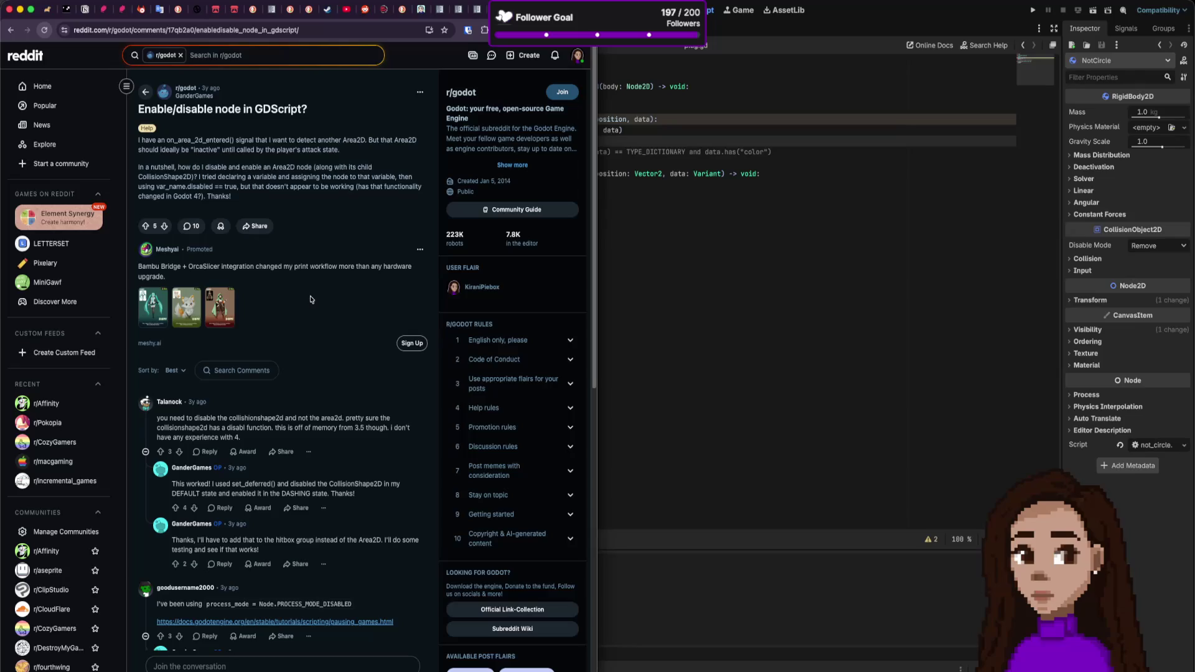
scroll(310, 300, "down", 2)
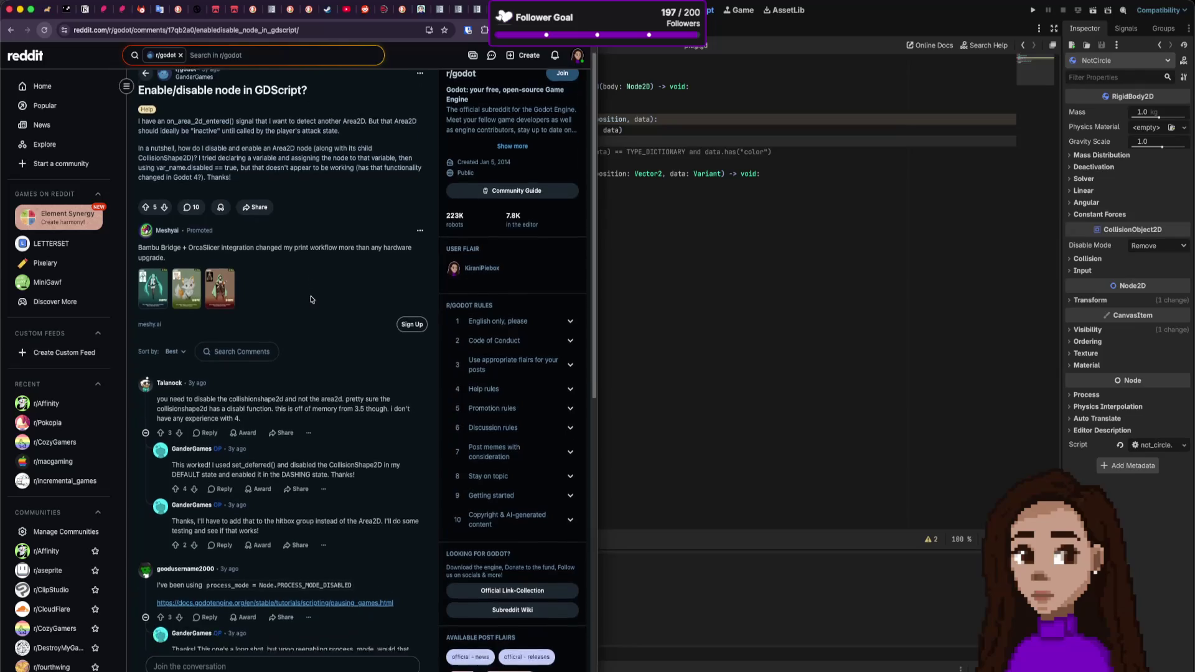
scroll(310, 299, "up", 2)
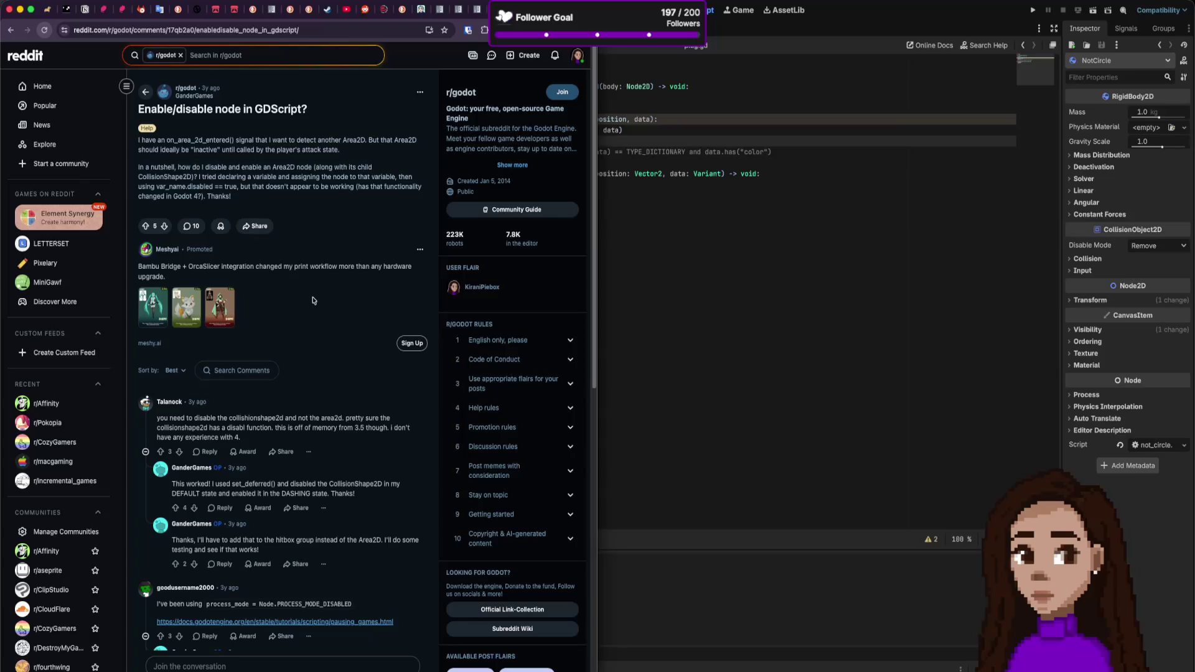
key("super+bracketleft")
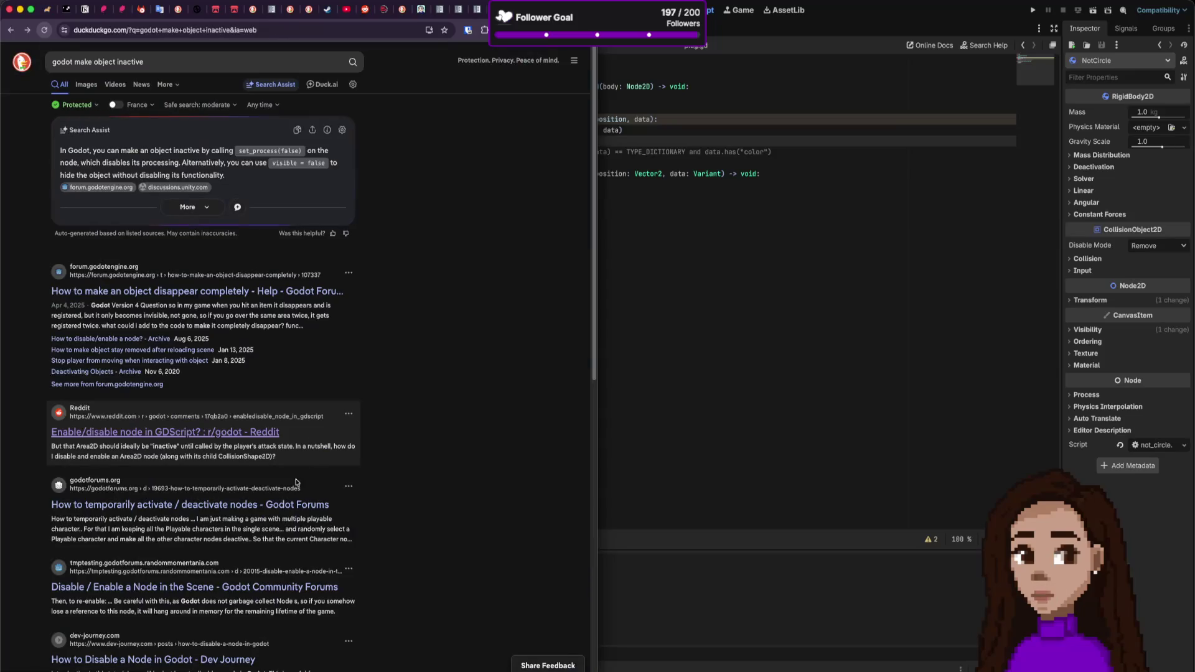
scroll(246, 293, "down", 1)
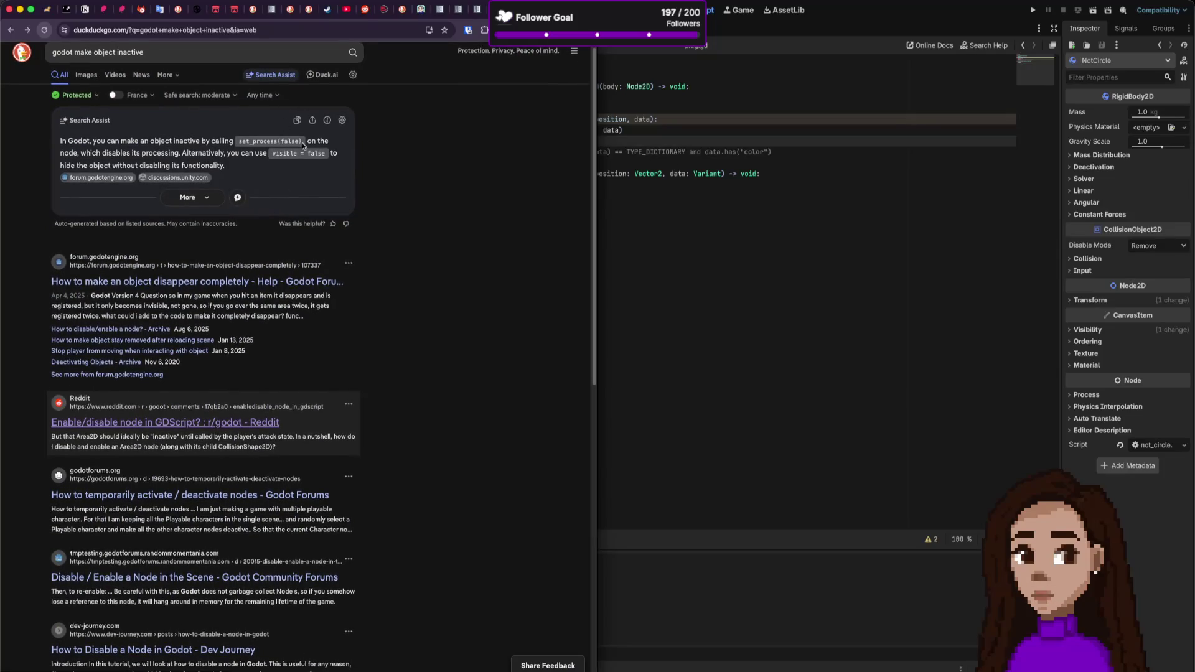
left_click_drag(303, 147, 239, 142)
key("super+c")
left_click(817, 171)
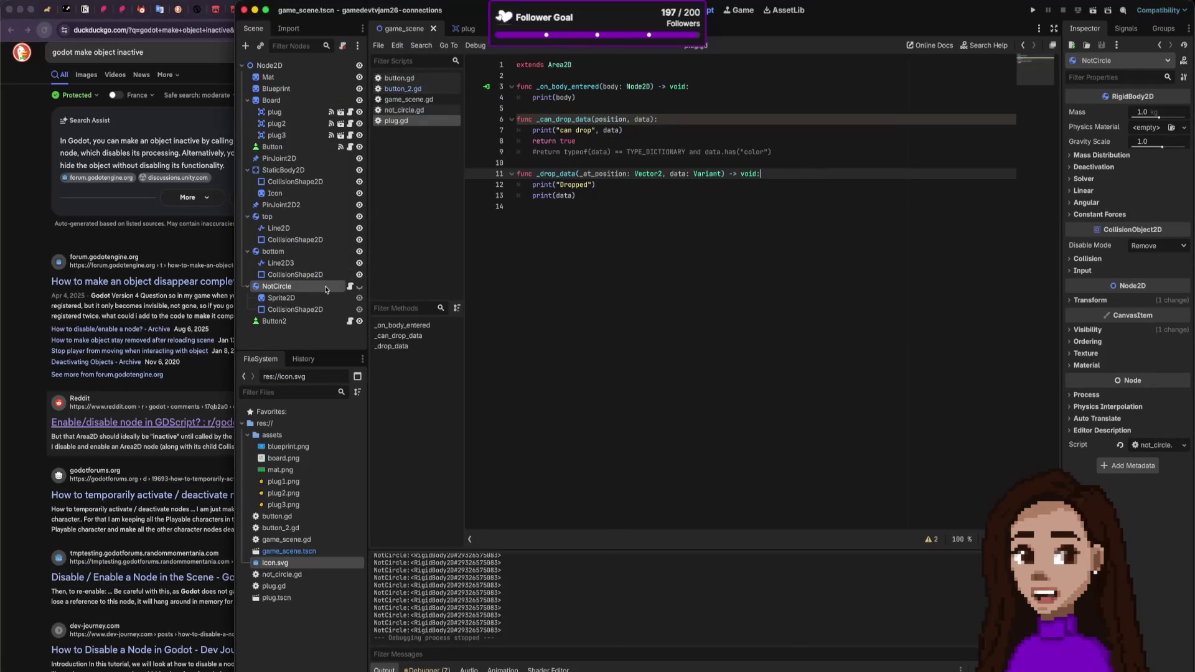
Step: Paste set_process(false) on a new line in not_circle.gd's _ready and run the game
left_click(350, 286)
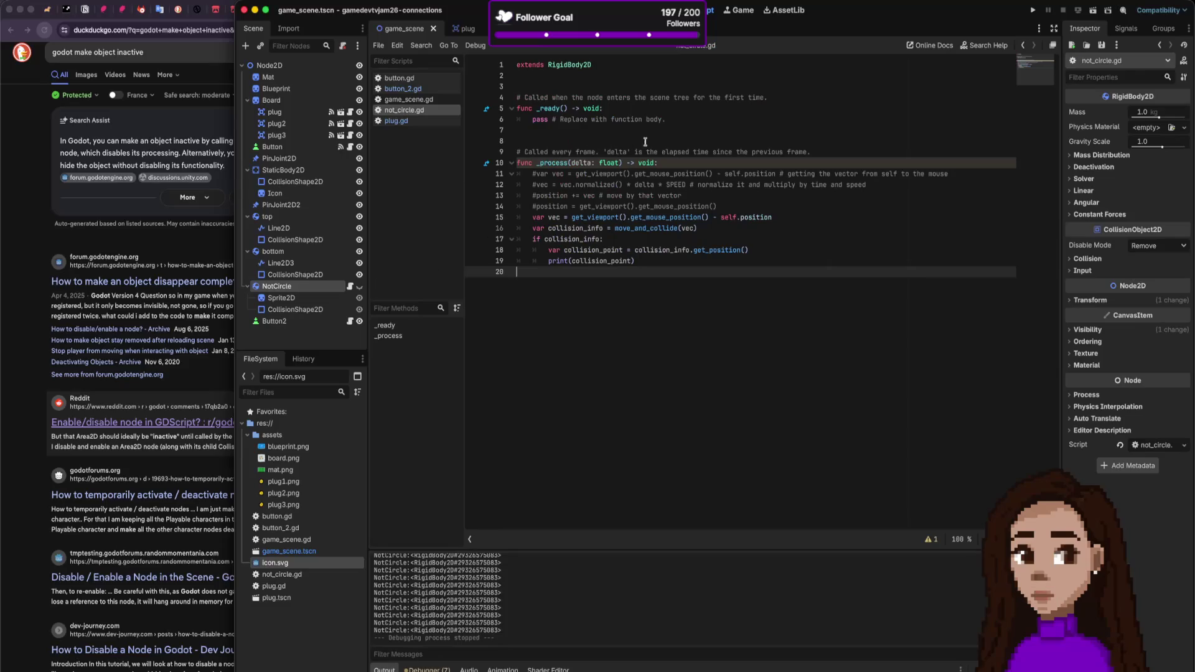
left_click(645, 108)
key("Return")
key("super+v")
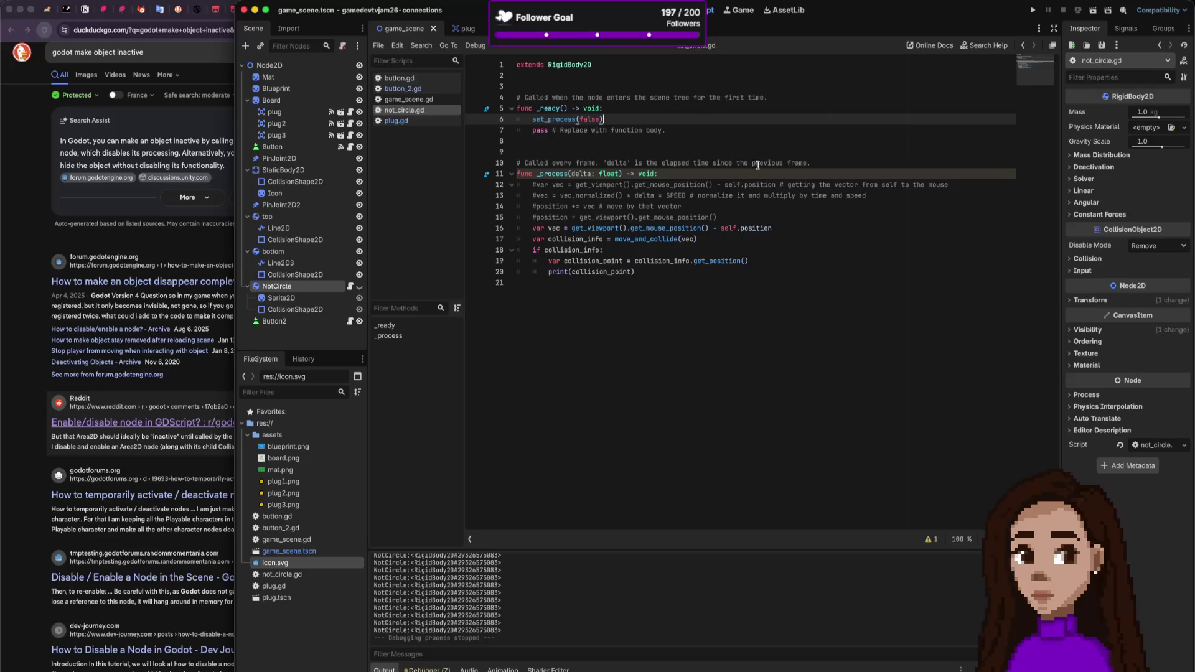
left_click(1033, 11)
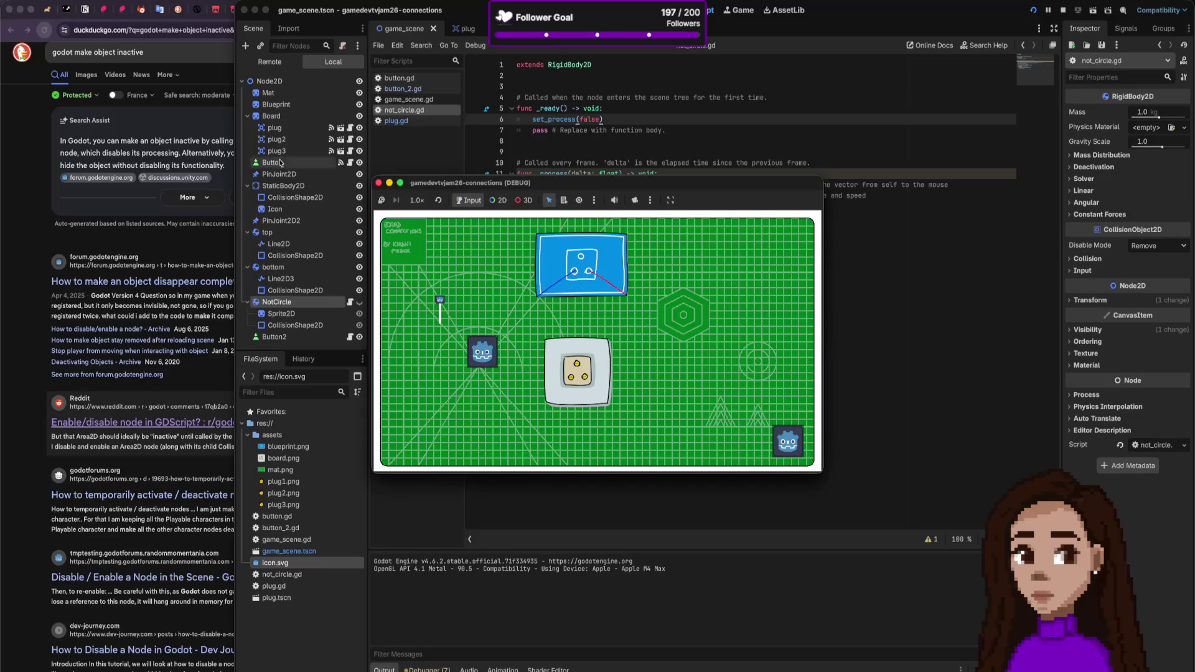
left_click(220, 90)
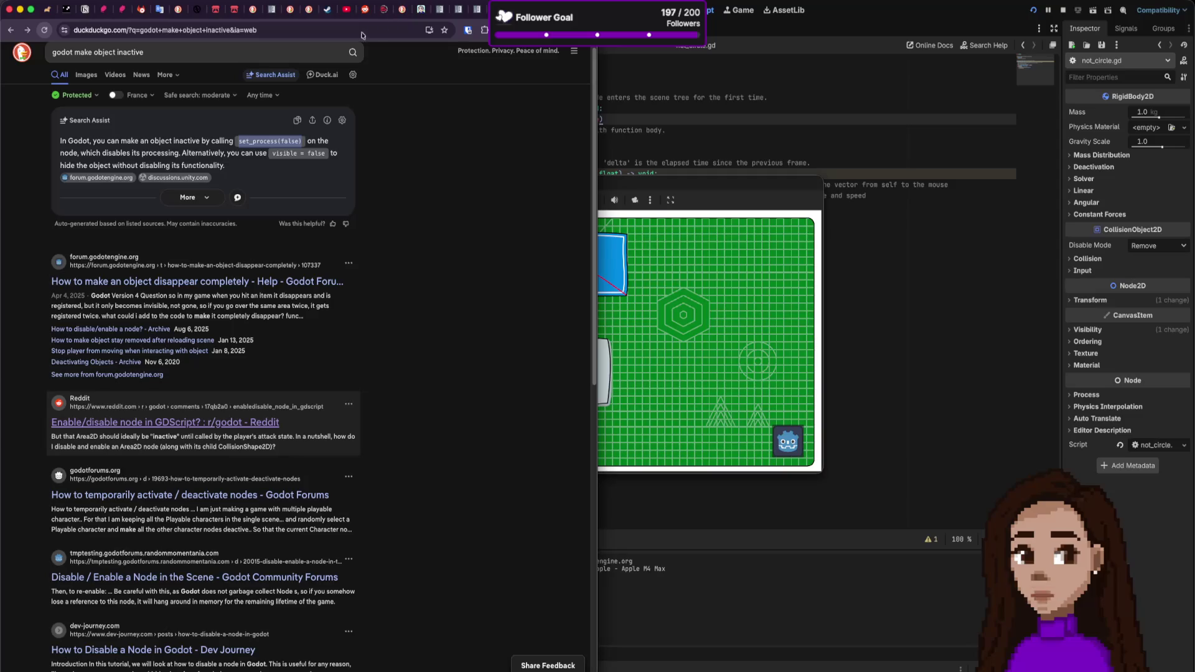
Step: On the Steam Capybaras tag page, compare the ALL and New & Trending game lists
left_click(324, 10)
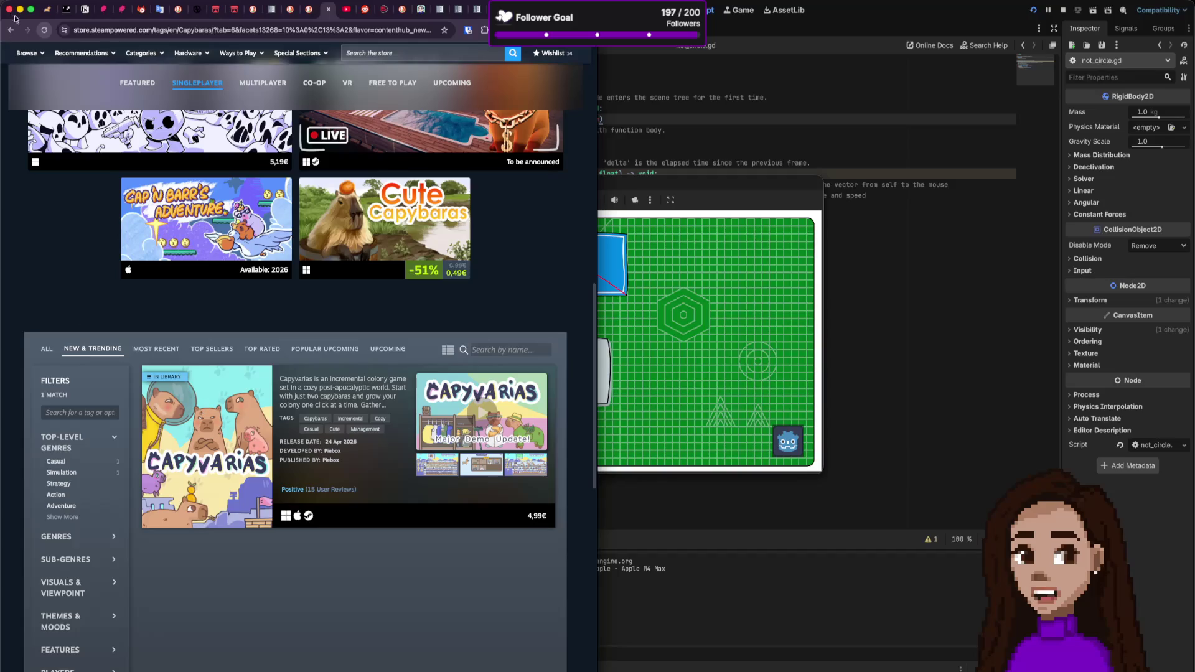
scroll(379, 268, "down", 5)
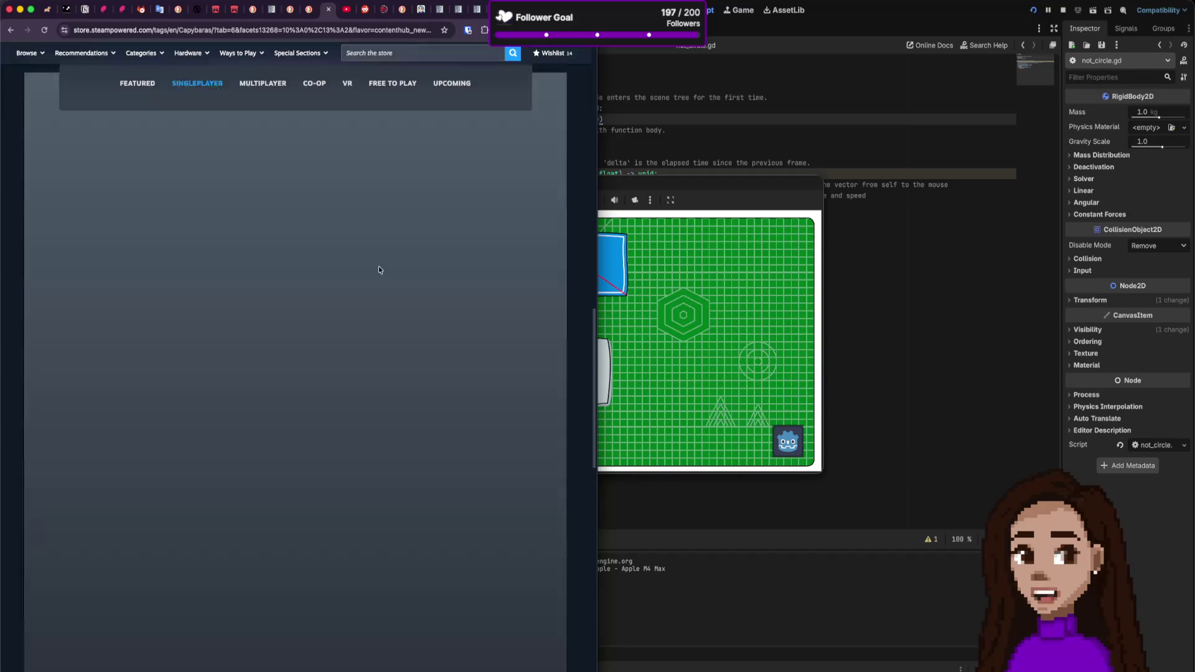
scroll(277, 296, "up", 10)
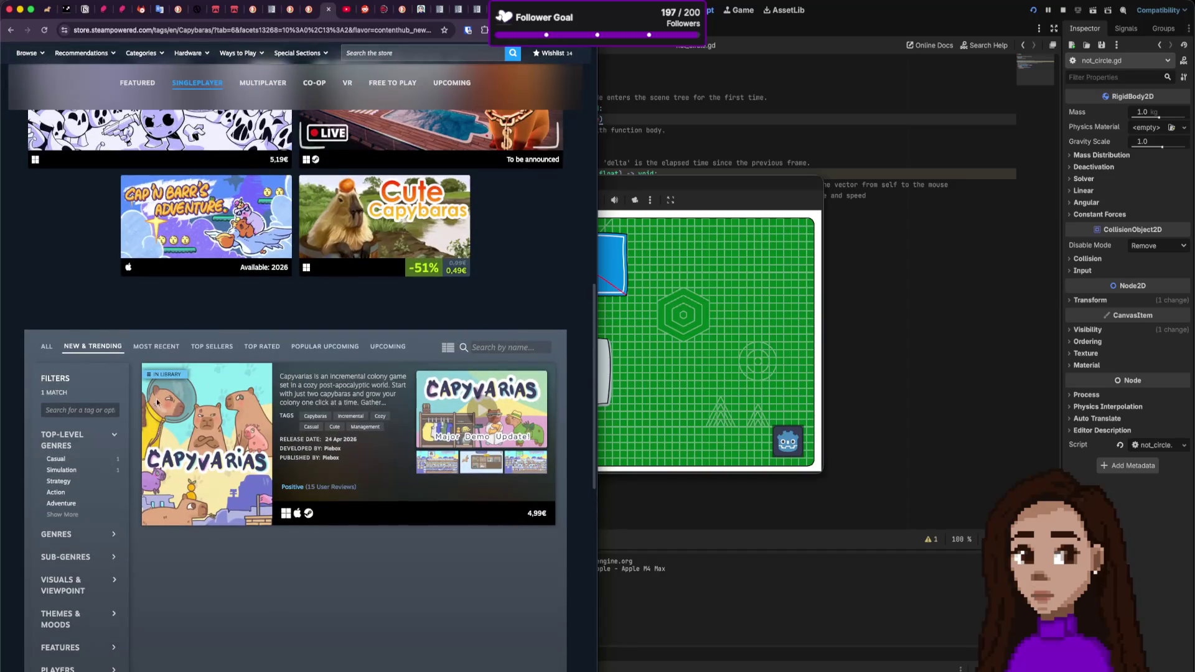
left_click(46, 347)
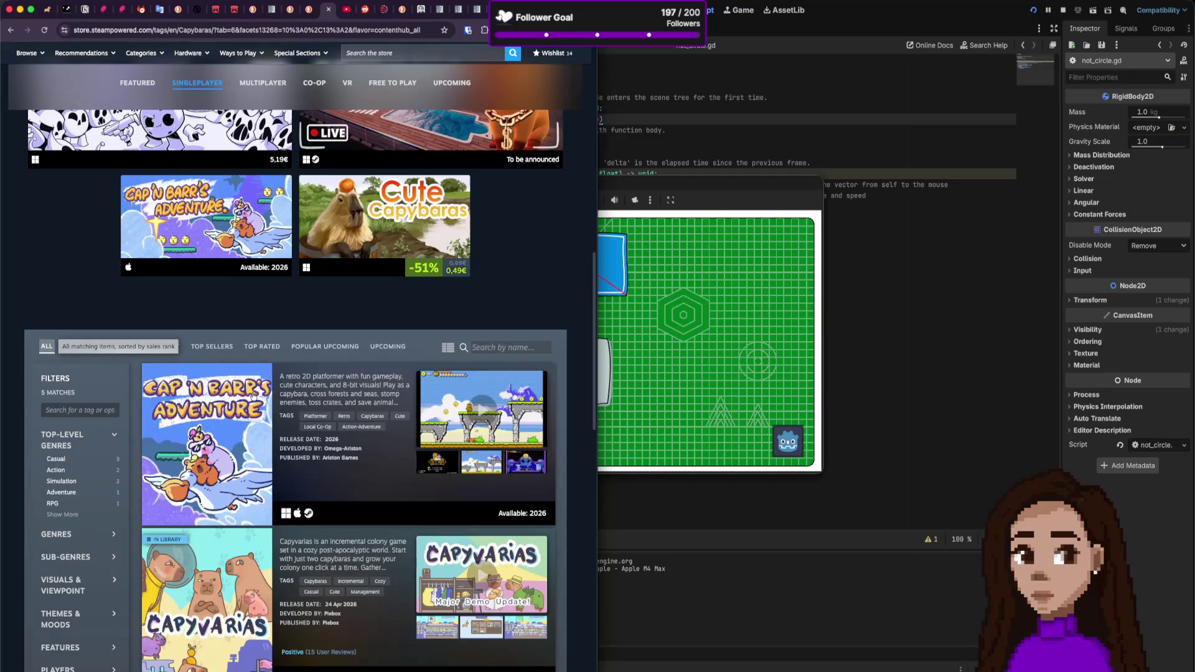
scroll(252, 394, "down", 3)
scroll(252, 394, "down", 10)
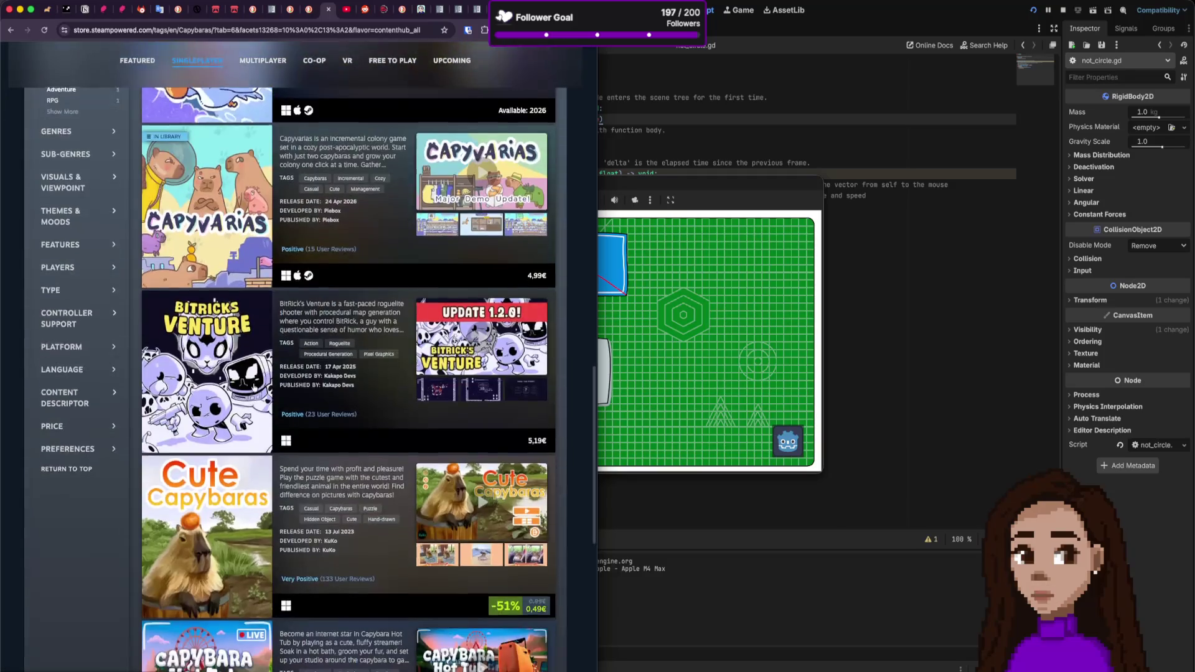
scroll(252, 394, "up", 10)
scroll(155, 336, "up", 3)
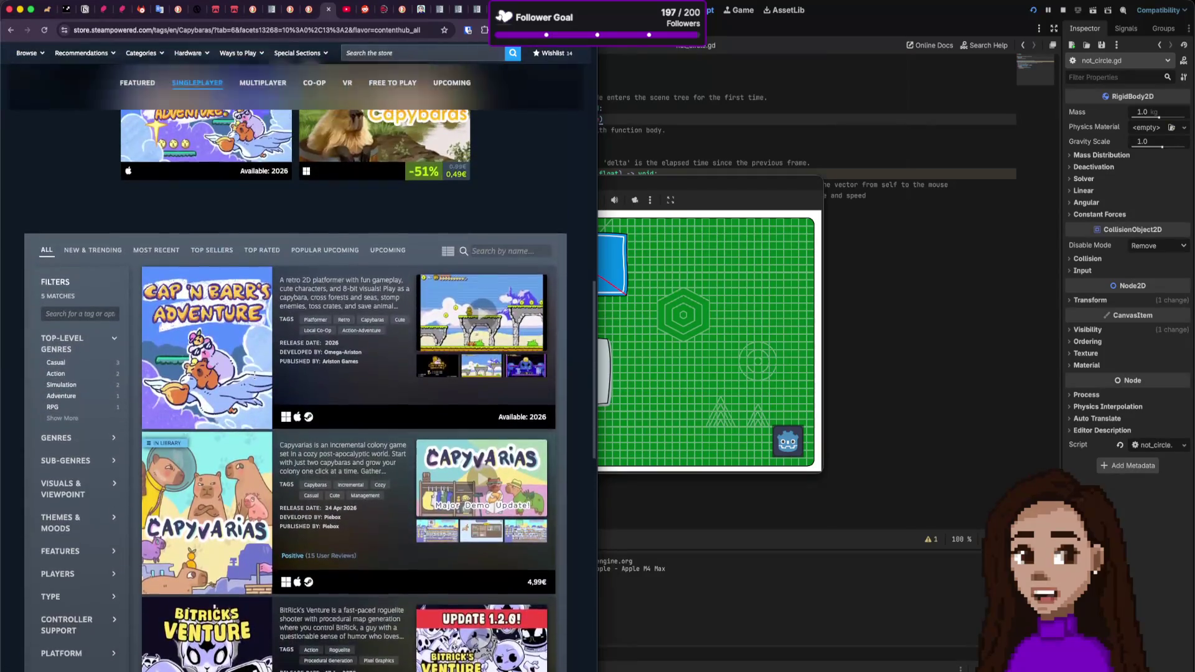
left_click(94, 316)
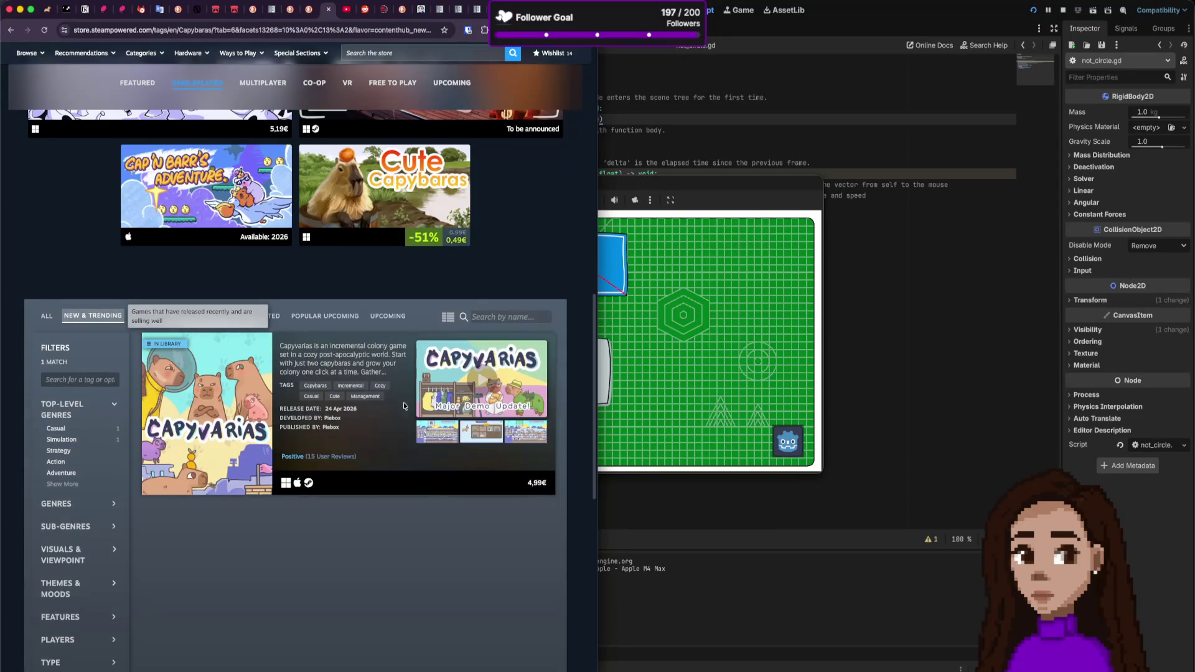
scroll(421, 439, "up", 10)
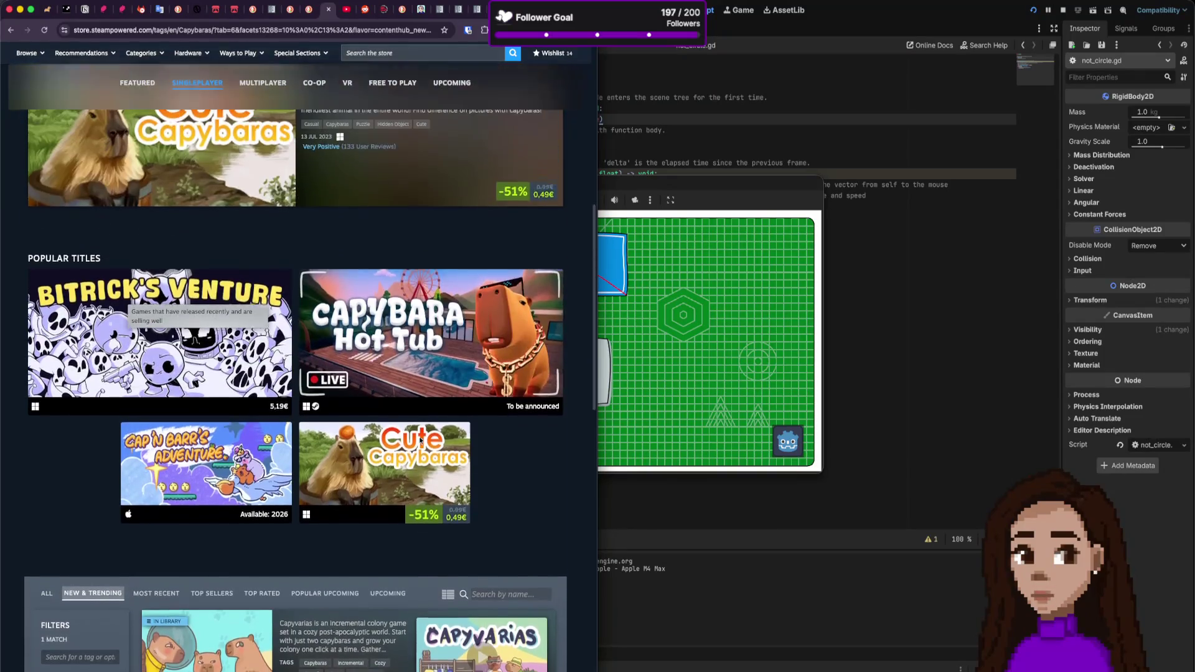
scroll(525, 399, "up", 4)
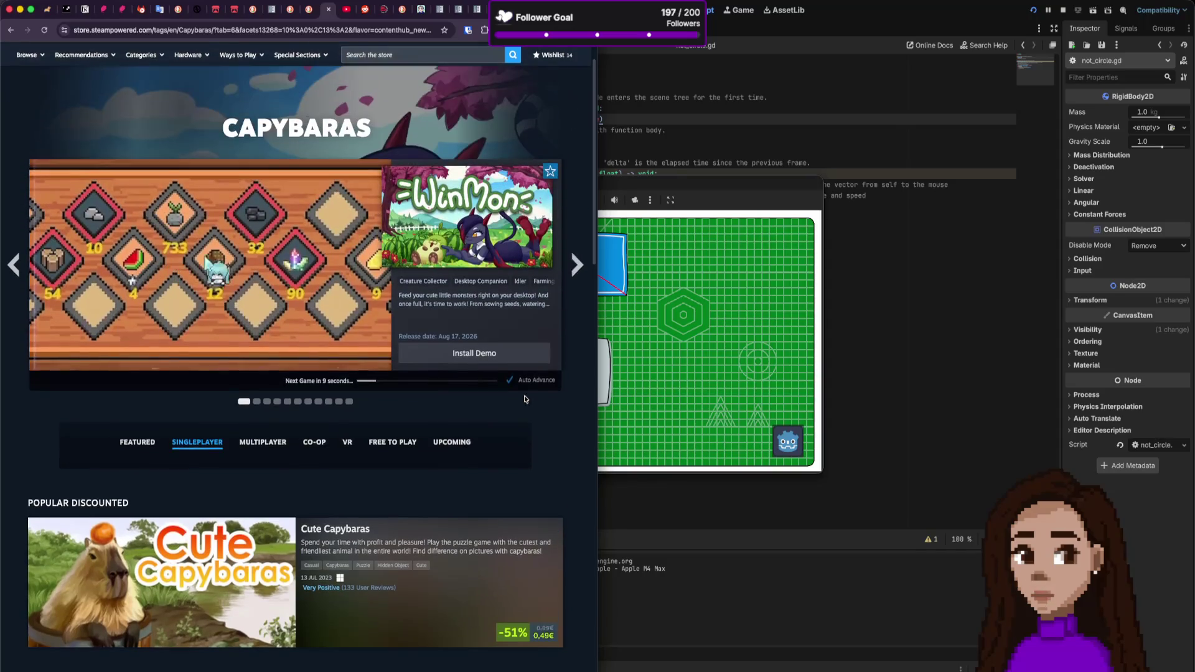
Step: Page through the featured capybara games carousel to The Organized Capy God
left_click(575, 314)
left_click(576, 314)
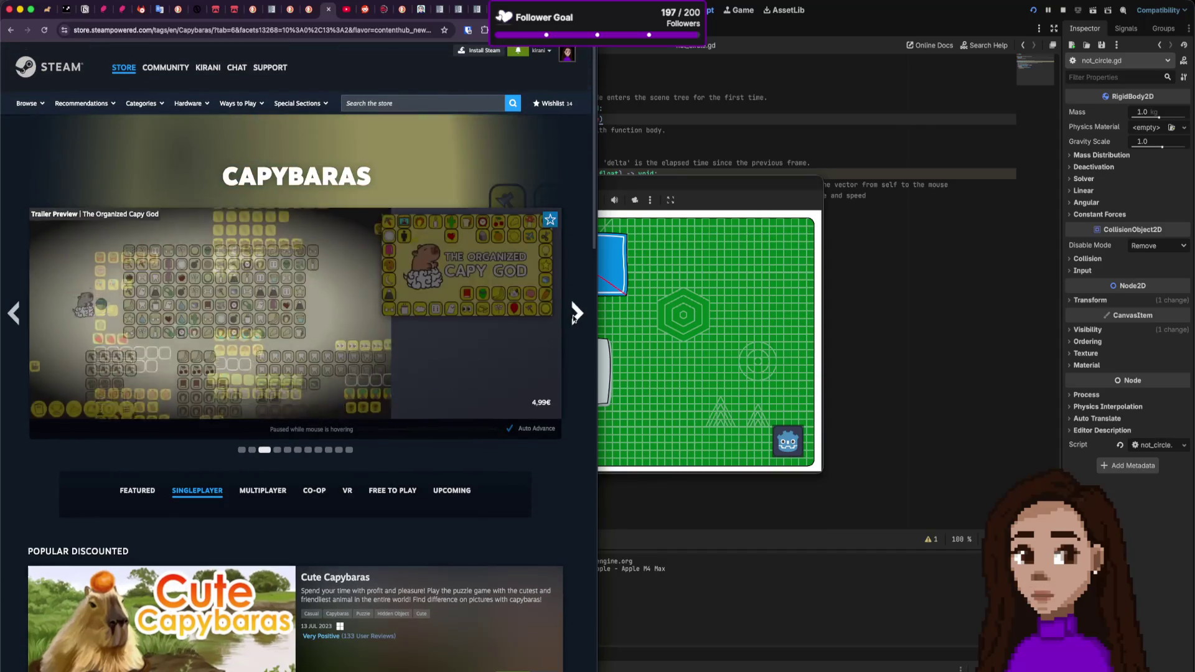
left_click(575, 315)
left_click(575, 314)
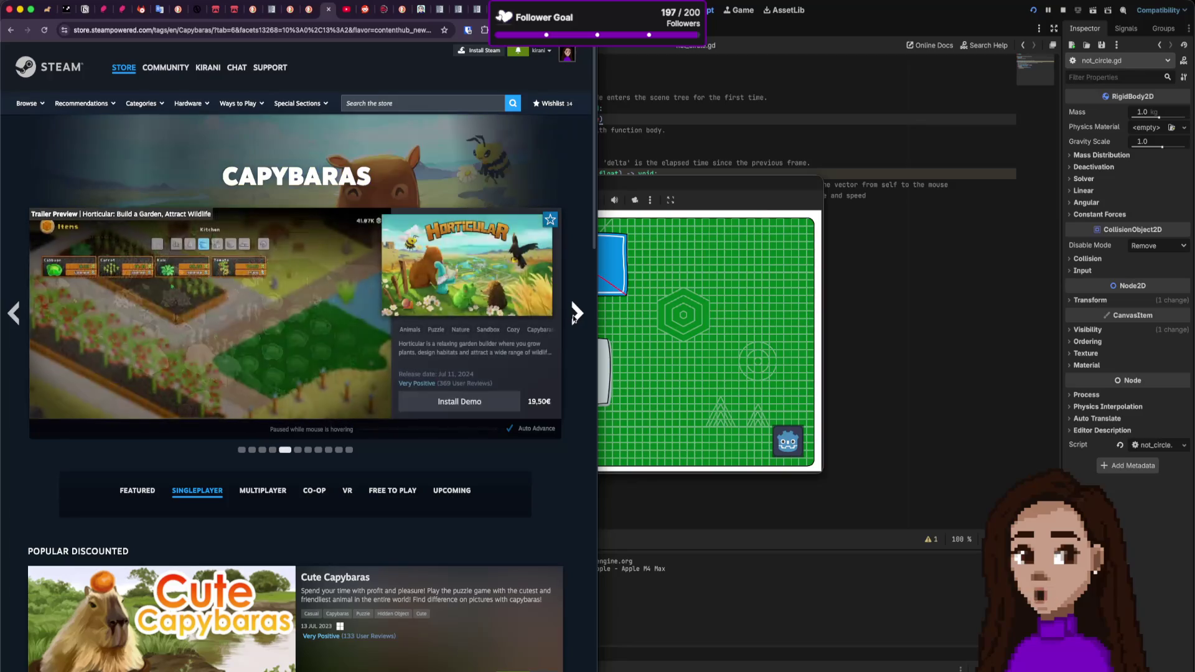
left_click(575, 315)
left_click(575, 315)
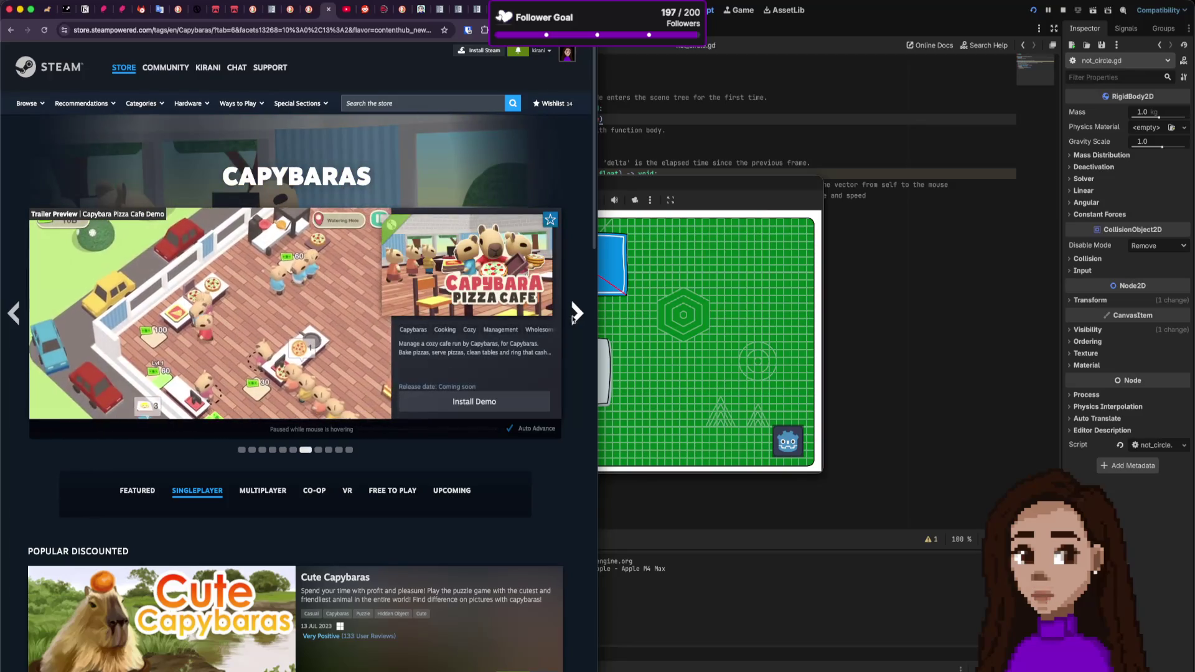
left_click(570, 320)
left_click(571, 320)
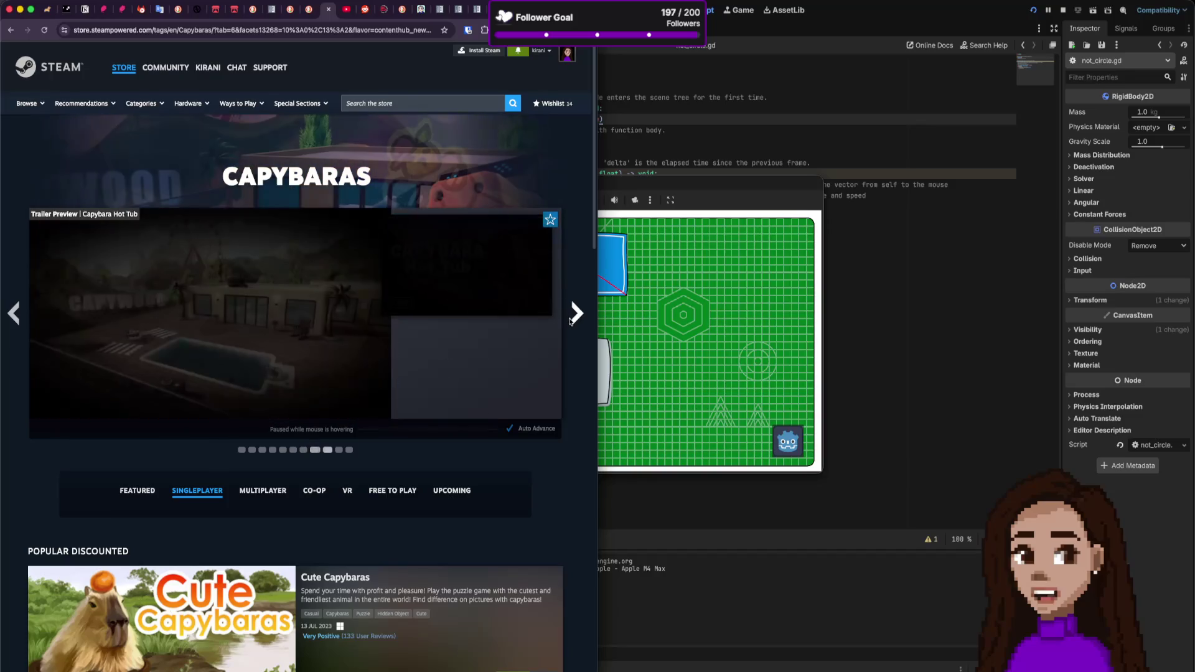
left_click(569, 321)
left_click(568, 322)
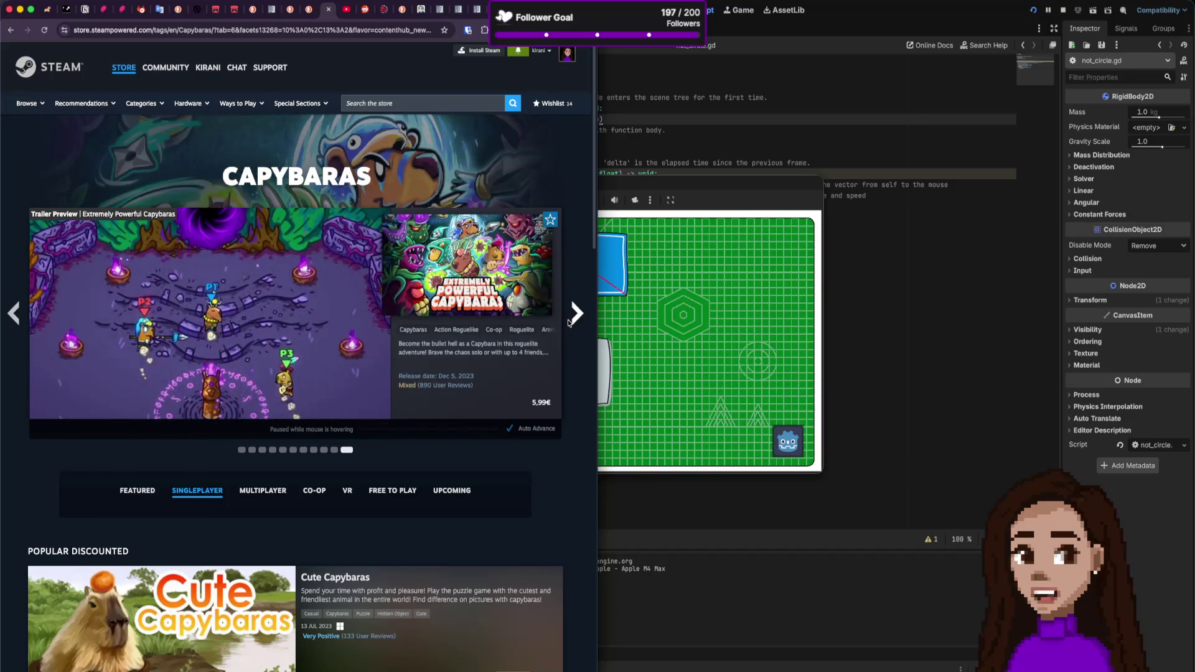
left_click(567, 324)
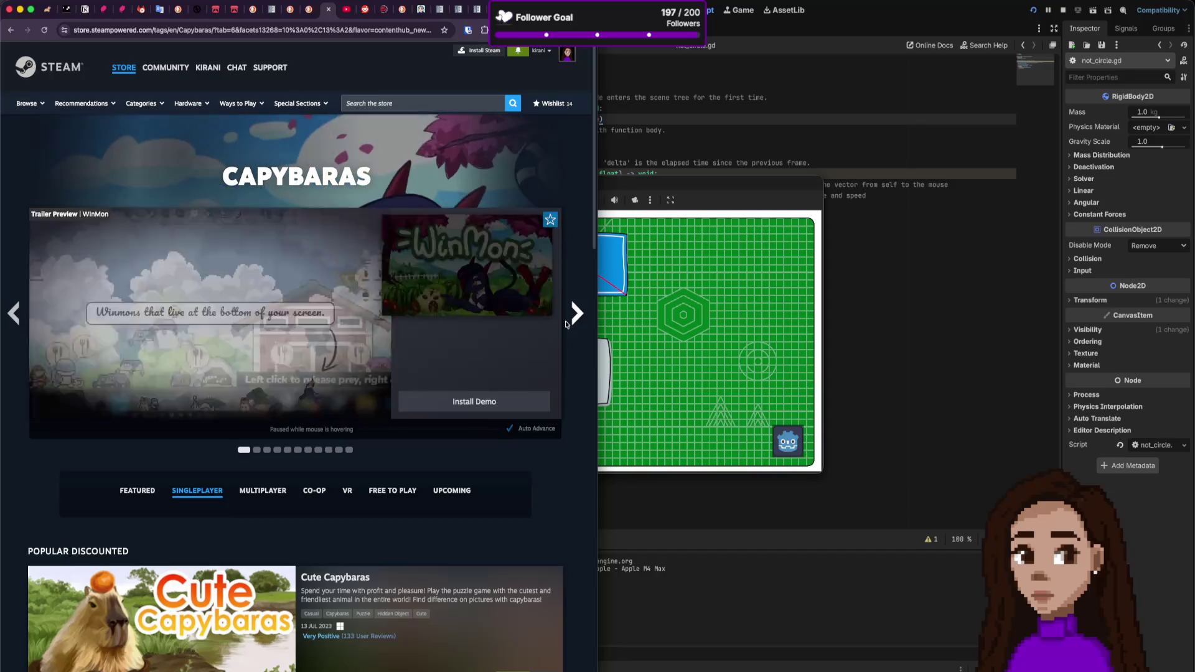
left_click(566, 324)
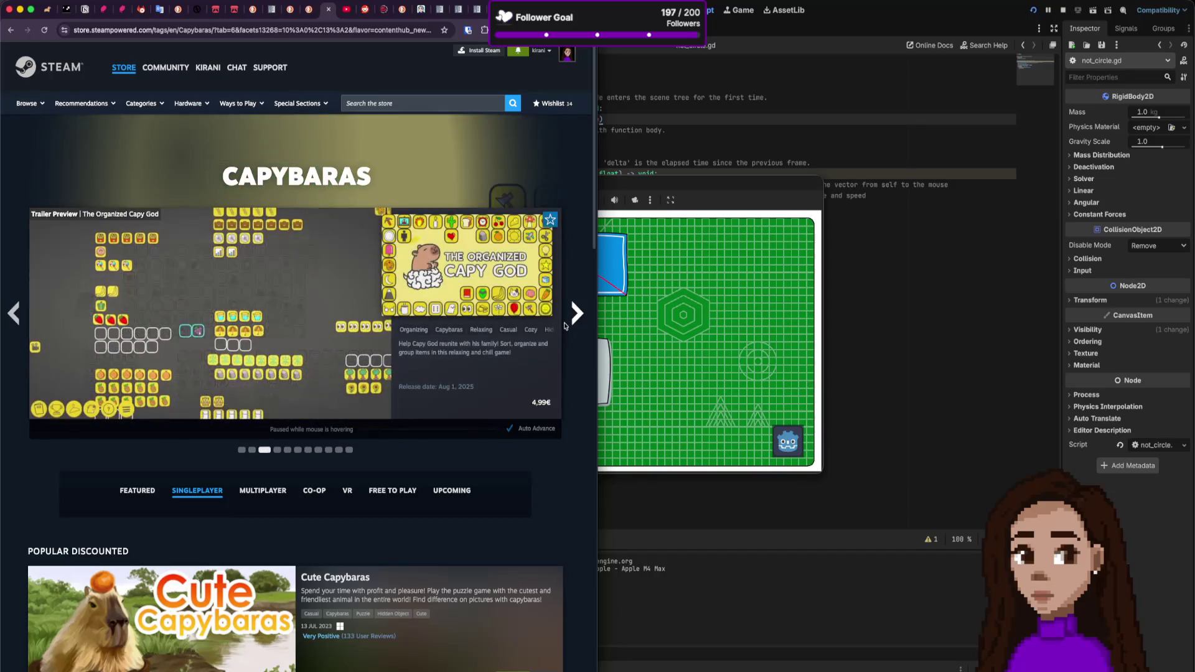
Step: Show all capybara-tagged games, then filter to New & Trending, leaving only Capyvarias
scroll(307, 489, "down", 7)
scroll(306, 489, "down", 5)
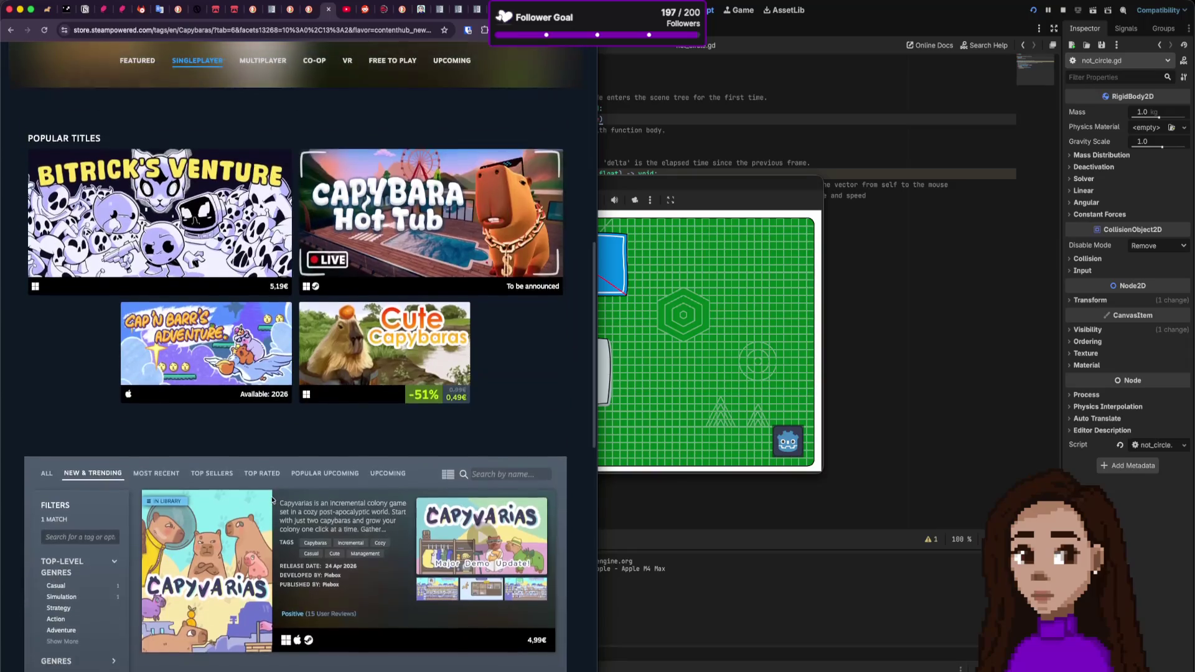
left_click(48, 359)
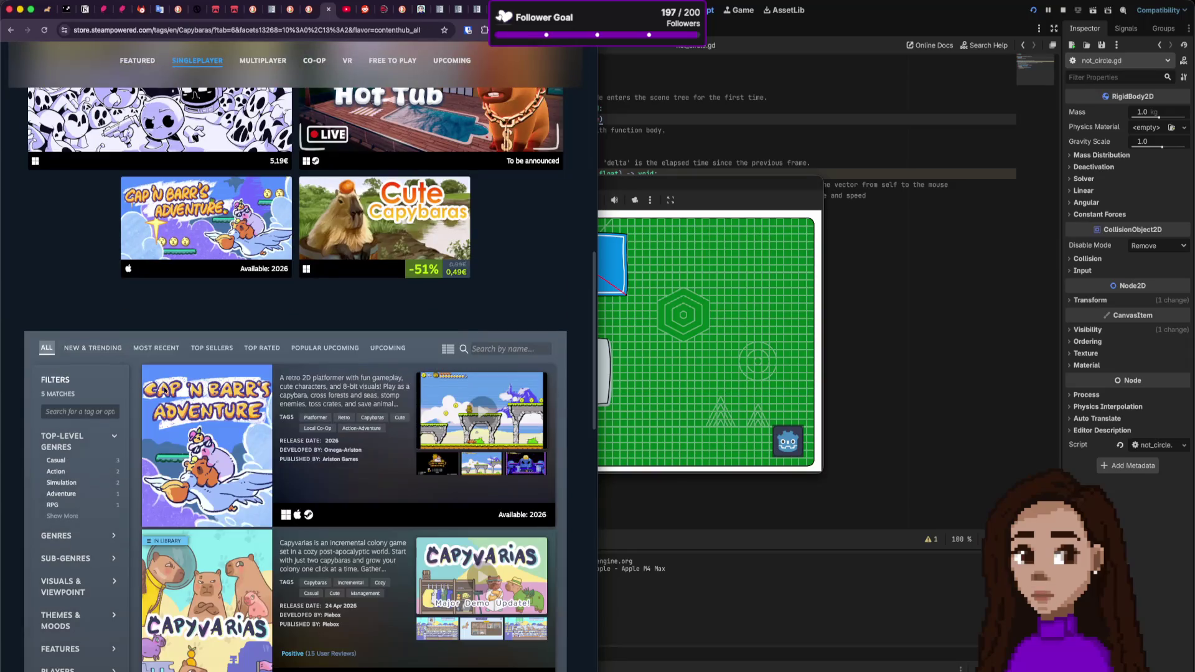
scroll(48, 359, "down", 11)
scroll(415, 491, "up", 20)
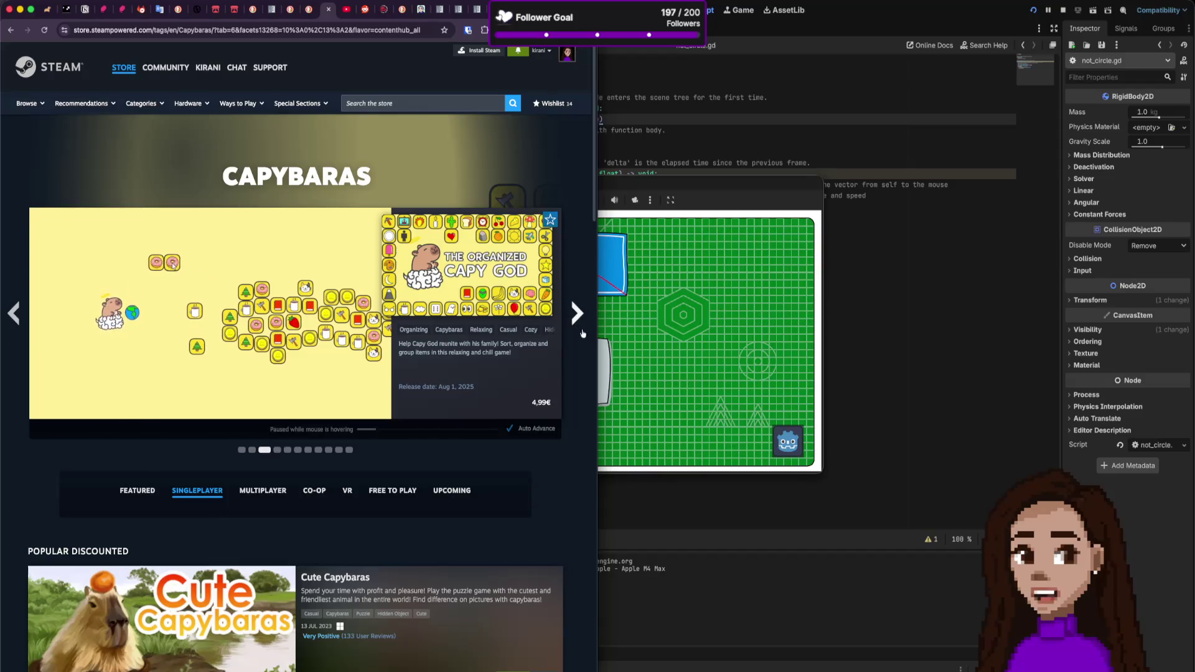
scroll(507, 352, "down", 1)
scroll(507, 352, "down", 15)
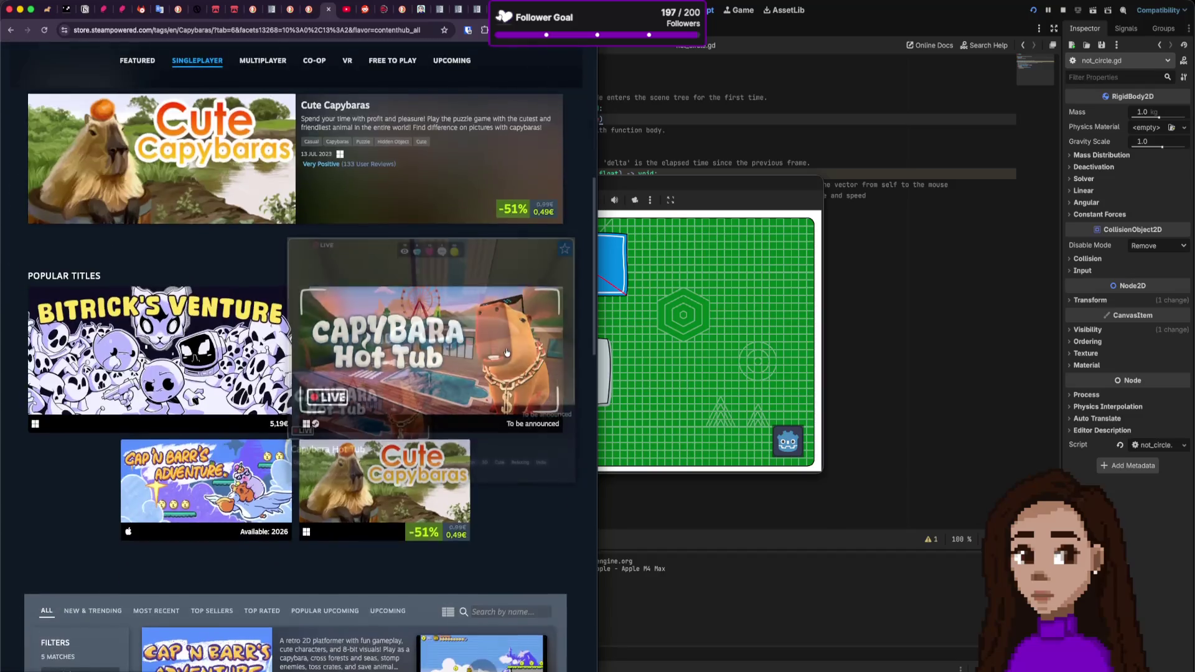
scroll(517, 346, "up", 8)
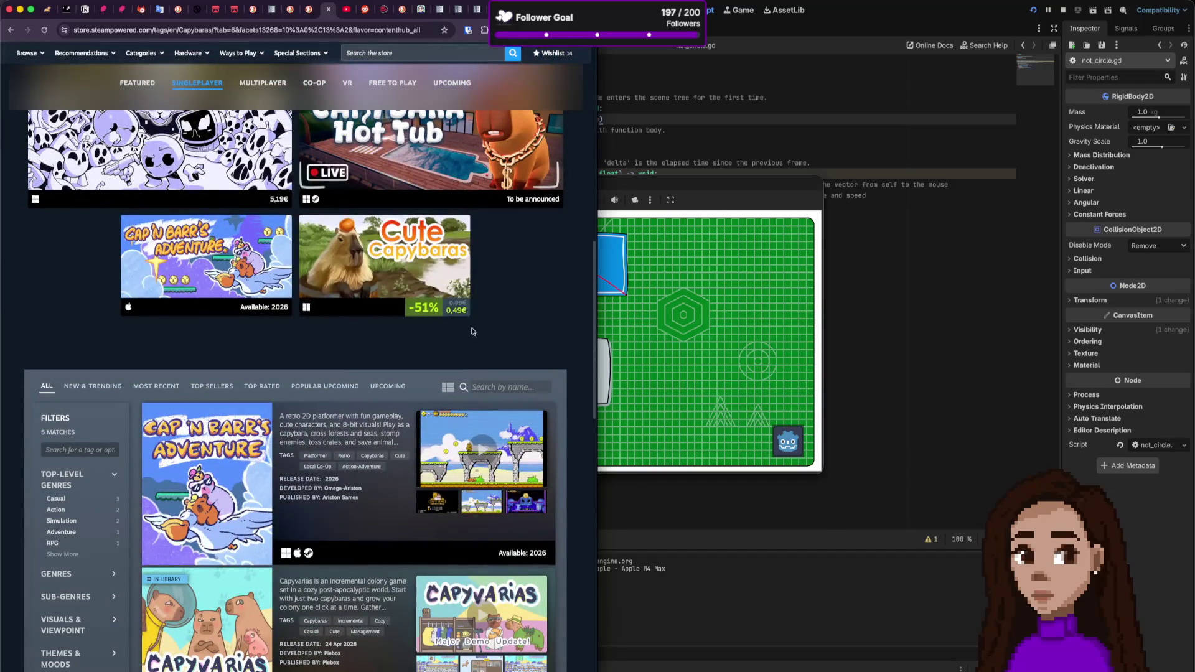
mouse_move(422, 286)
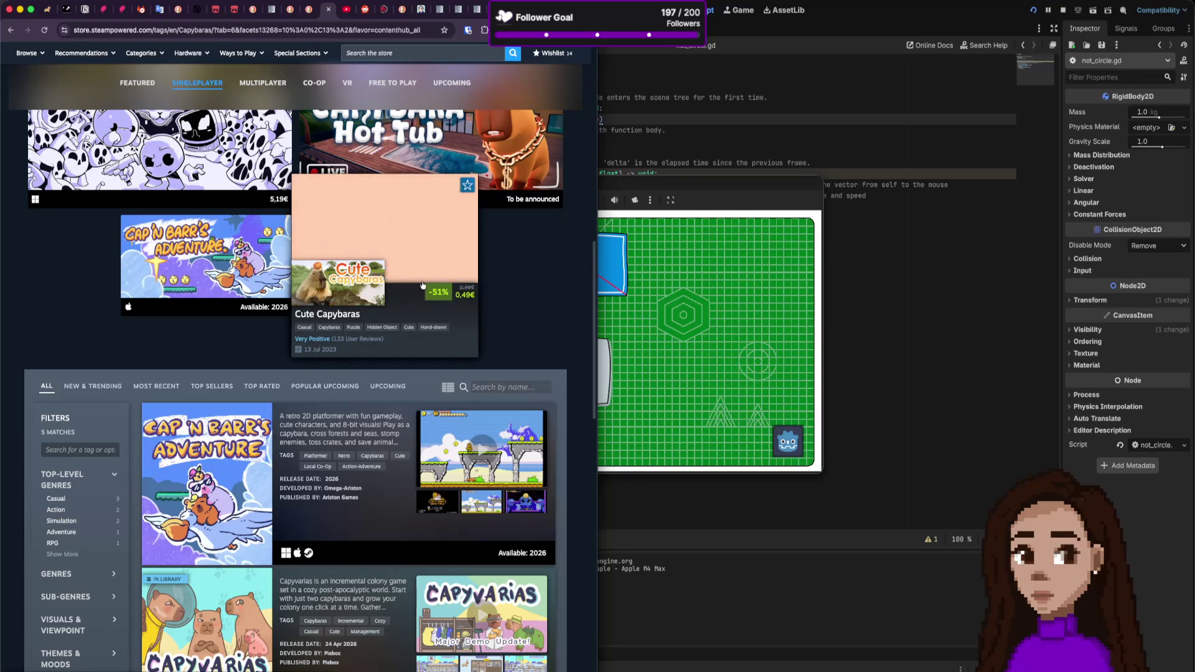
left_click(107, 389)
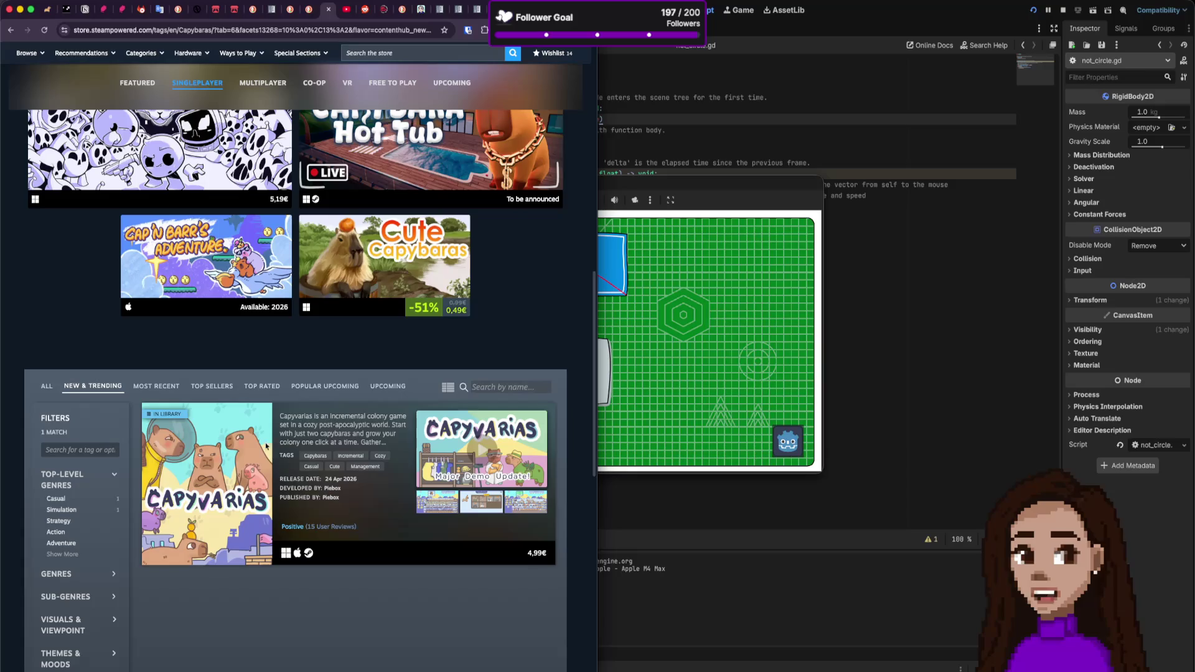
scroll(555, 431, "up", 15)
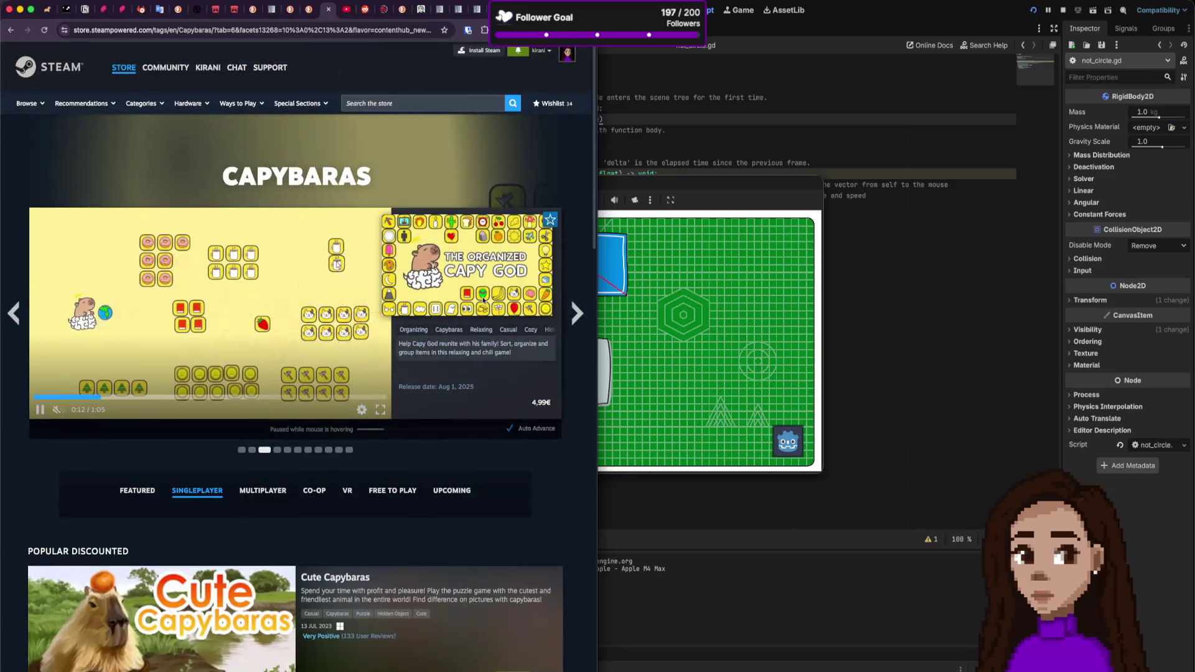
scroll(386, 343, "down", 15)
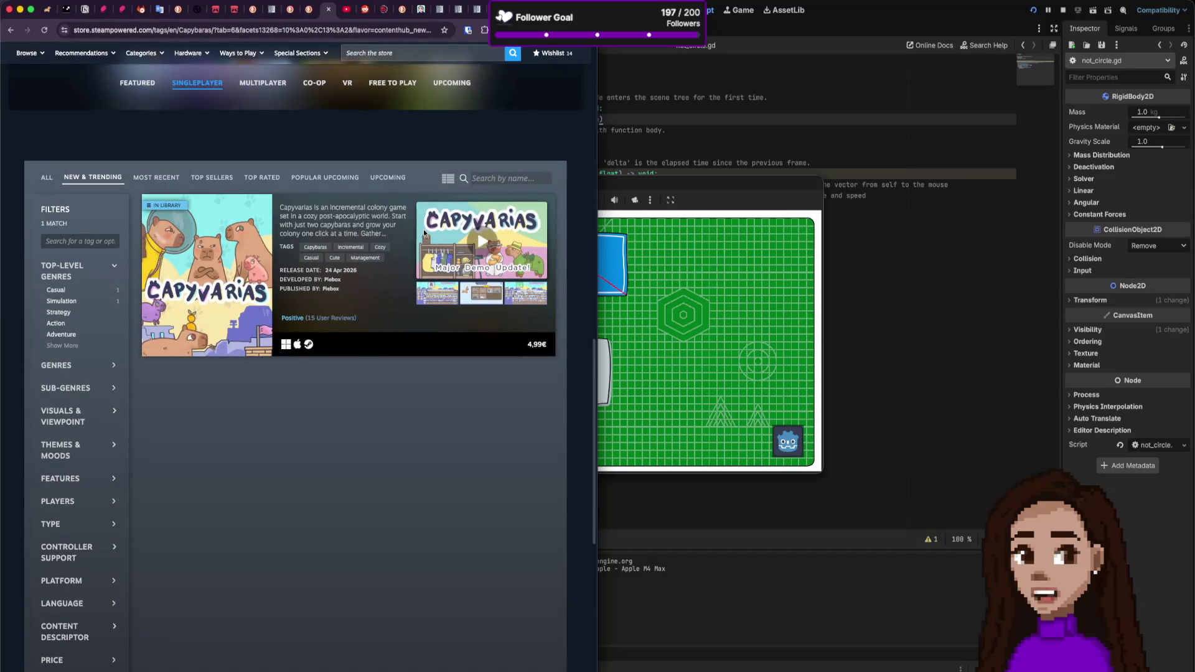
left_click(238, 229)
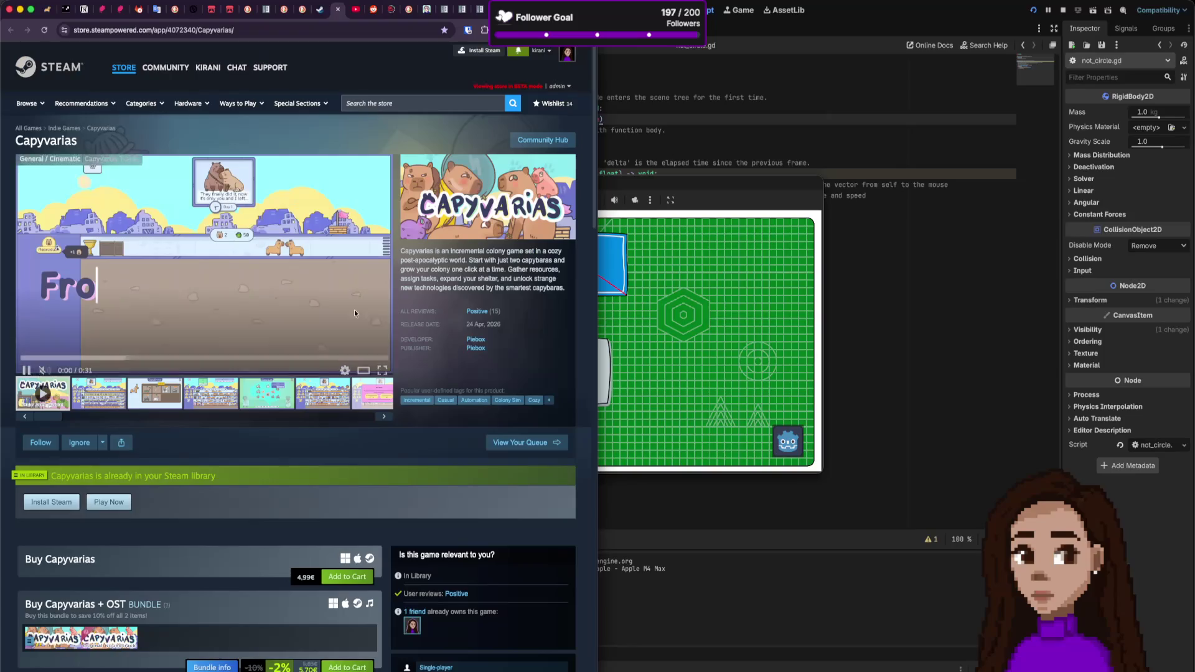
scroll(240, 376, "down", 15)
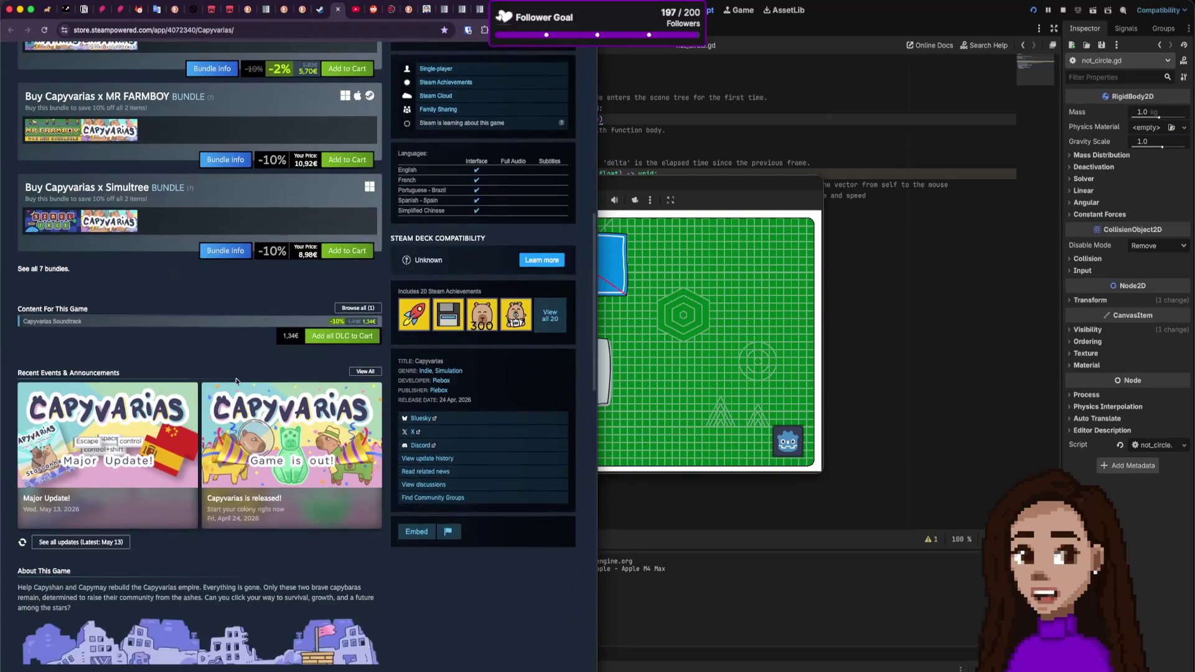
scroll(237, 382, "down", 10)
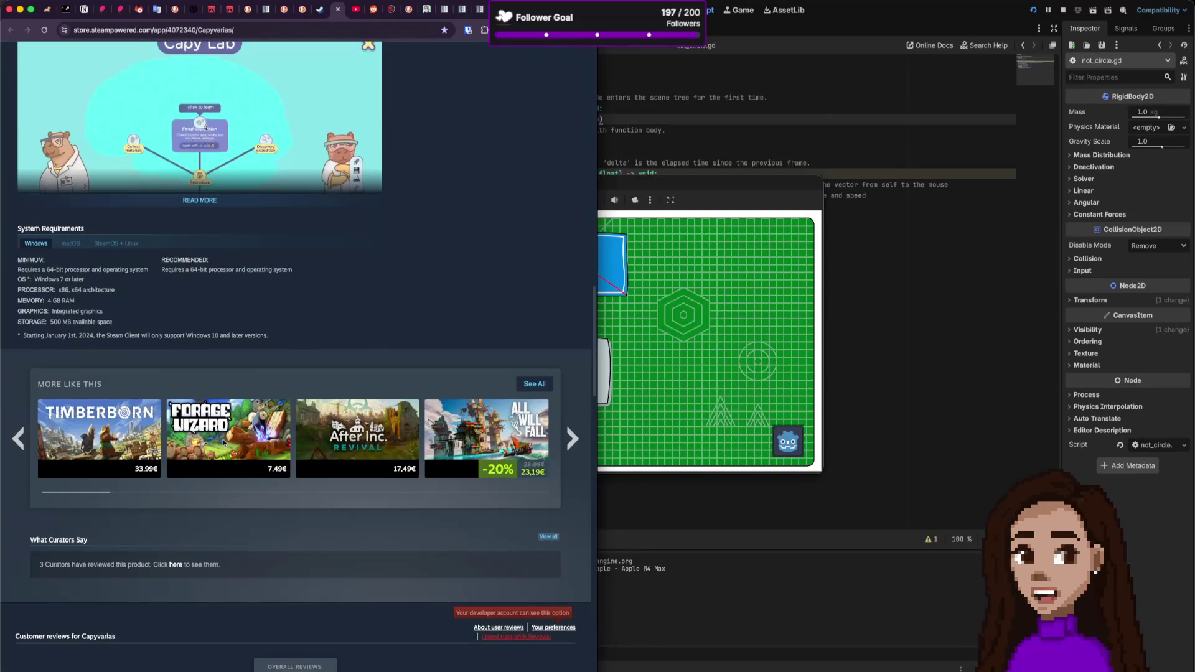
left_click(570, 440)
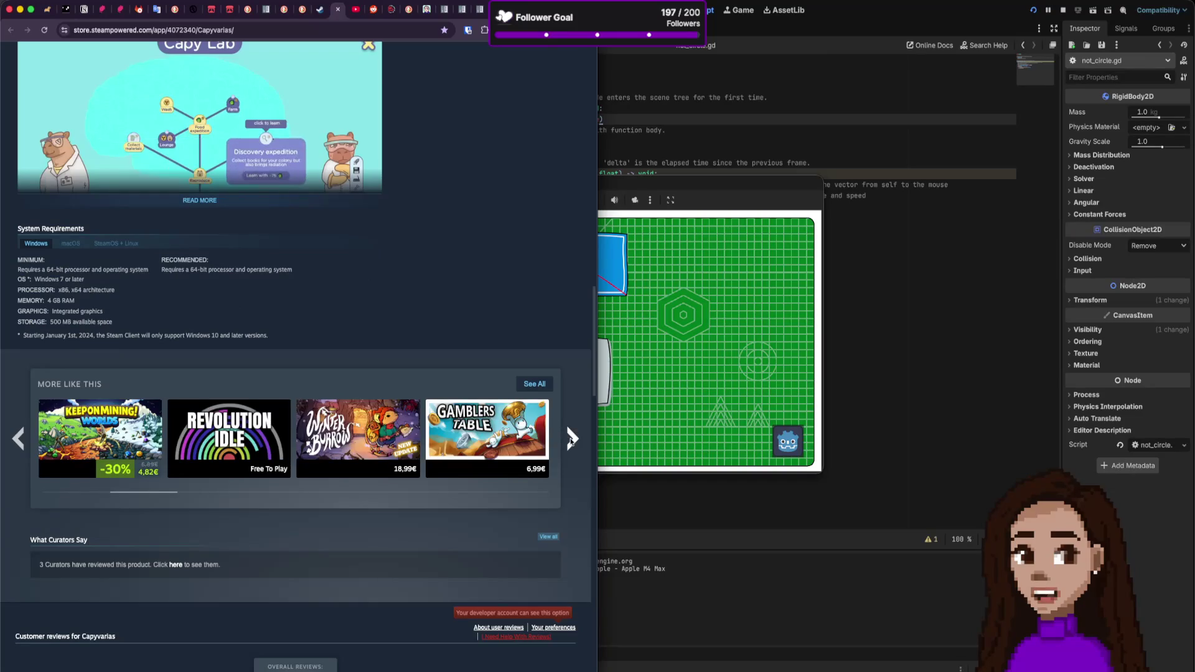
left_click(571, 439)
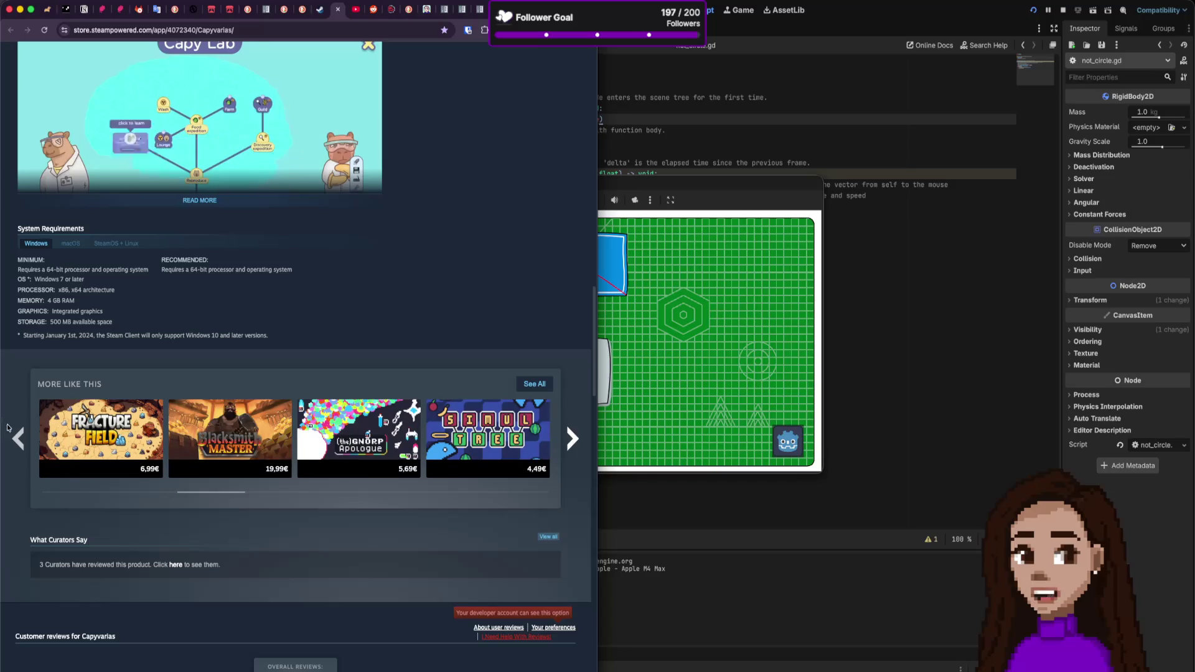
left_click(21, 439)
left_click(22, 442)
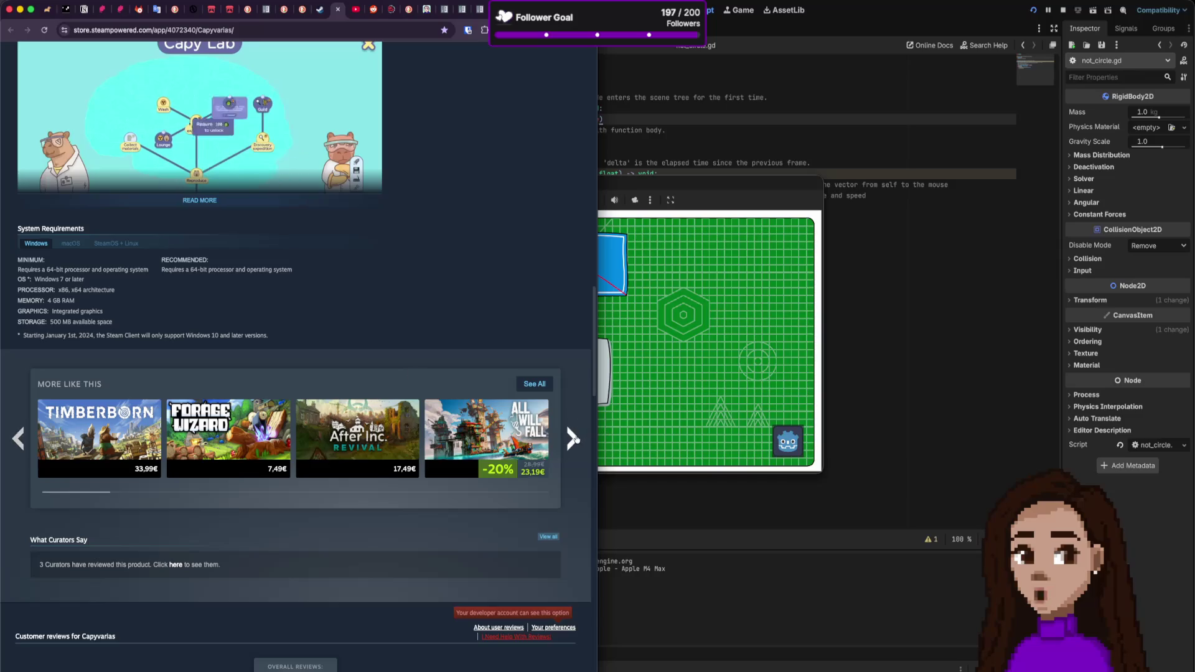
left_click(573, 439)
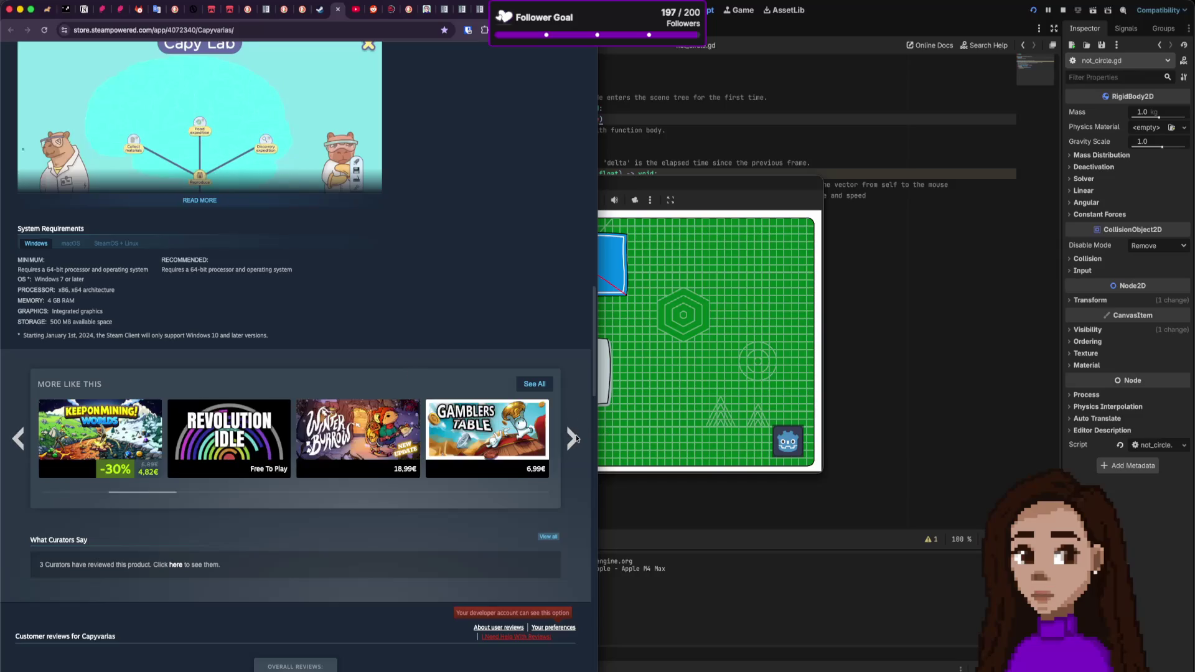
left_click(573, 438)
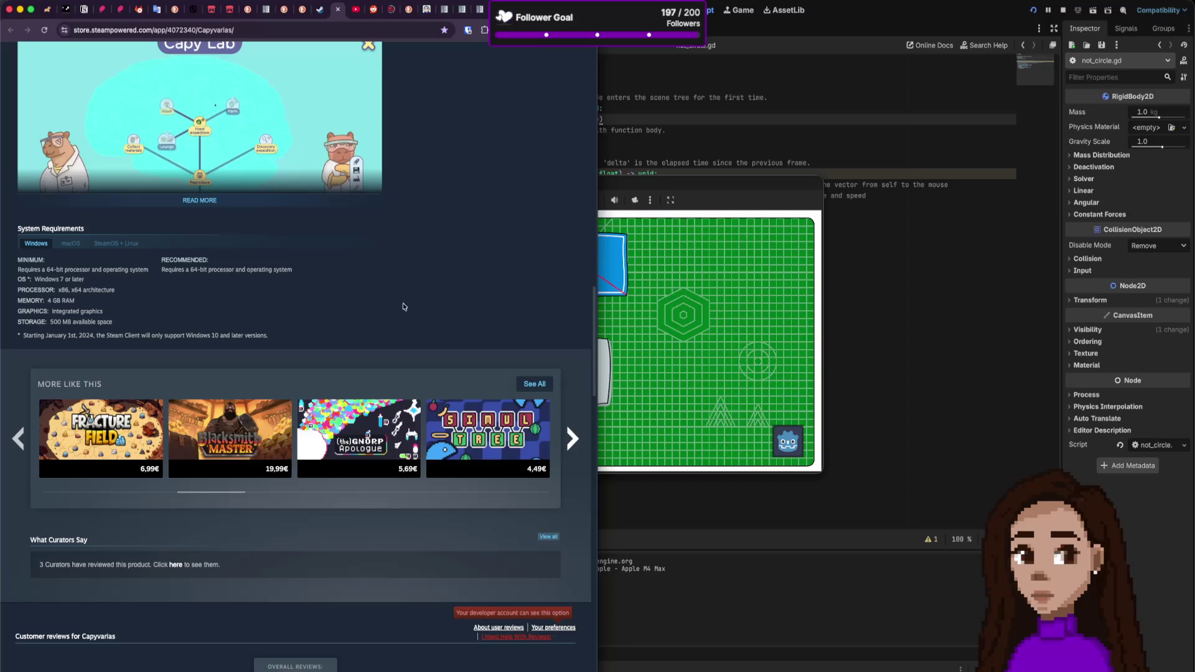
scroll(399, 308, "up", 10)
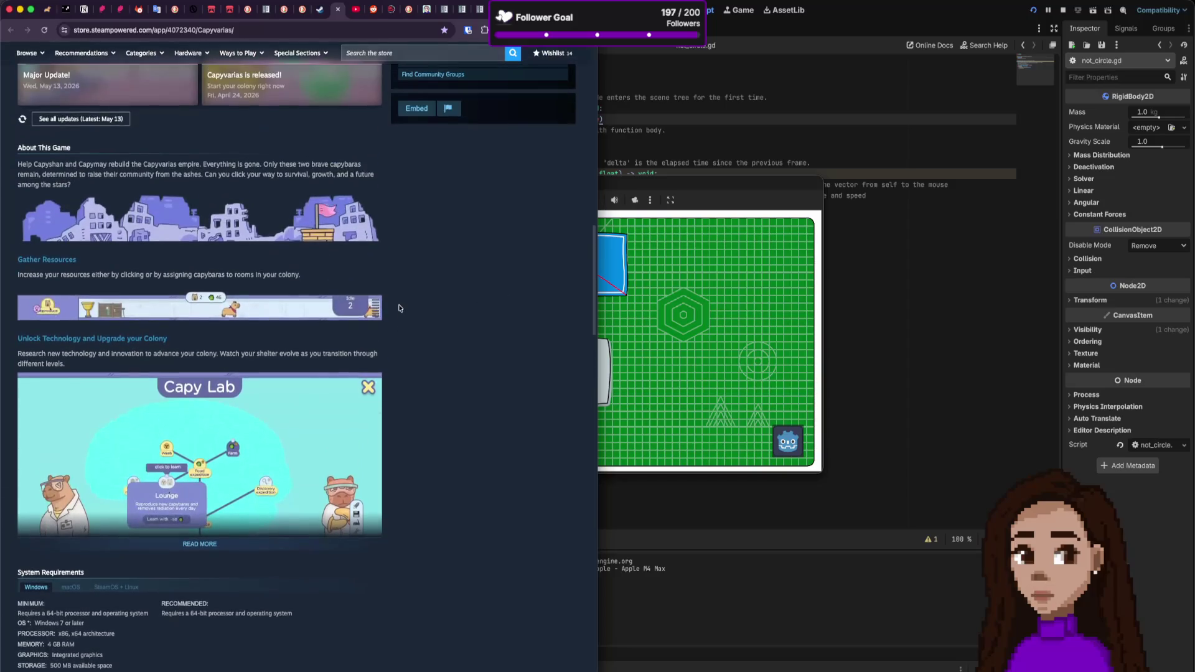
scroll(400, 308, "up", 5)
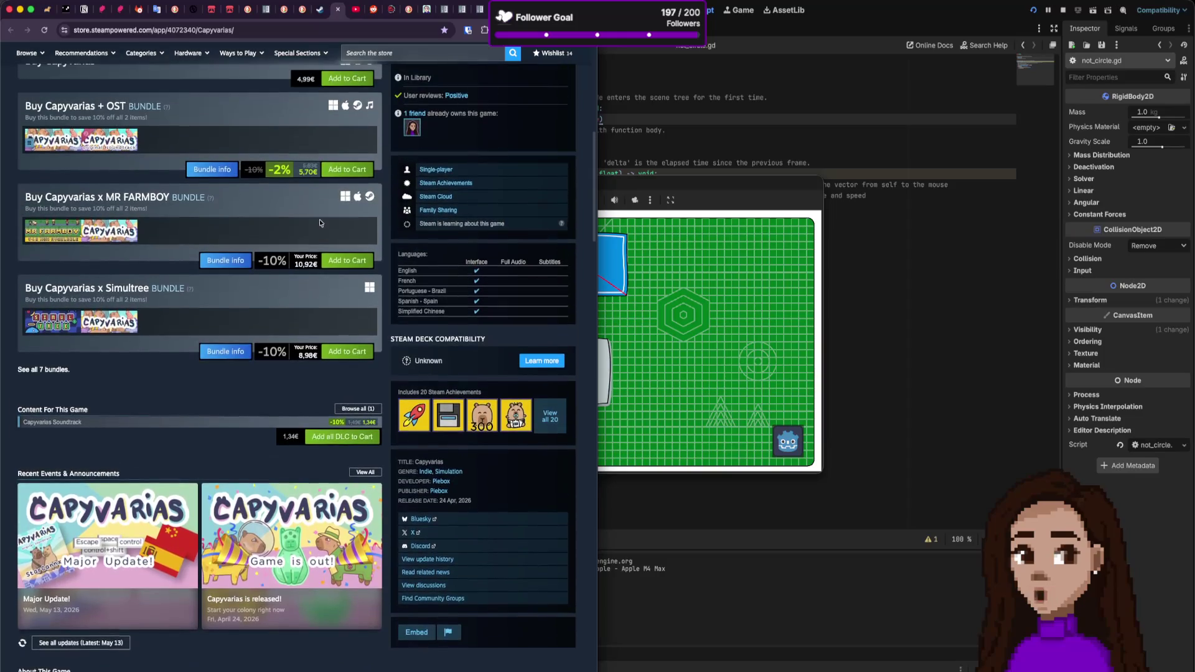
scroll(339, 285, "up", 3)
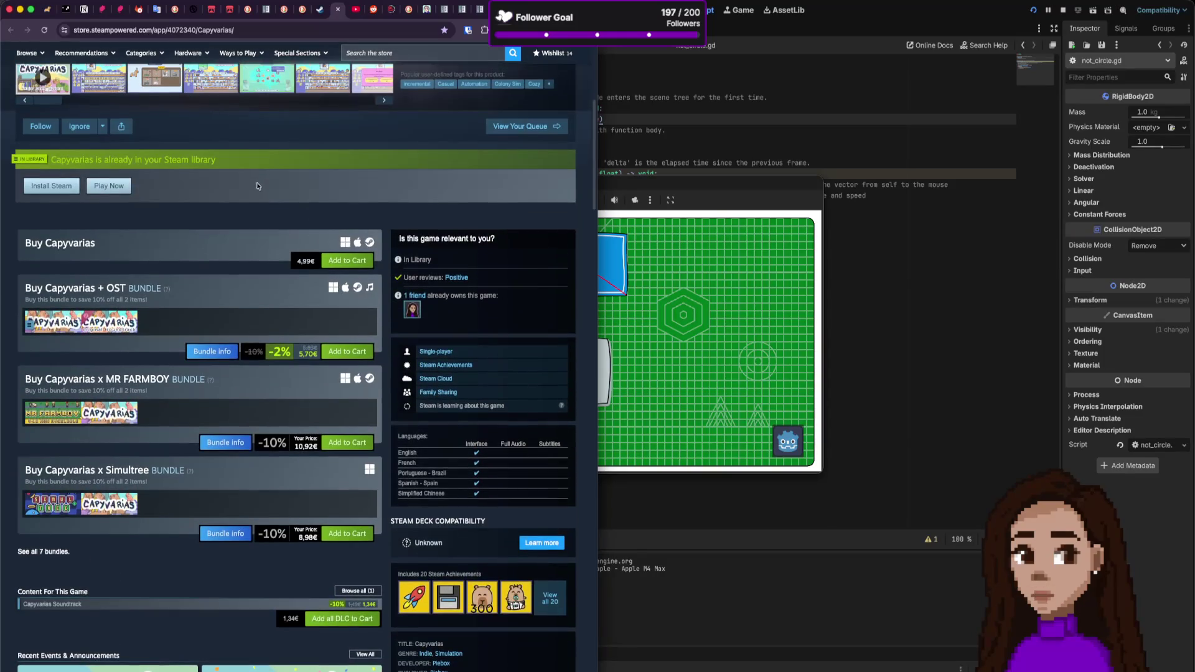
scroll(241, 211, "up", 3)
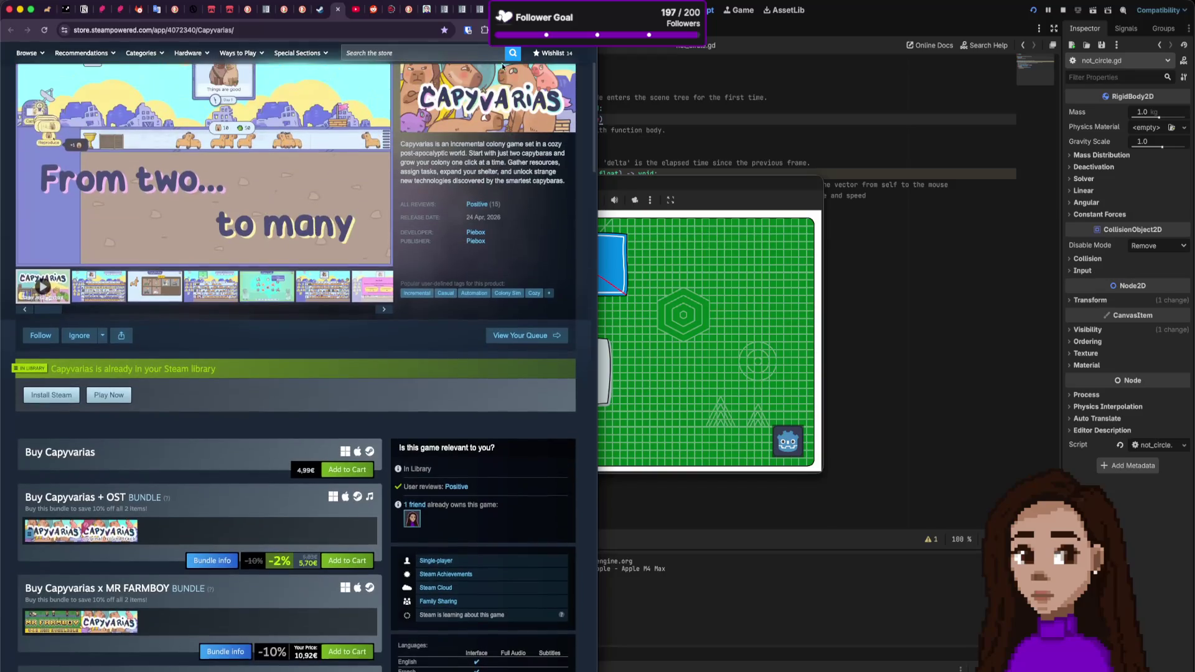
Step: Close the Capyvarias page and open its Incremental tag page in a new tab
key("super+w")
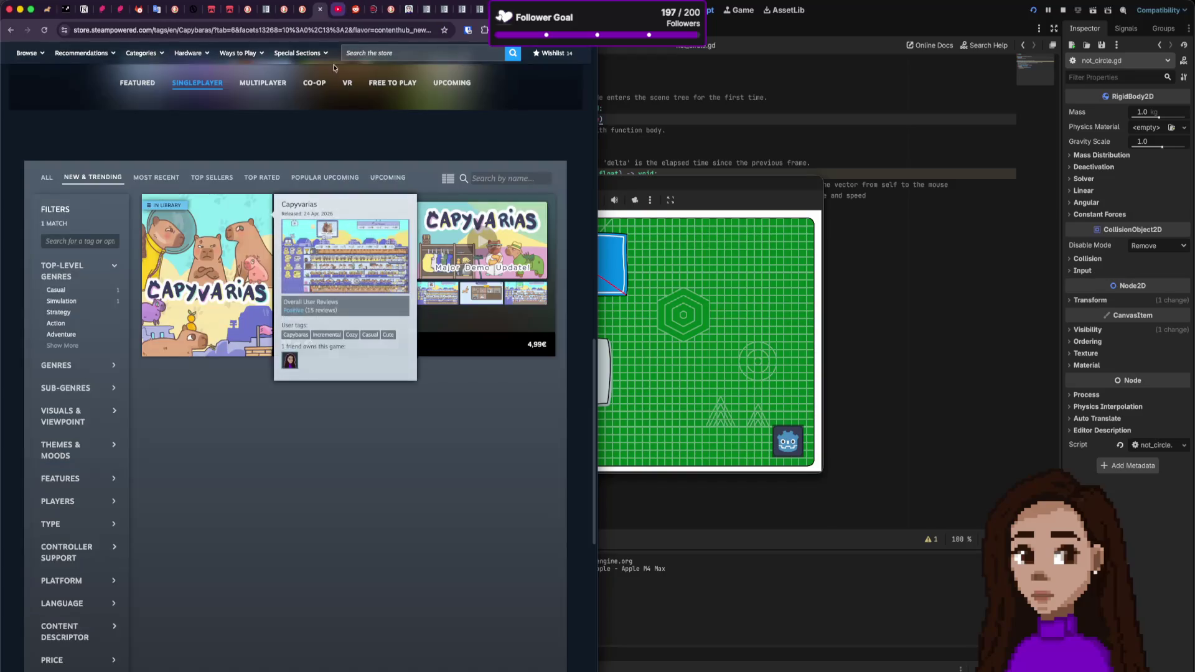
scroll(211, 182, "up", 3)
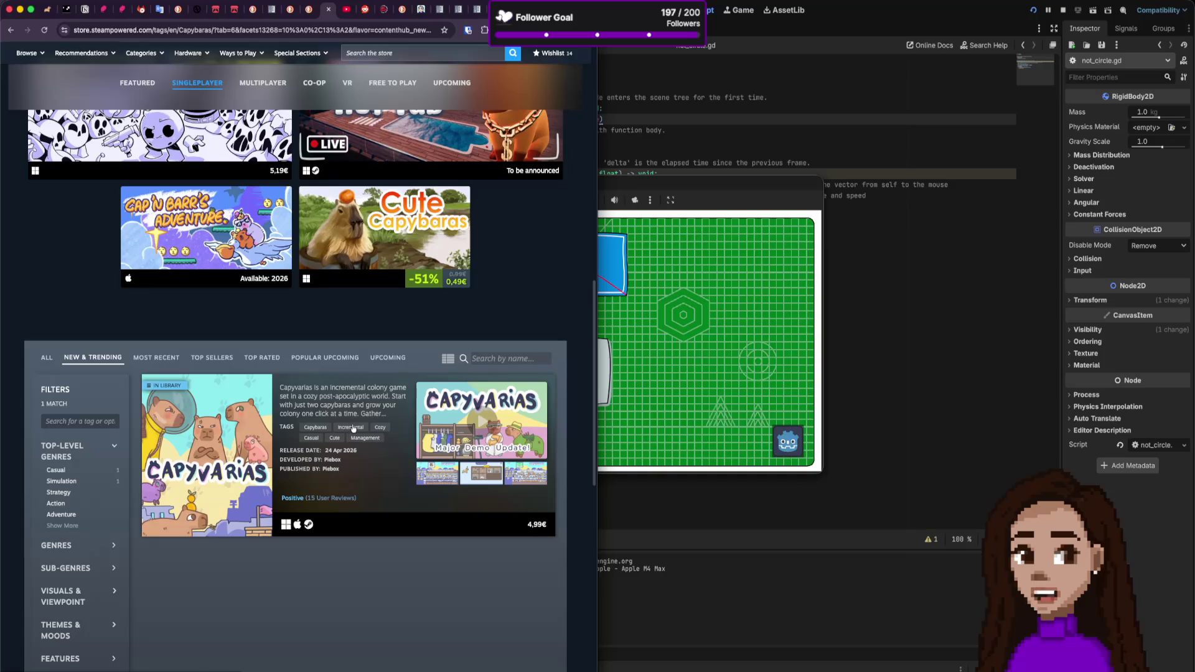
left_click(355, 428, "super")
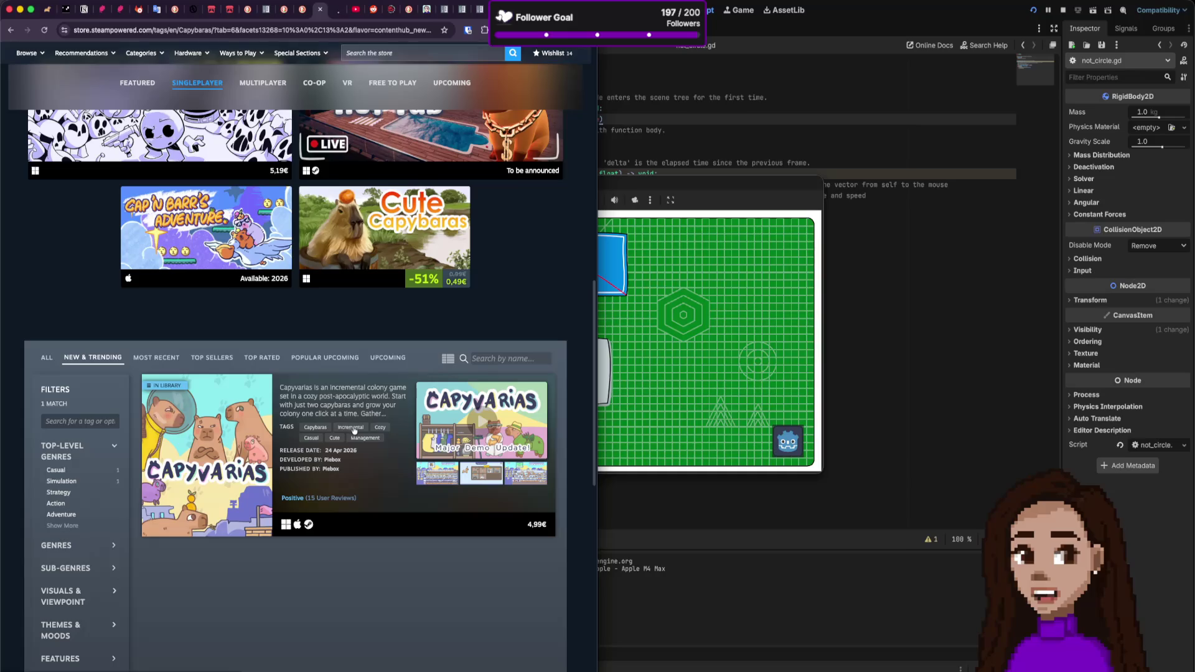
left_click(353, 428)
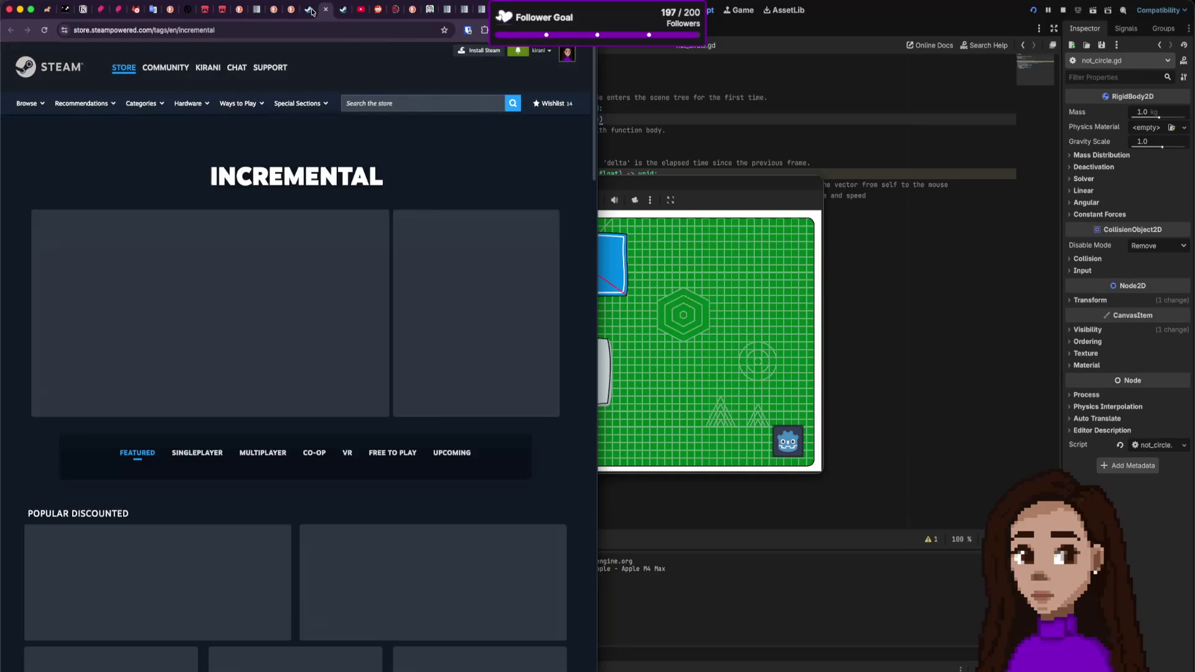
Step: Switch to the Incremental tag page and scroll down to its game lists
left_click(311, 10)
left_click(328, 13)
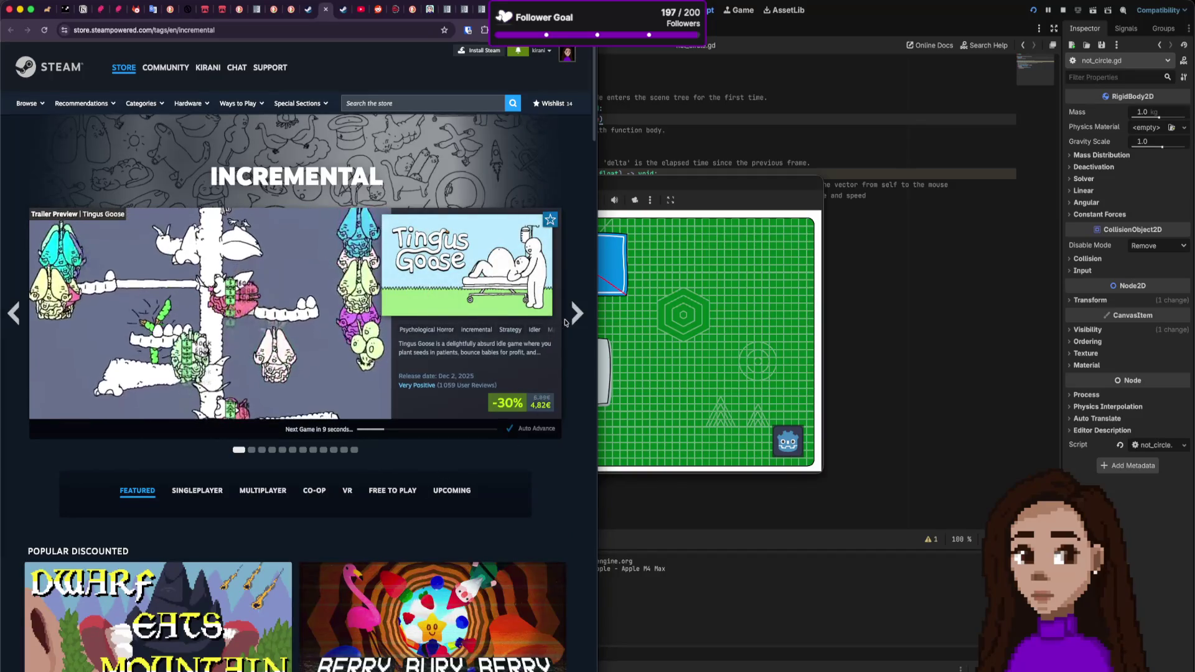
scroll(560, 333, "down", 4)
scroll(560, 332, "down", 15)
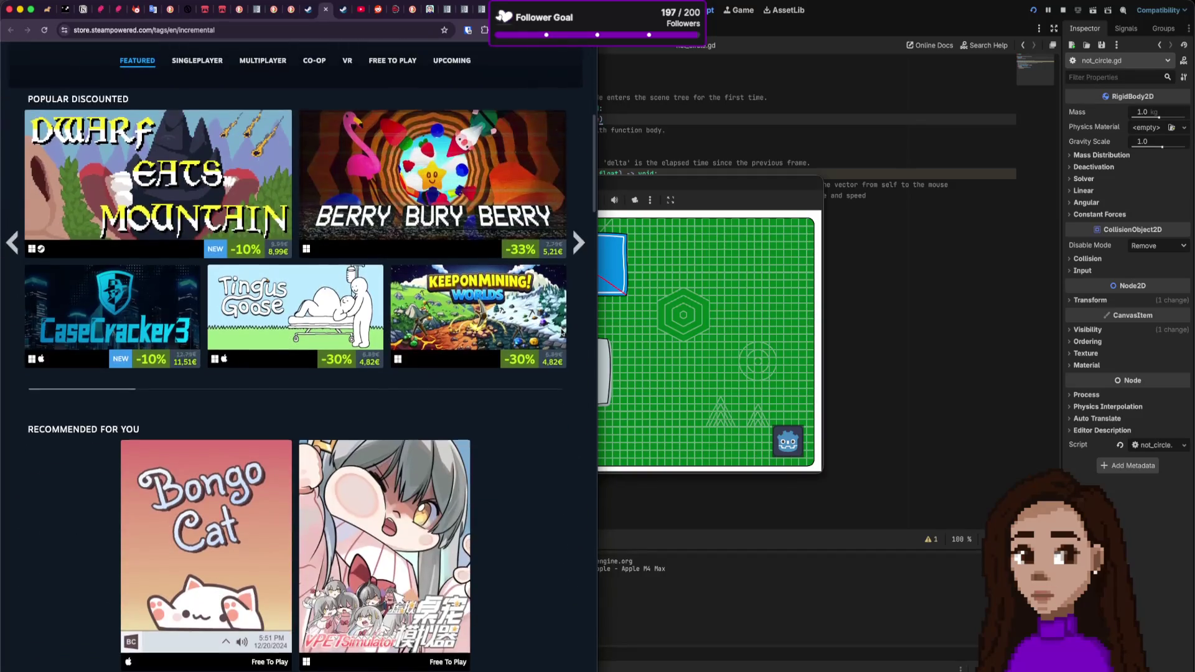
scroll(552, 336, "down", 5)
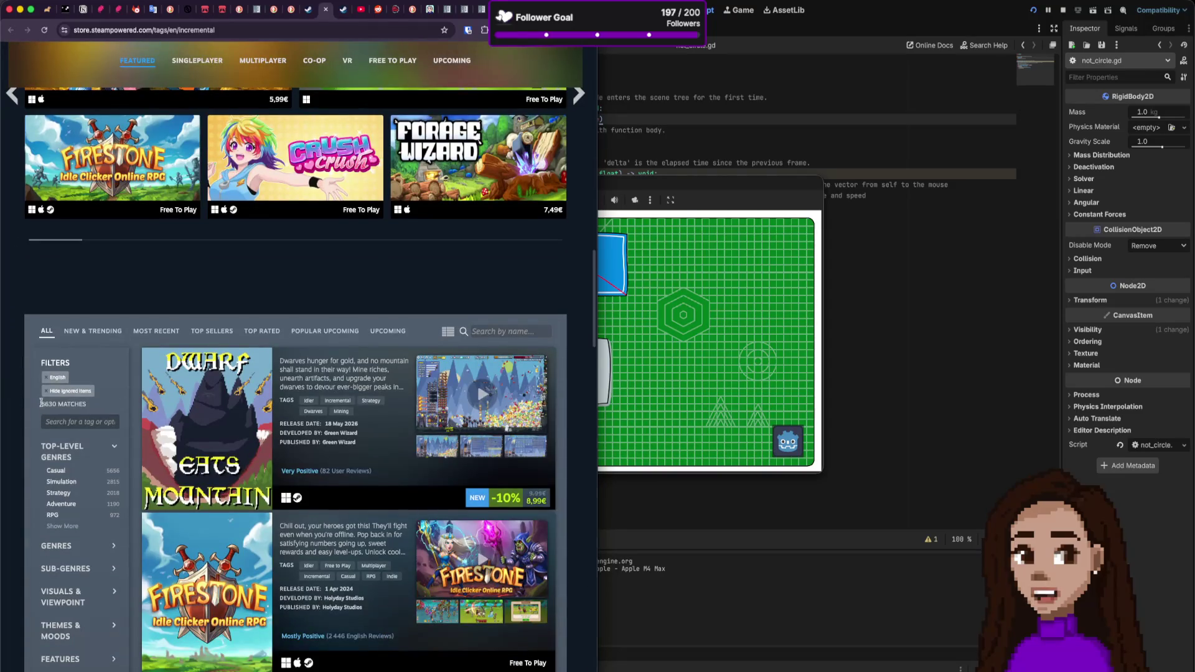
Step: Browse the New & Trending incremental games list
left_click(103, 330)
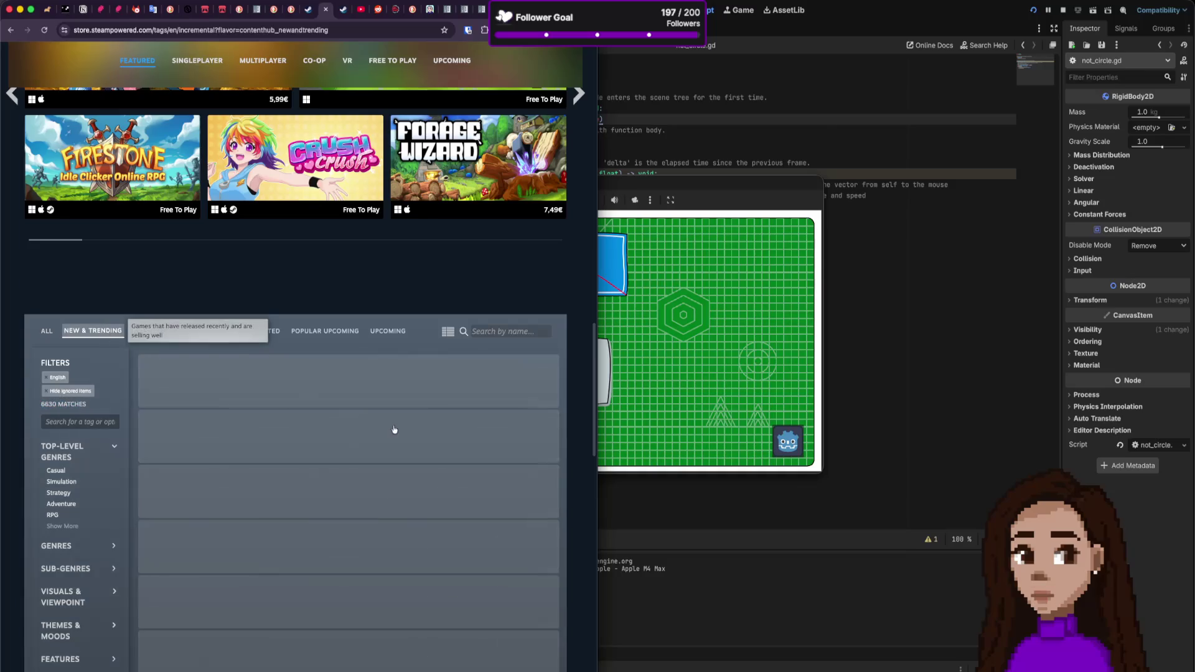
scroll(308, 417, "down", 6)
scroll(313, 419, "down", 9)
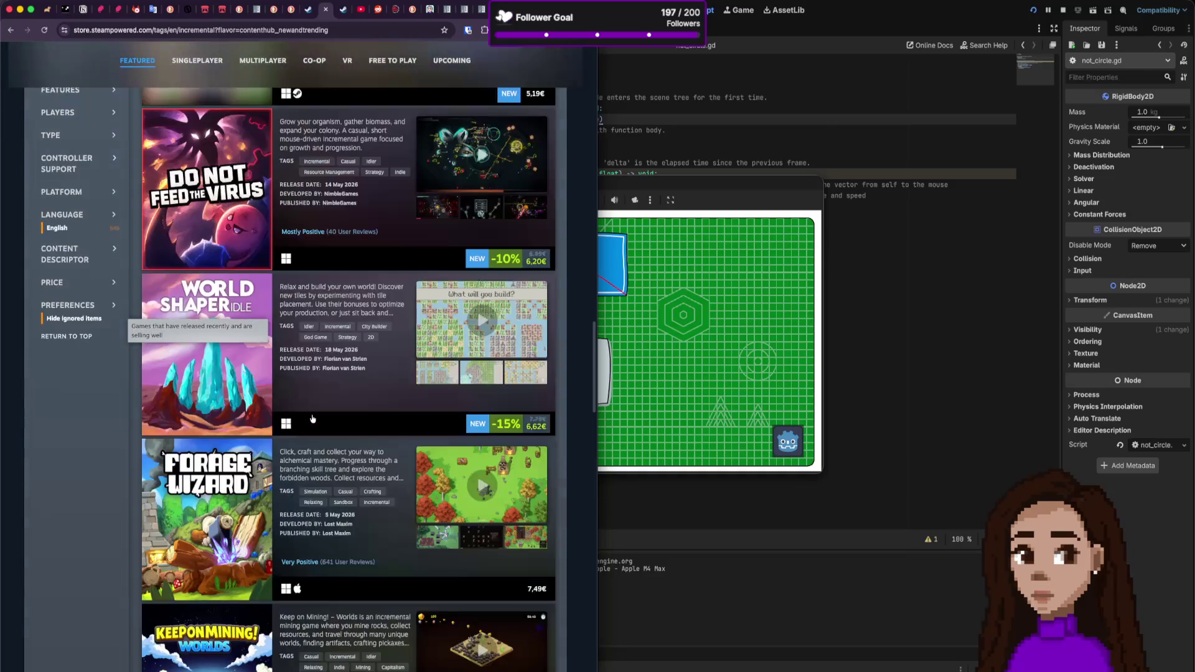
scroll(313, 418, "up", 2)
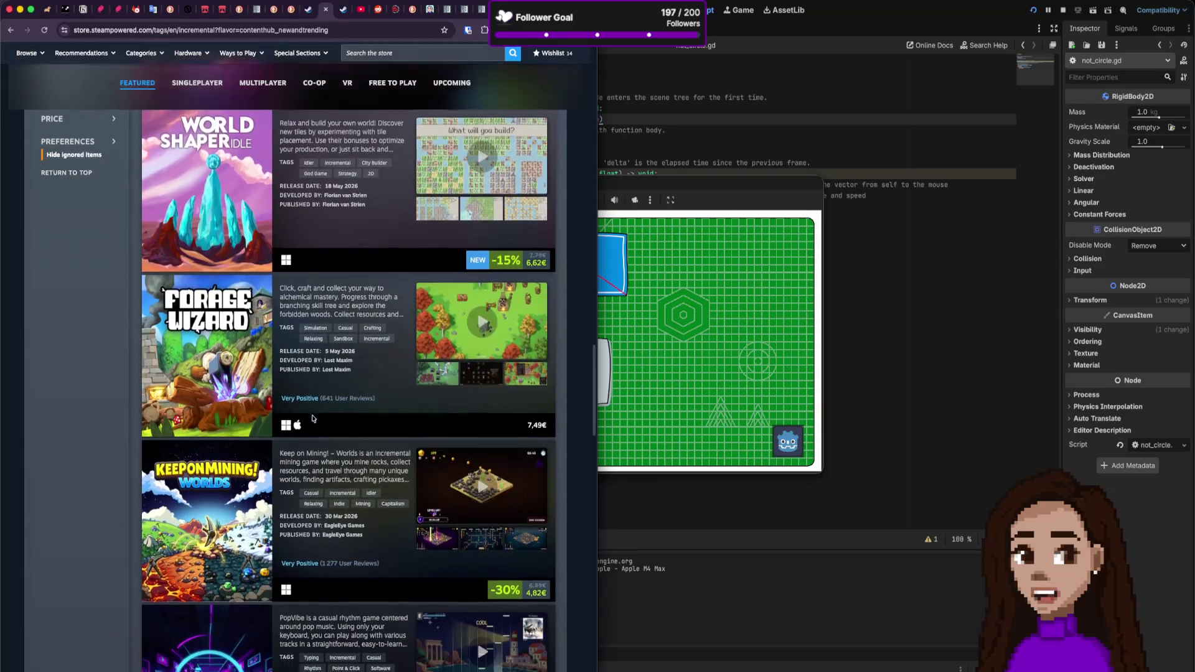
scroll(313, 418, "down", 10)
scroll(312, 418, "down", 10)
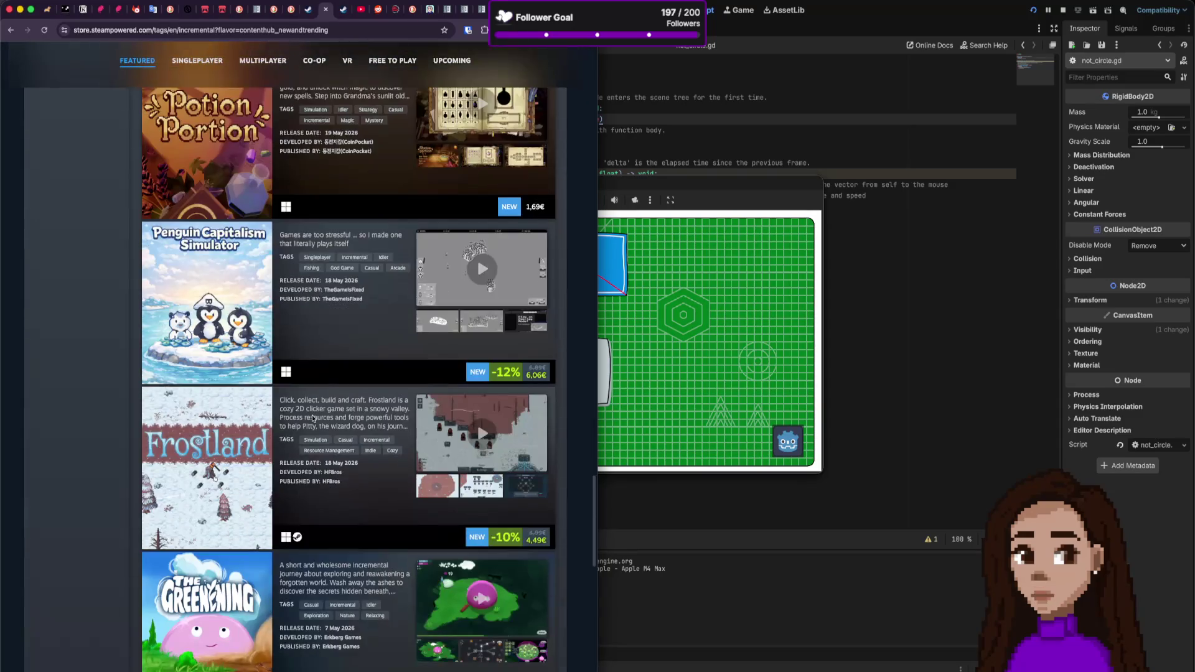
scroll(311, 415, "down", 7)
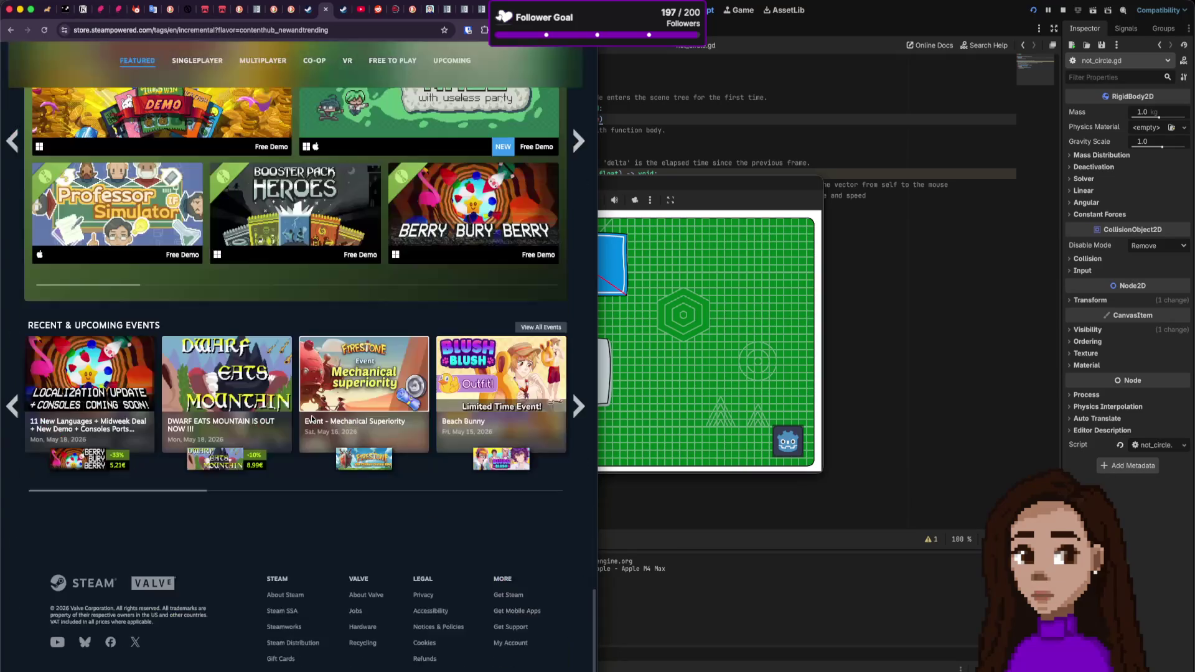
scroll(311, 415, "up", 13)
scroll(312, 418, "up", 20)
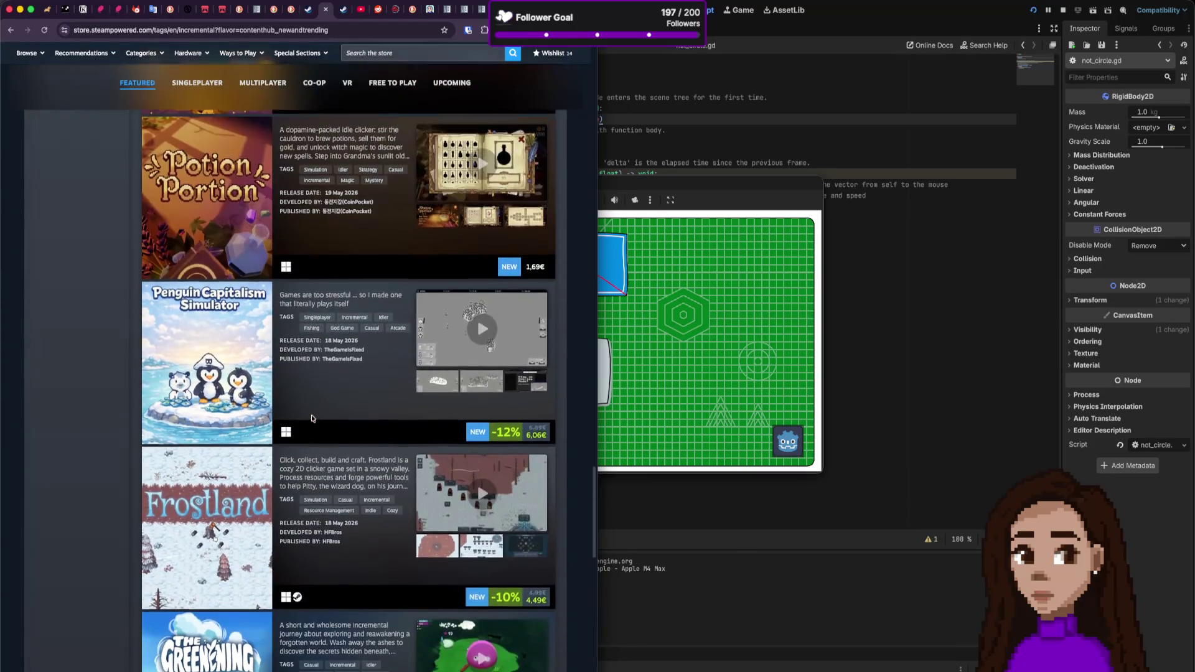
scroll(312, 418, "up", 5)
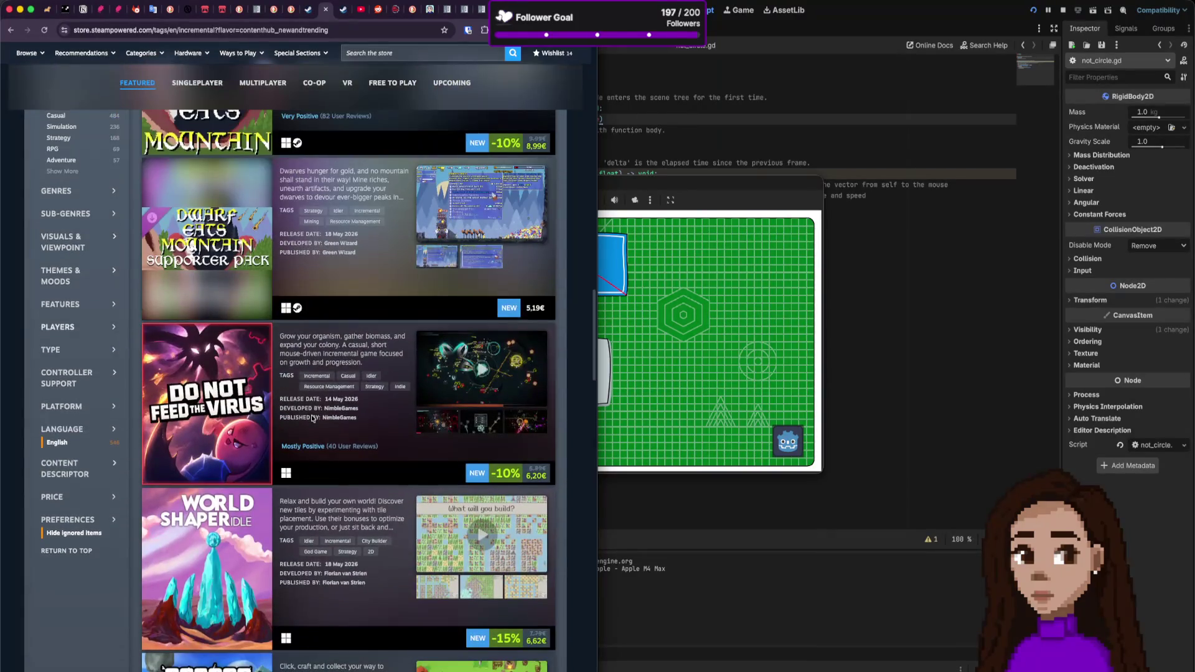
scroll(312, 419, "down", 15)
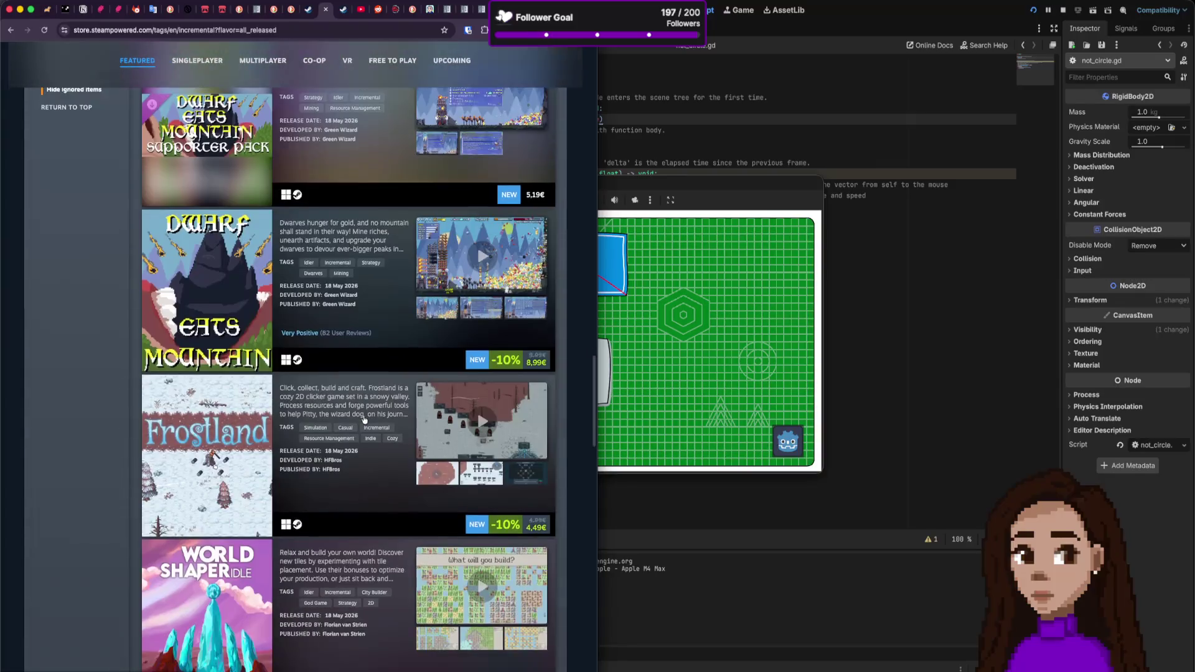
scroll(363, 420, "down", 9)
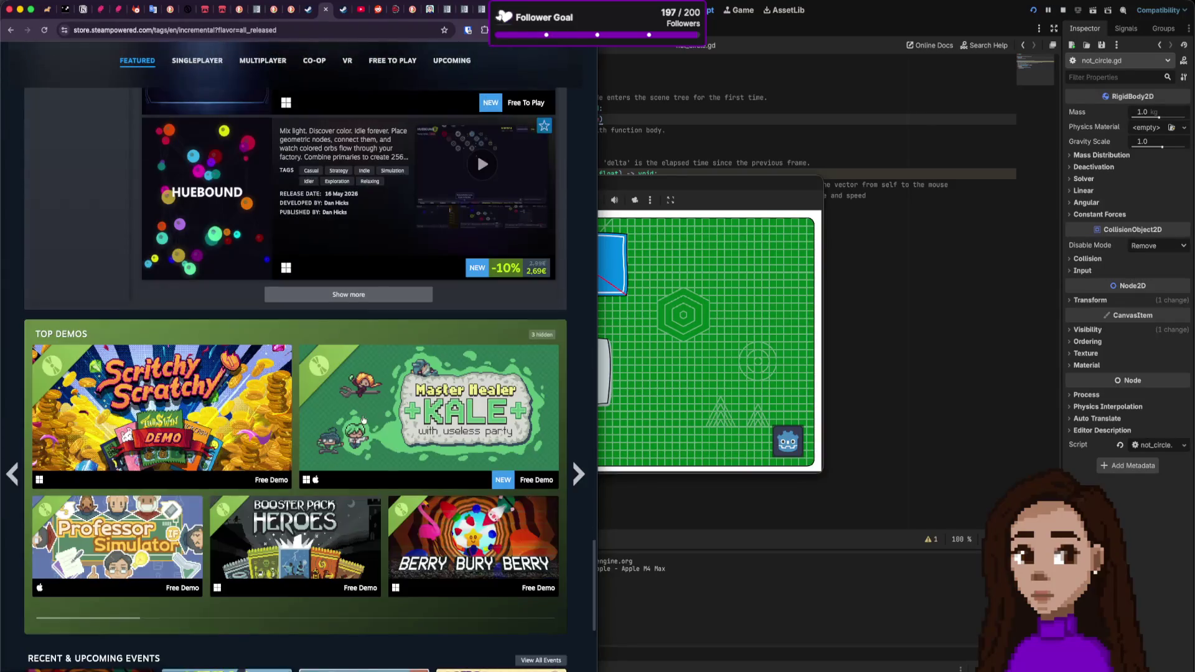
scroll(363, 420, "up", 12)
scroll(365, 418, "up", 20)
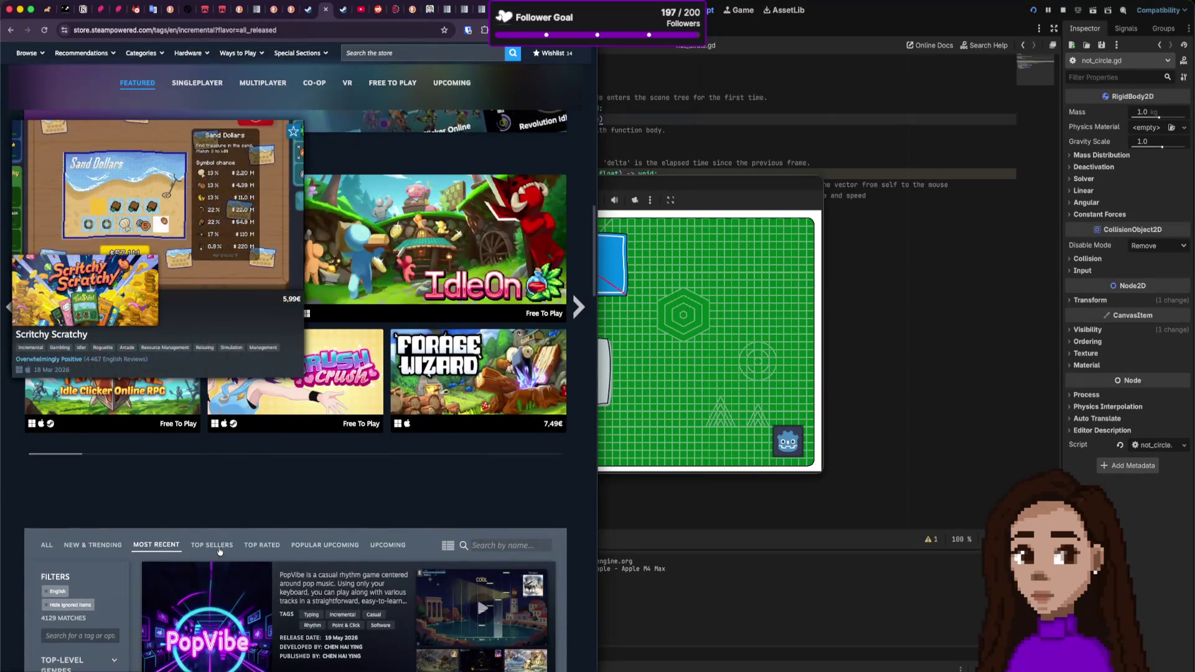
Step: Browse the Top Sellers incremental games list
left_click(219, 550)
scroll(334, 528, "down", 10)
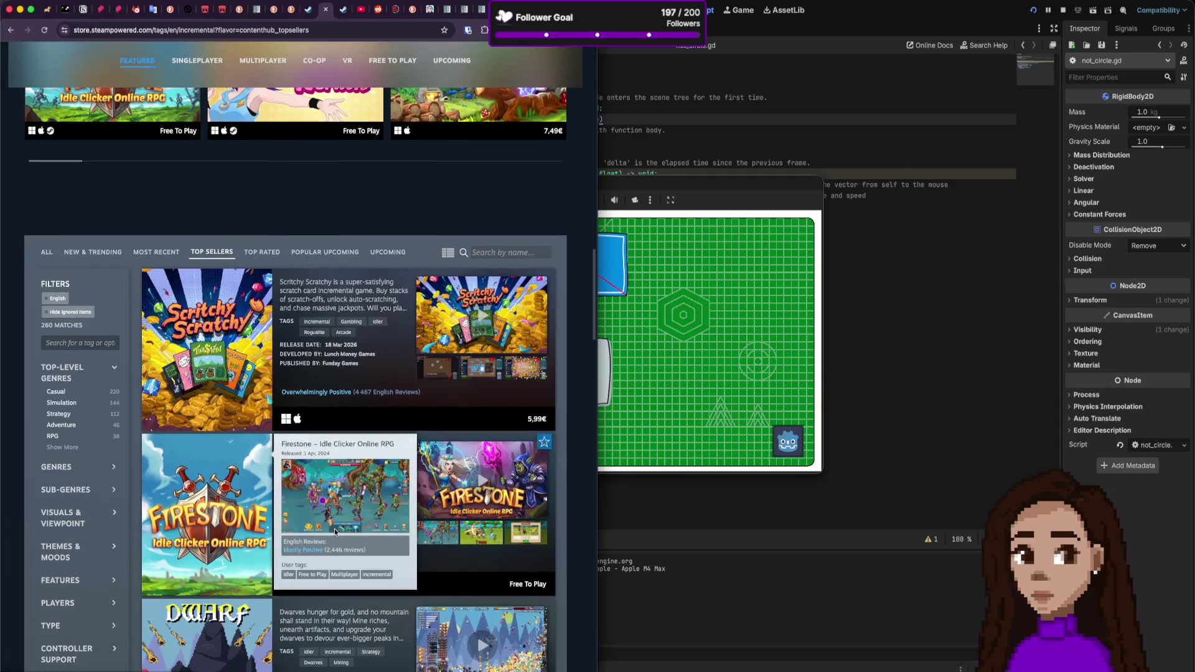
scroll(331, 530, "down", 20)
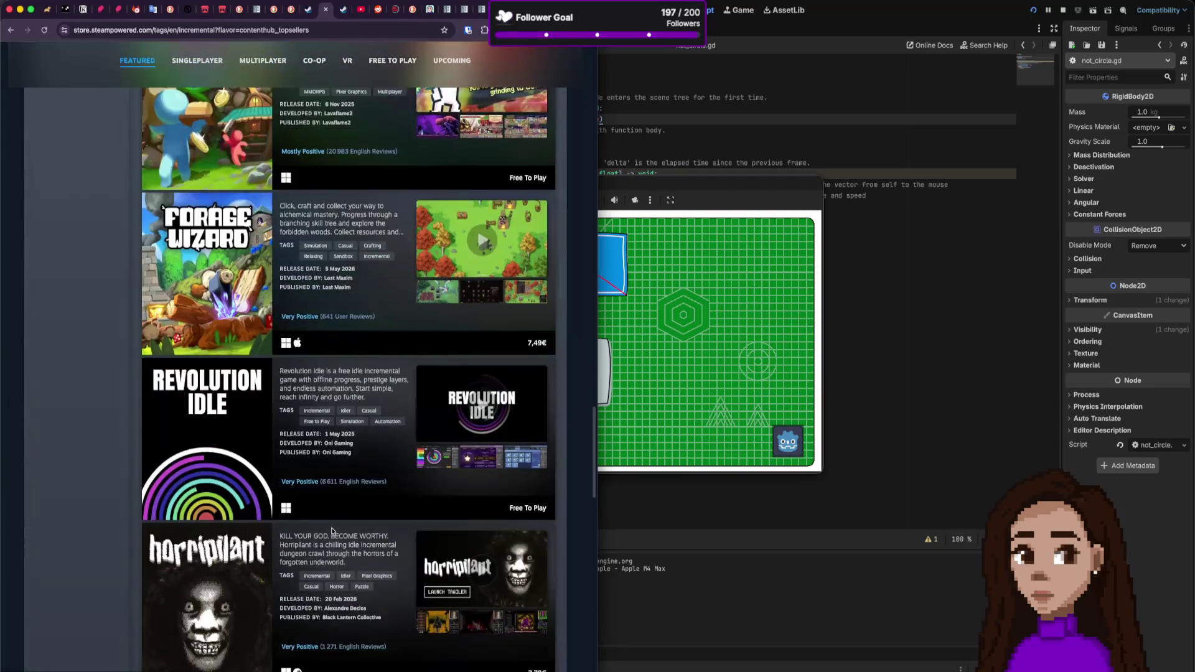
scroll(331, 530, "down", 10)
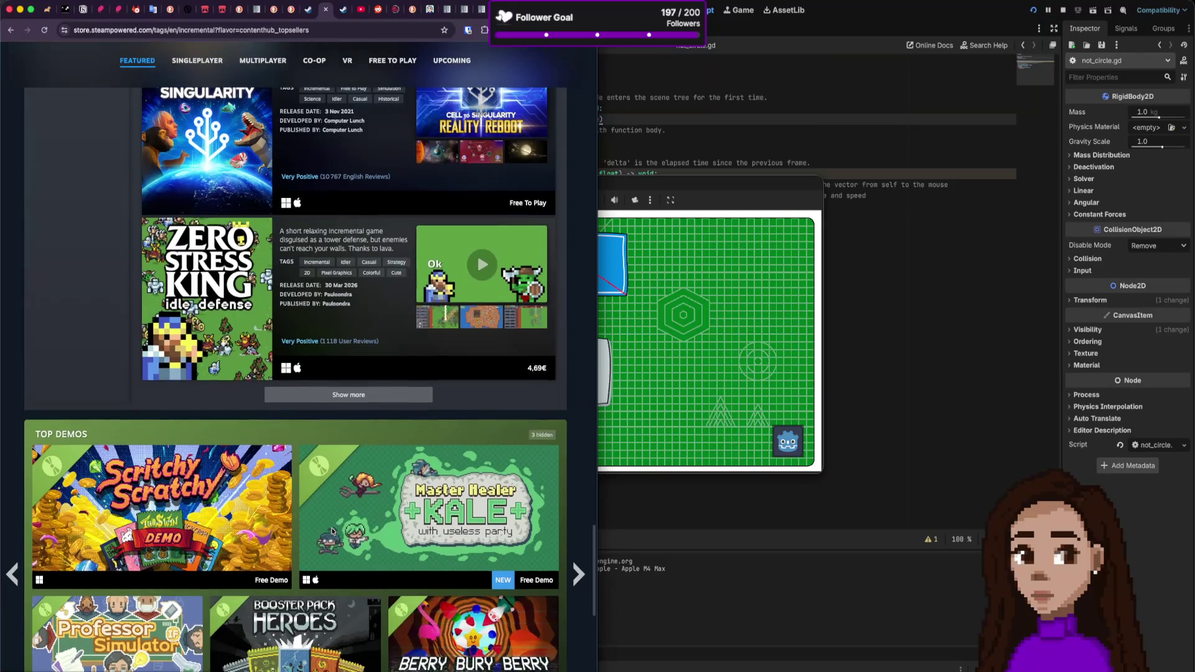
scroll(332, 532, "up", 20)
scroll(332, 532, "up", 15)
scroll(332, 418, "up", 10)
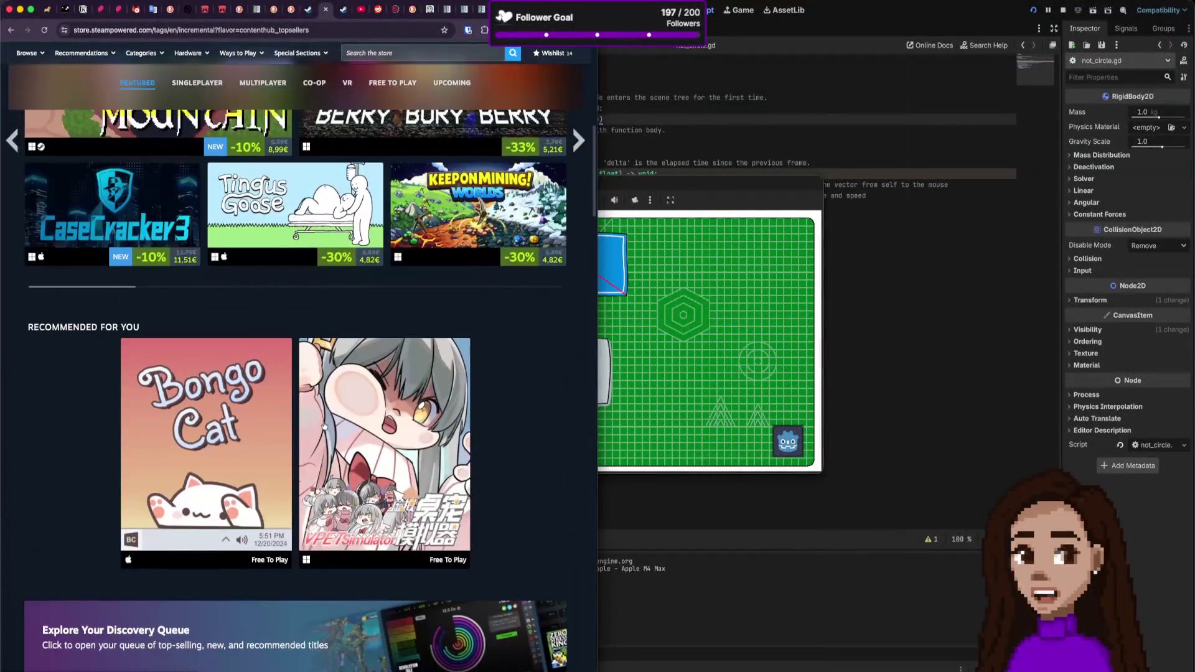
Step: Page through the discounted incremental games carousel
left_click(578, 333)
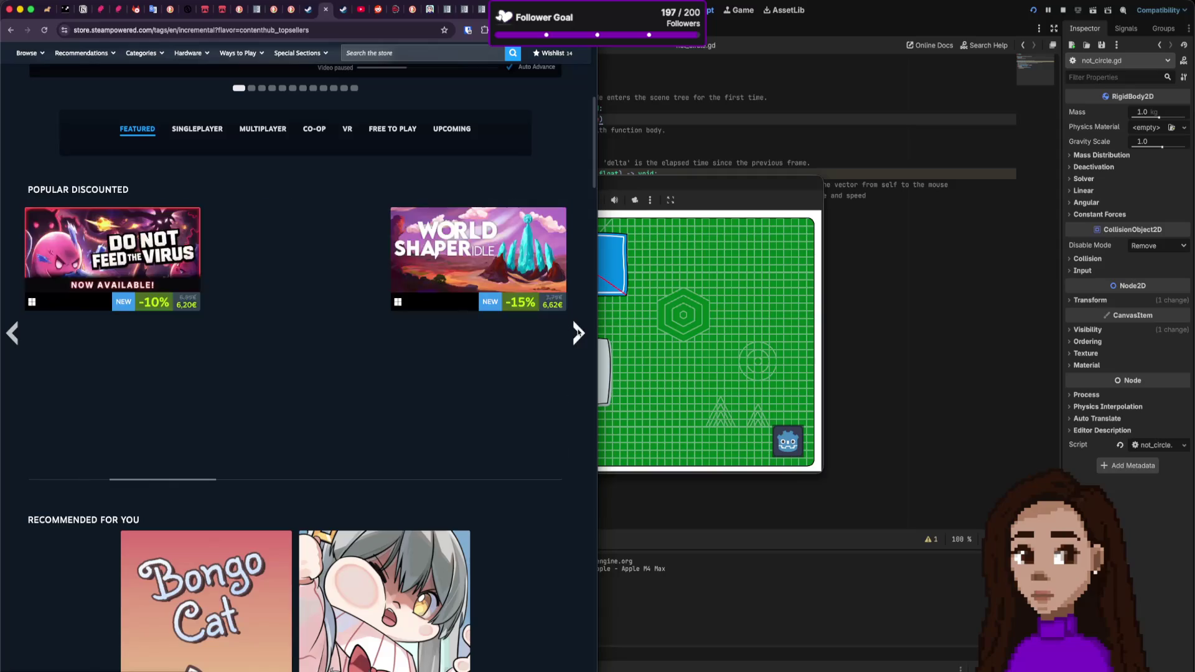
scroll(563, 322, "up", 3)
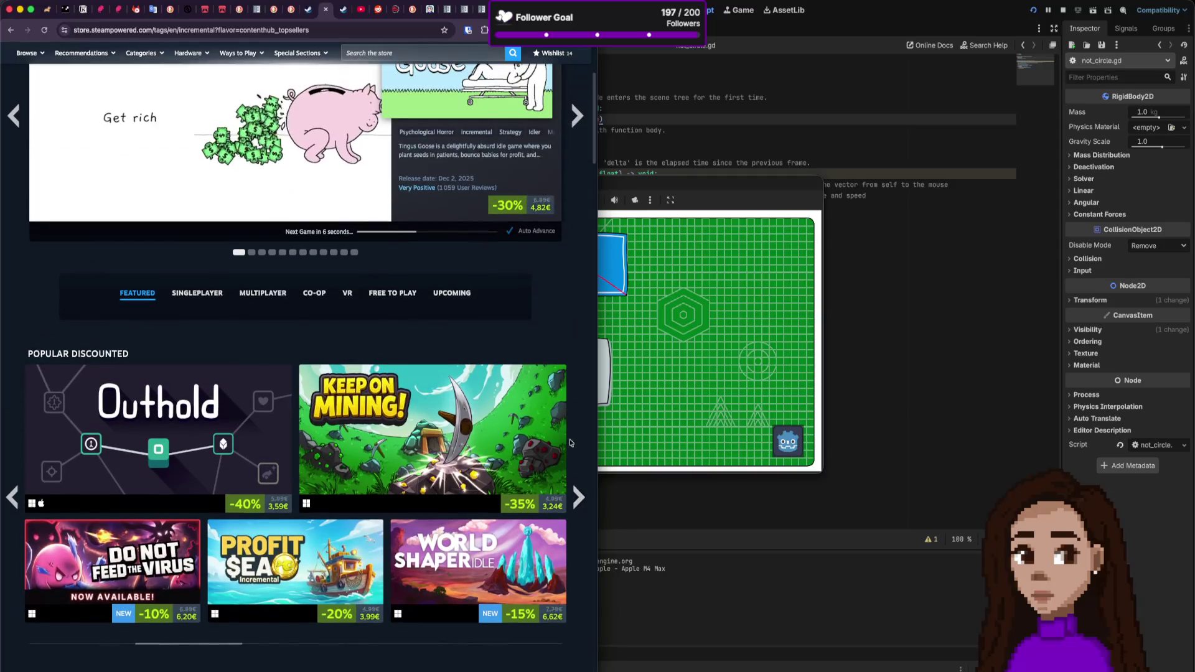
left_click(580, 498)
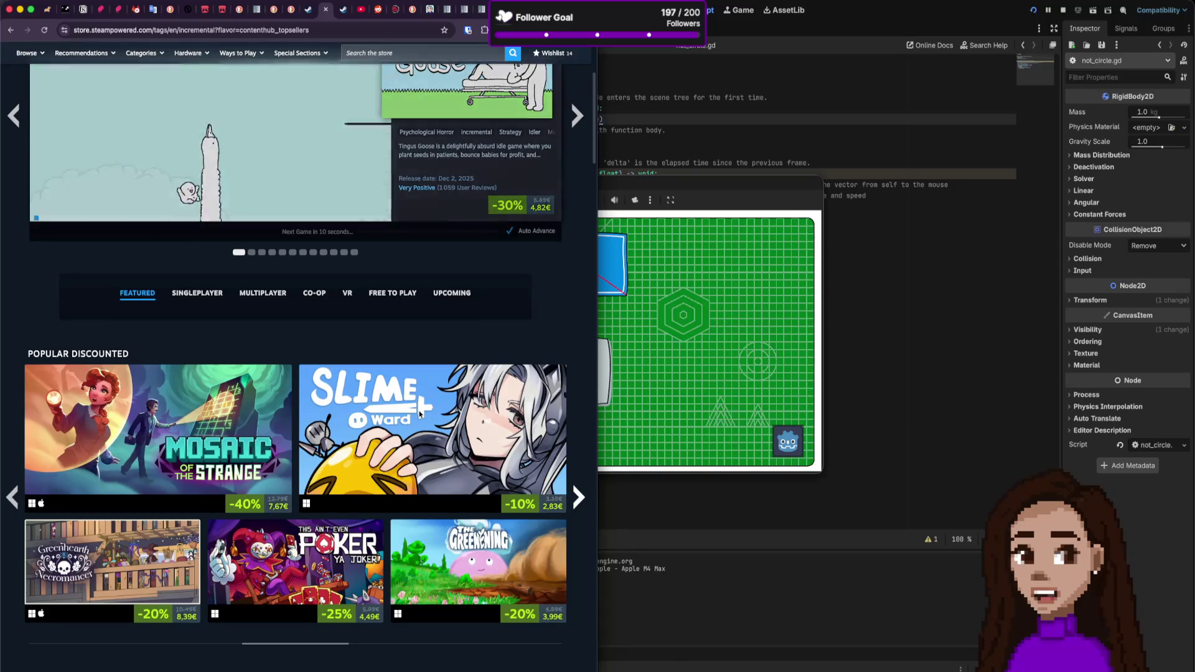
left_click(576, 492)
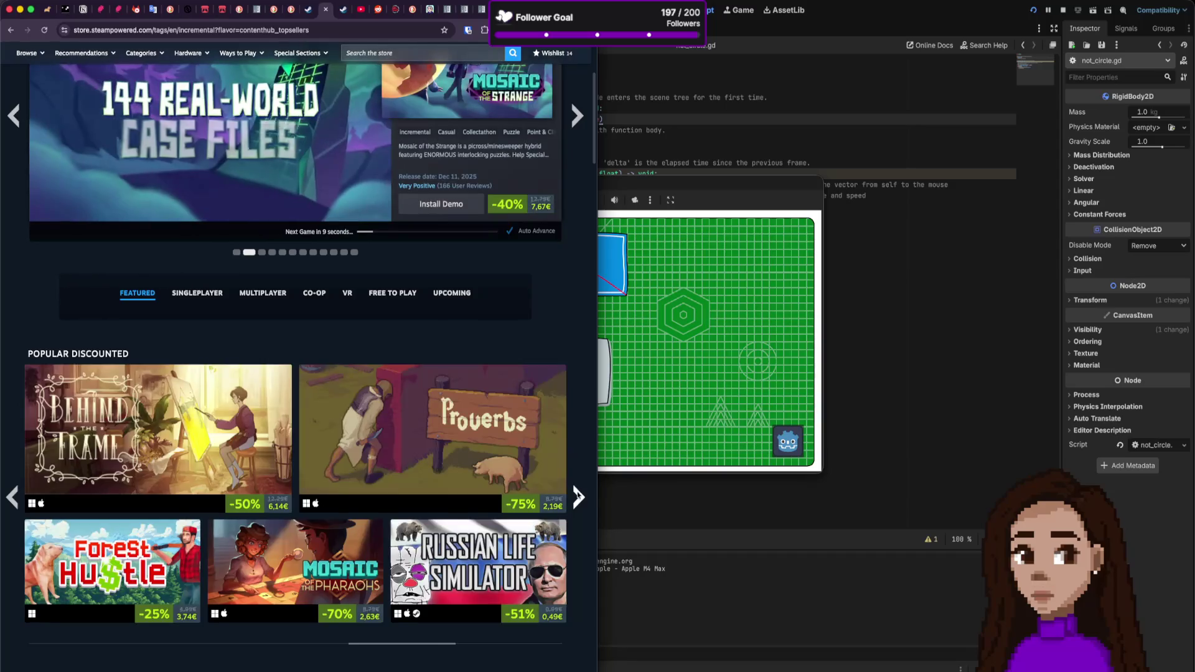
scroll(578, 493, "down", 1)
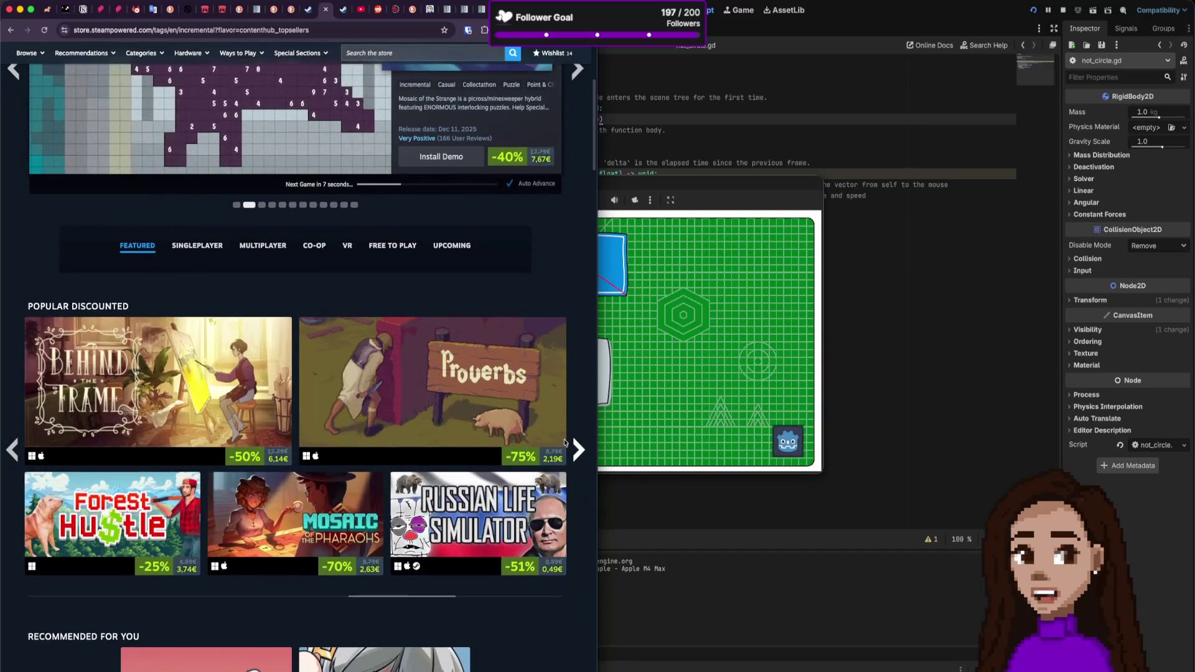
scroll(560, 440, "down", 5)
scroll(520, 429, "down", 6)
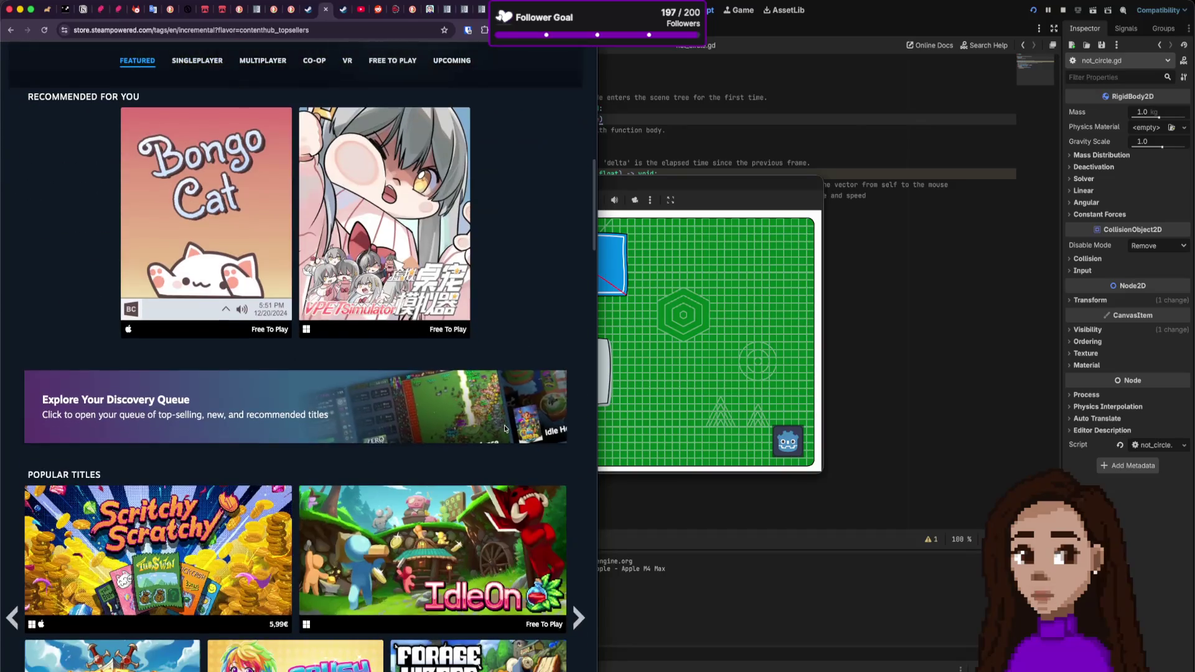
scroll(503, 426, "up", 15)
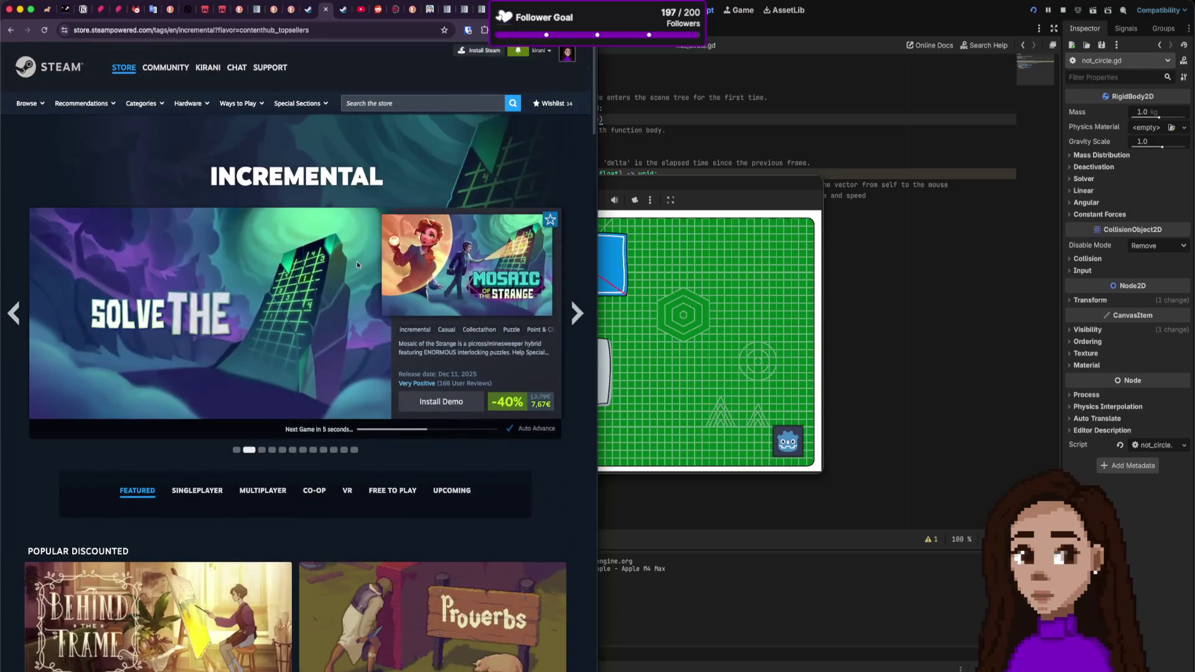
mouse_move(344, 313)
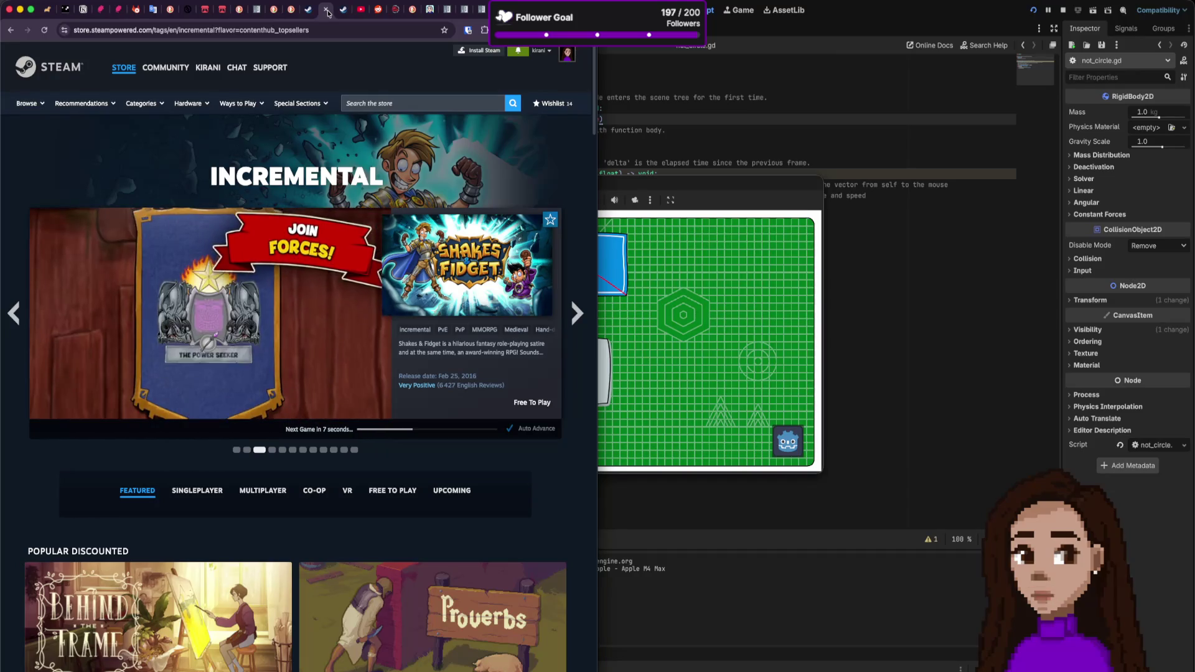
Step: Close the Incremental tab, briefly play the Godot ropes tutorial, then return to Capybaras
left_click(327, 11)
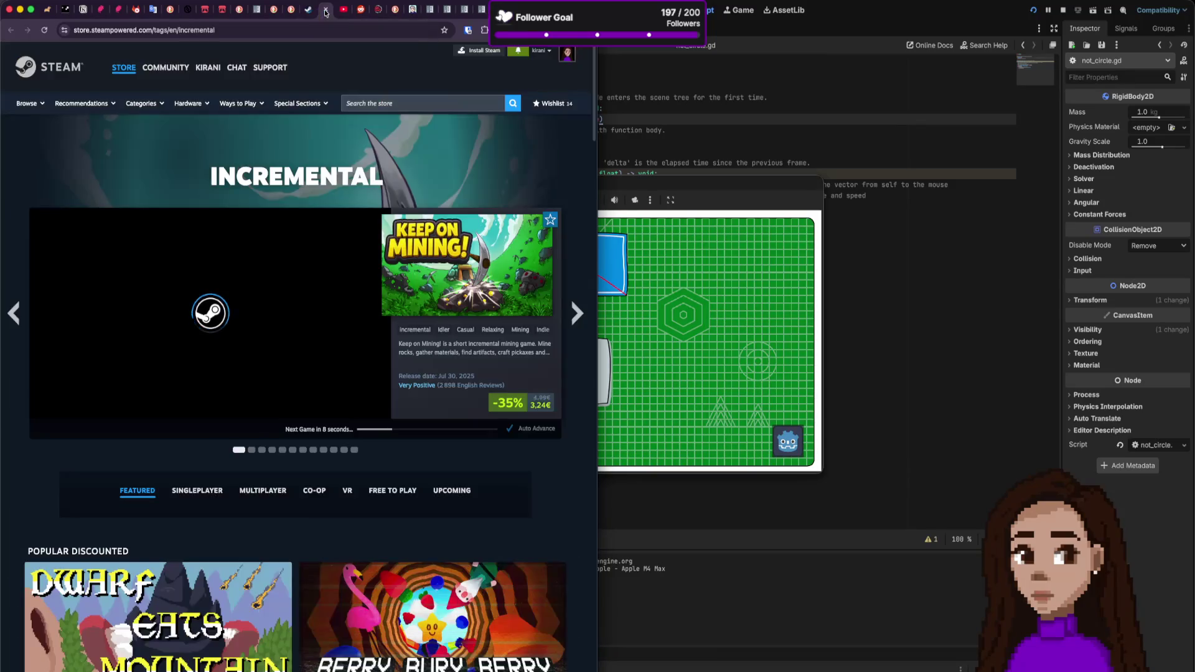
left_click(326, 13)
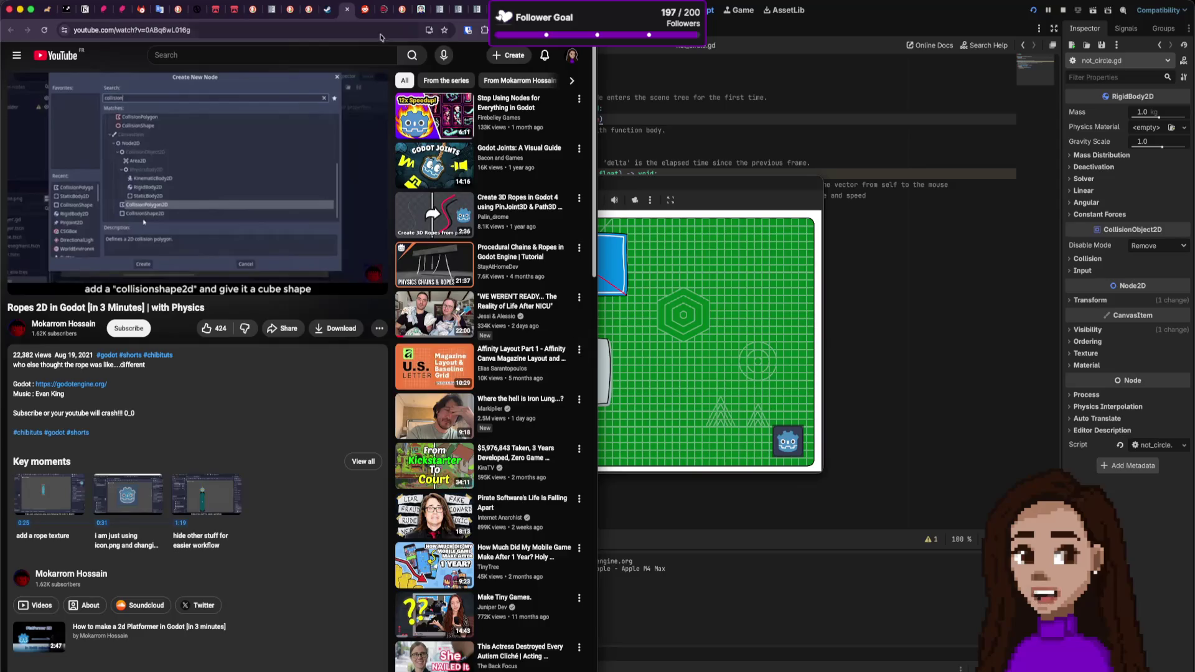
left_click(219, 202)
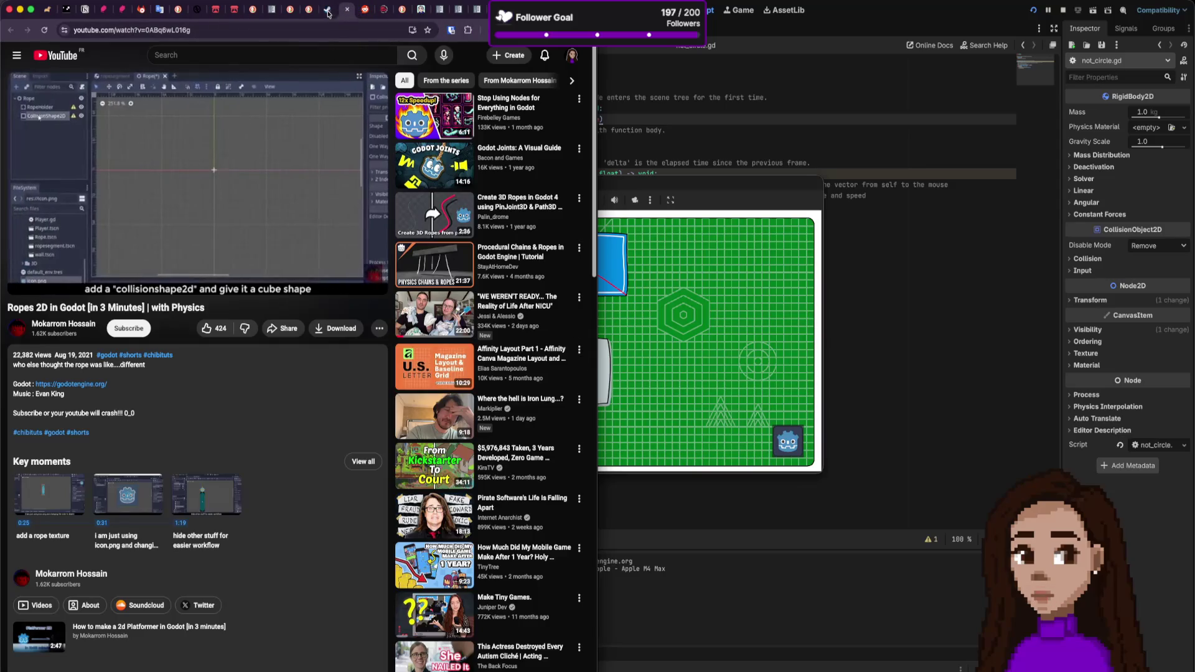
left_click(212, 128)
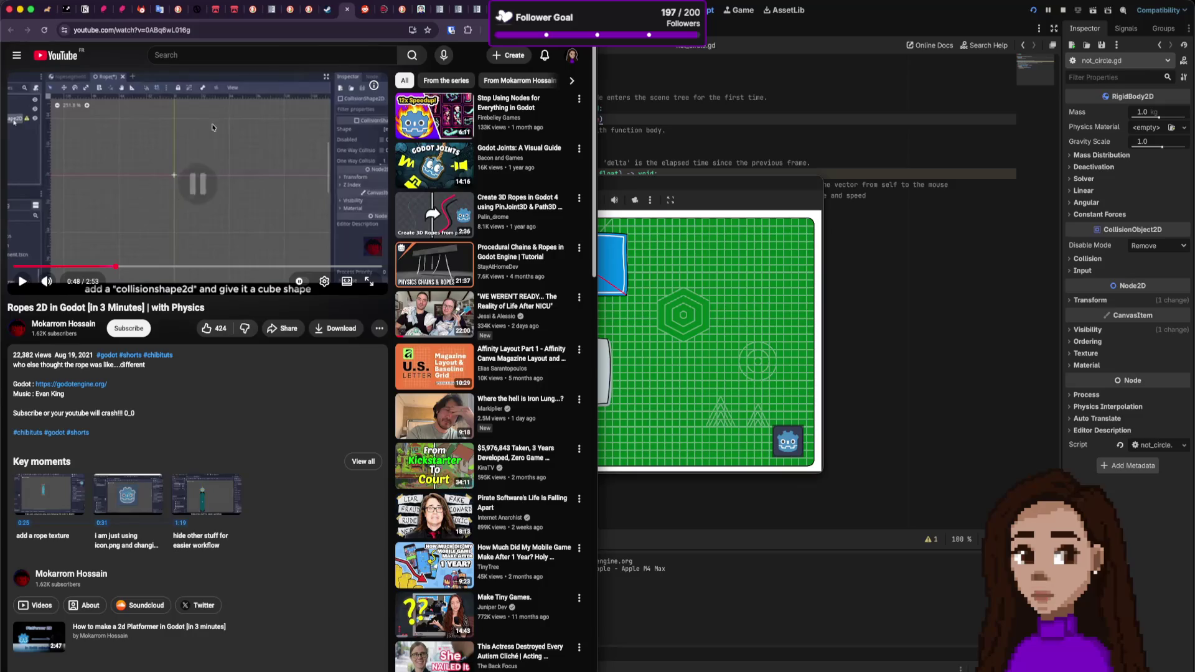
left_click(324, 12)
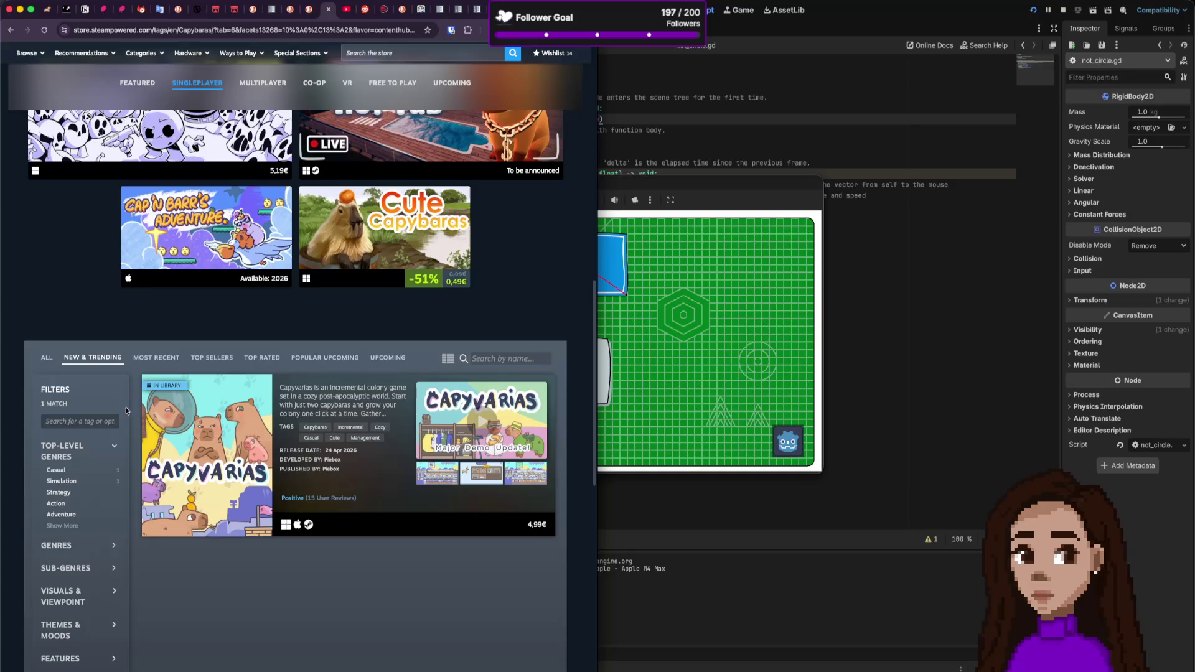
Step: List all five Capybaras-tagged games, then switch to the Godot Color class docs
scroll(34, 471, "down", 1)
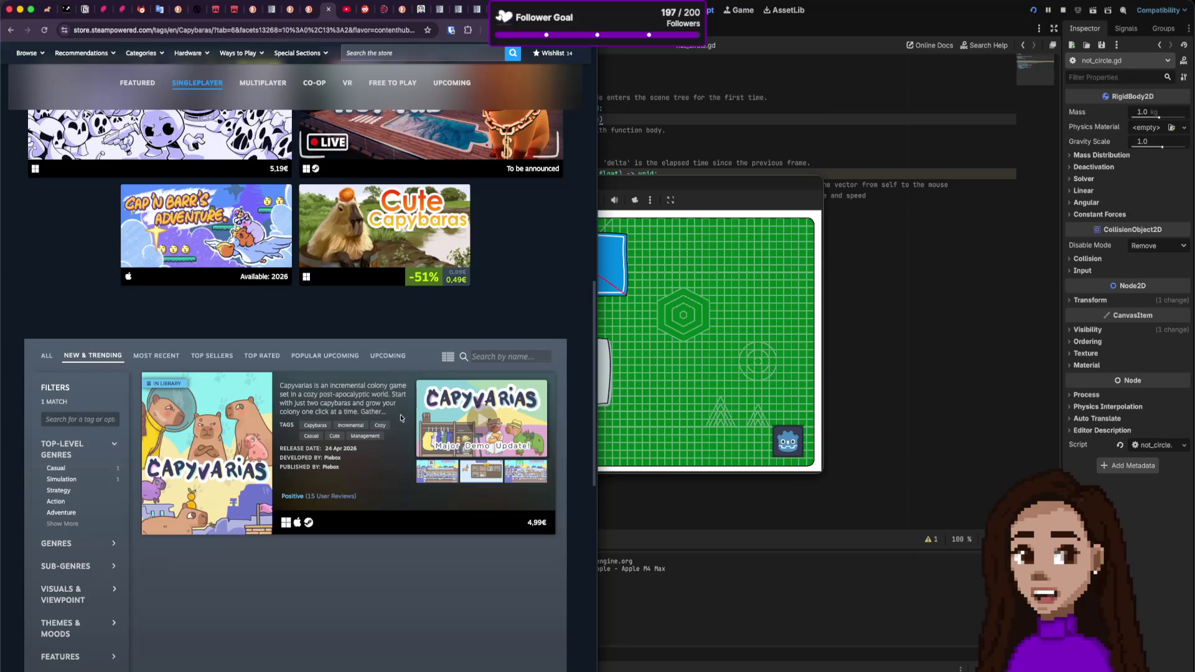
scroll(373, 364, "up", 5)
scroll(373, 364, "up", 7)
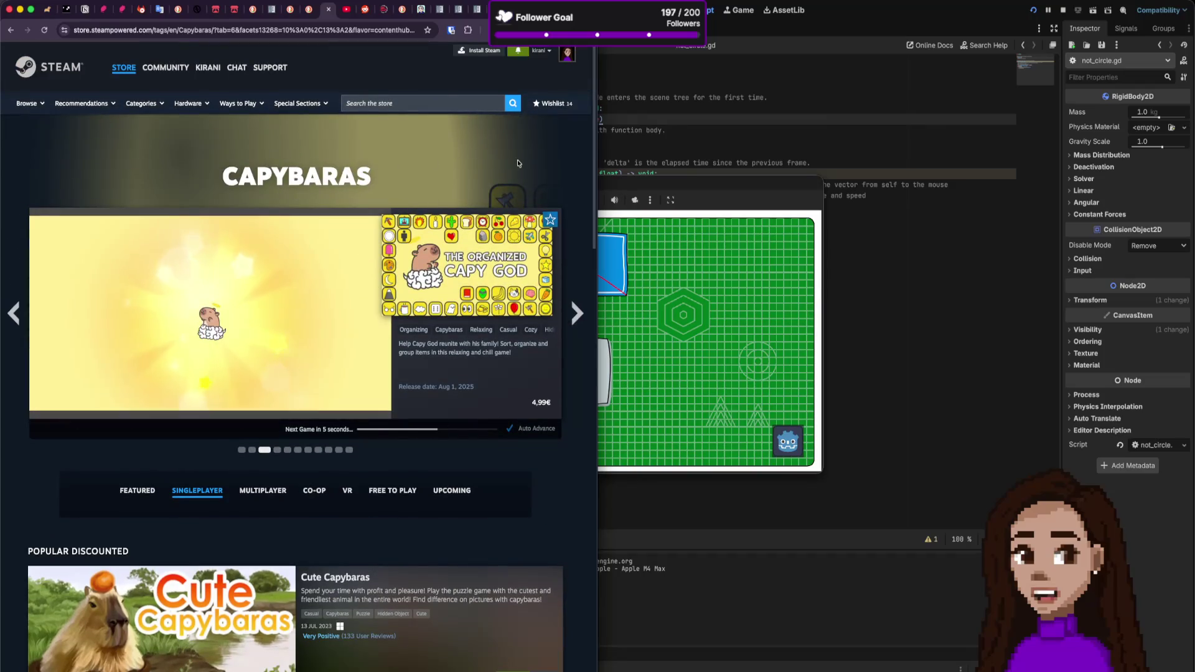
scroll(80, 359, "down", 12)
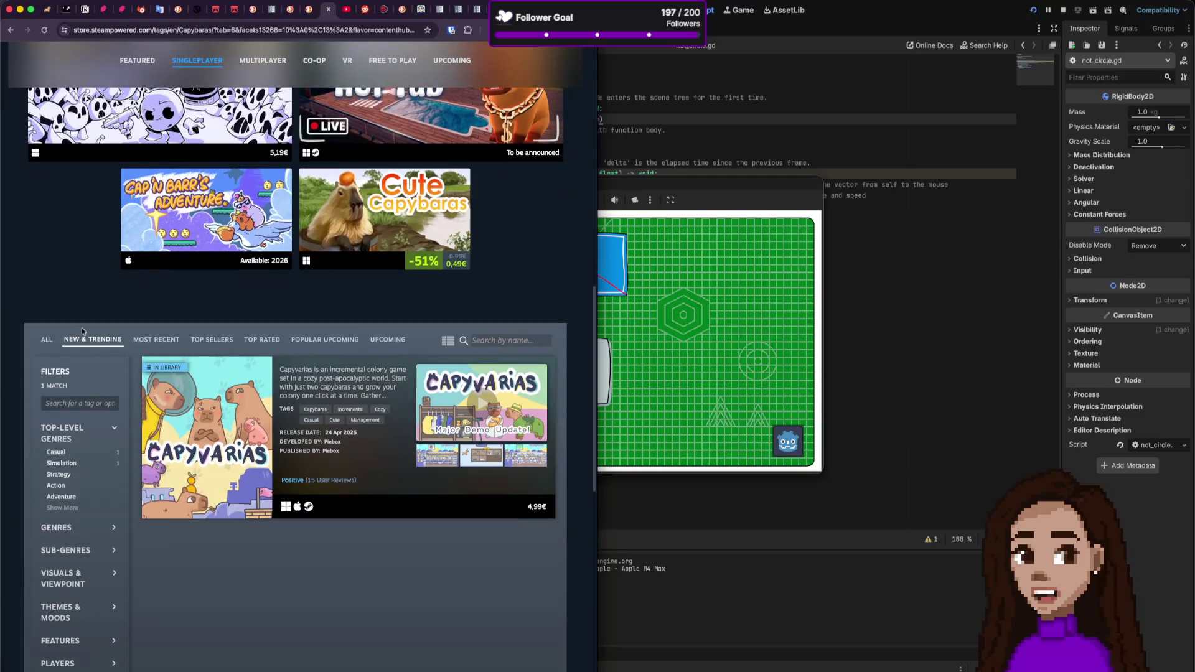
left_click(47, 340)
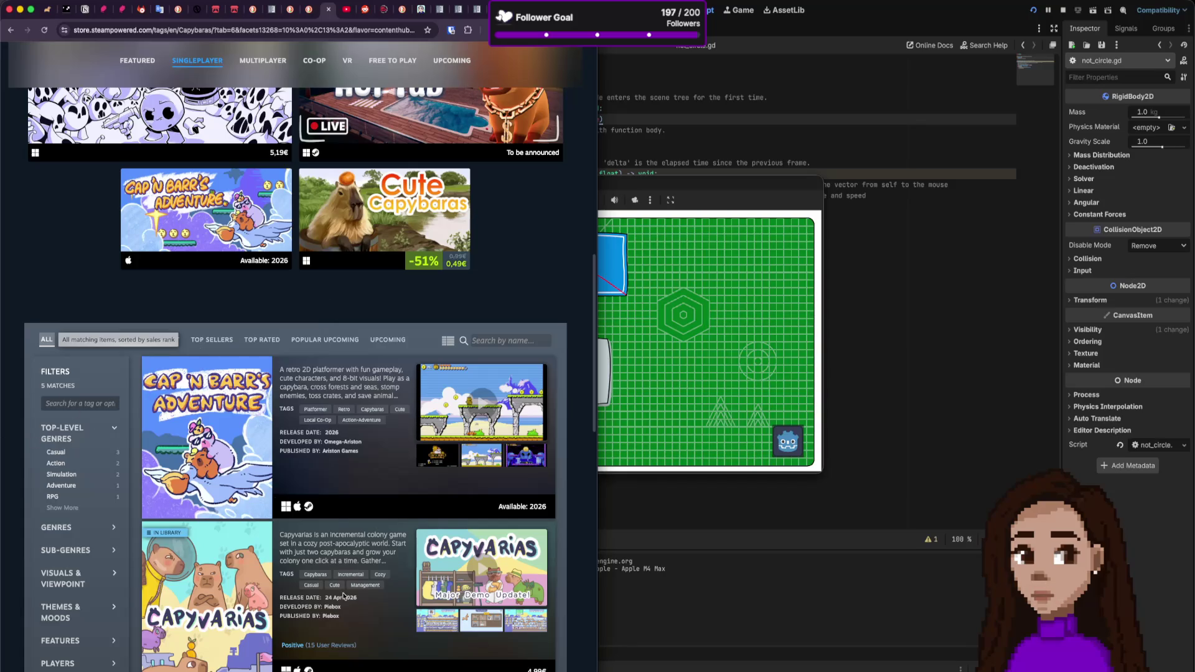
scroll(343, 595, "down", 3)
scroll(322, 427, "up", 15)
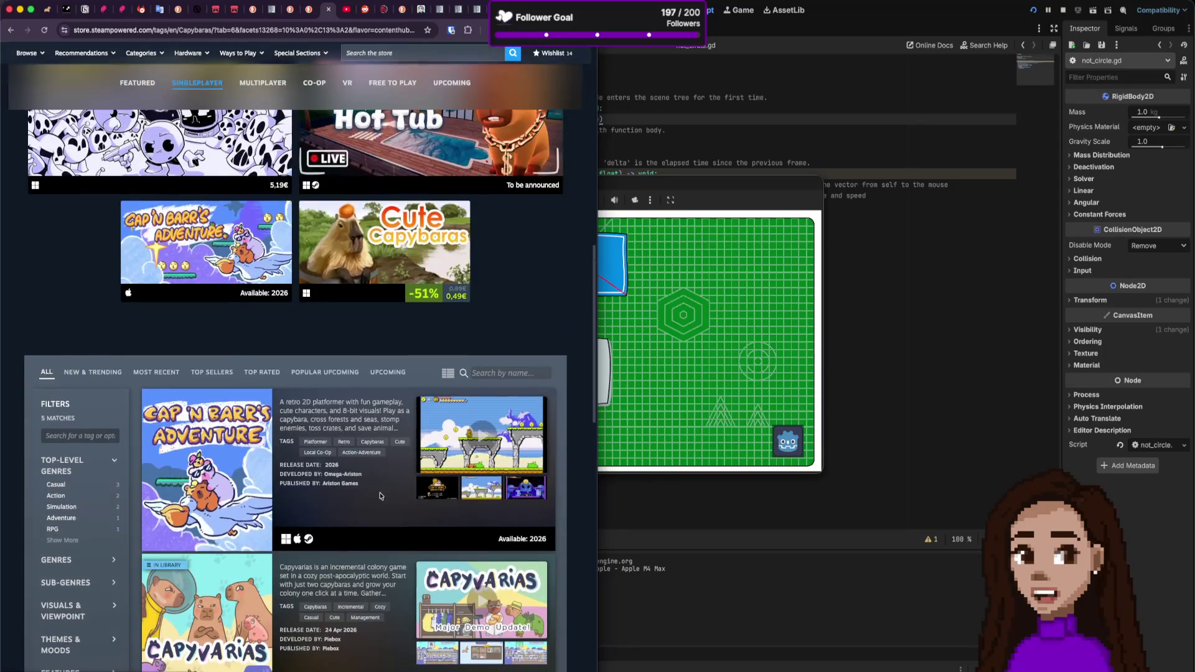
scroll(389, 495, "down", 4)
scroll(389, 494, "down", 3)
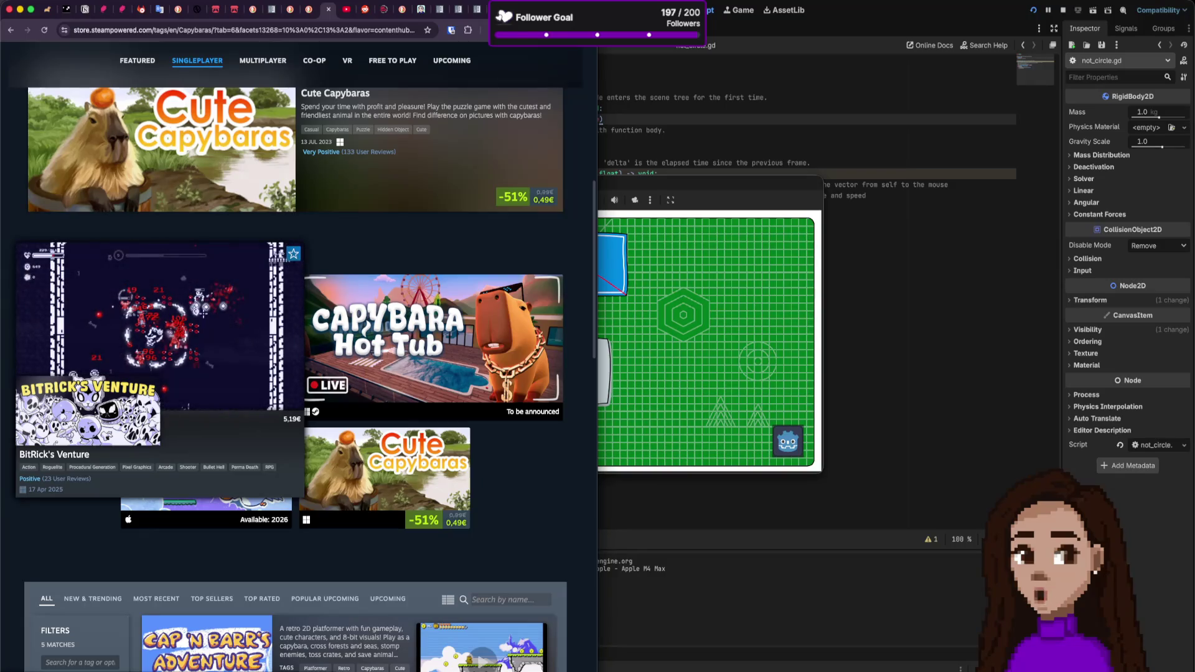
key("ctrl+shift+Tab")
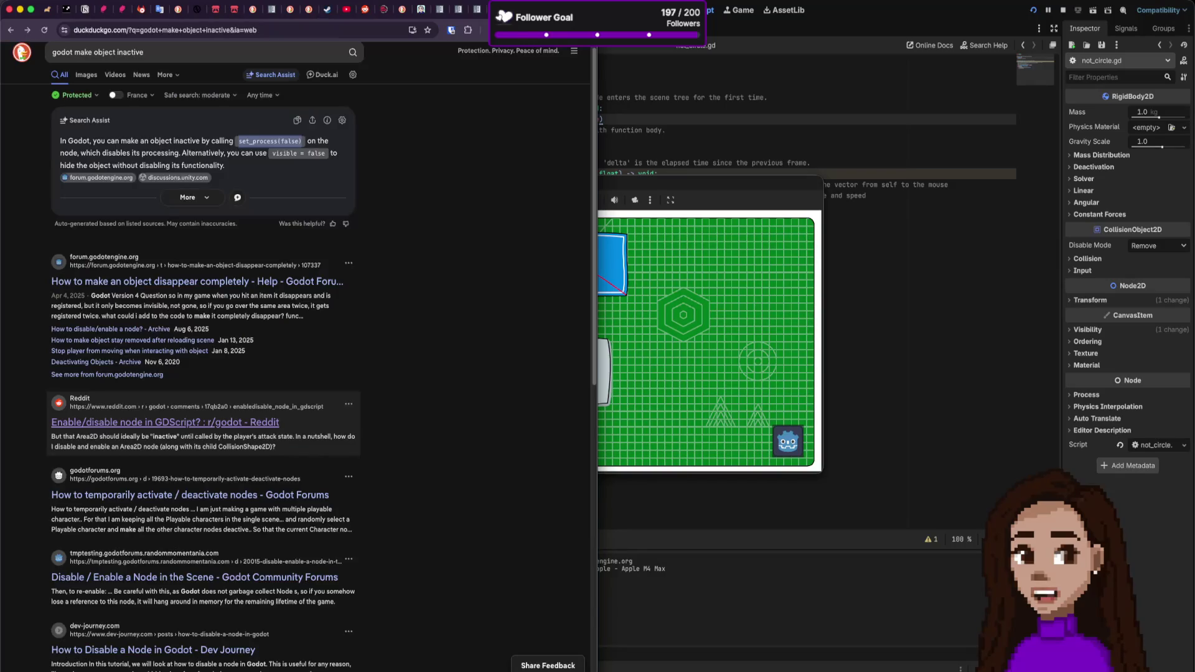
left_click(480, 9)
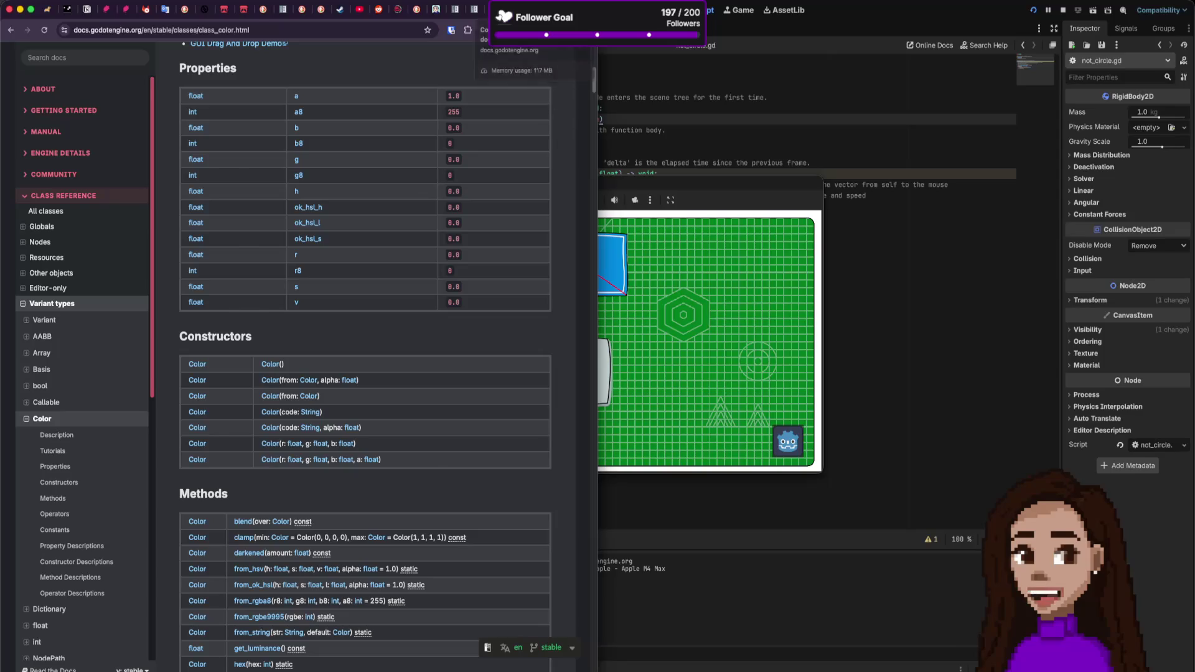
Step: Close the Dictionary docs page and return to the Godot editor showing not_circle.gd
left_click(485, 9)
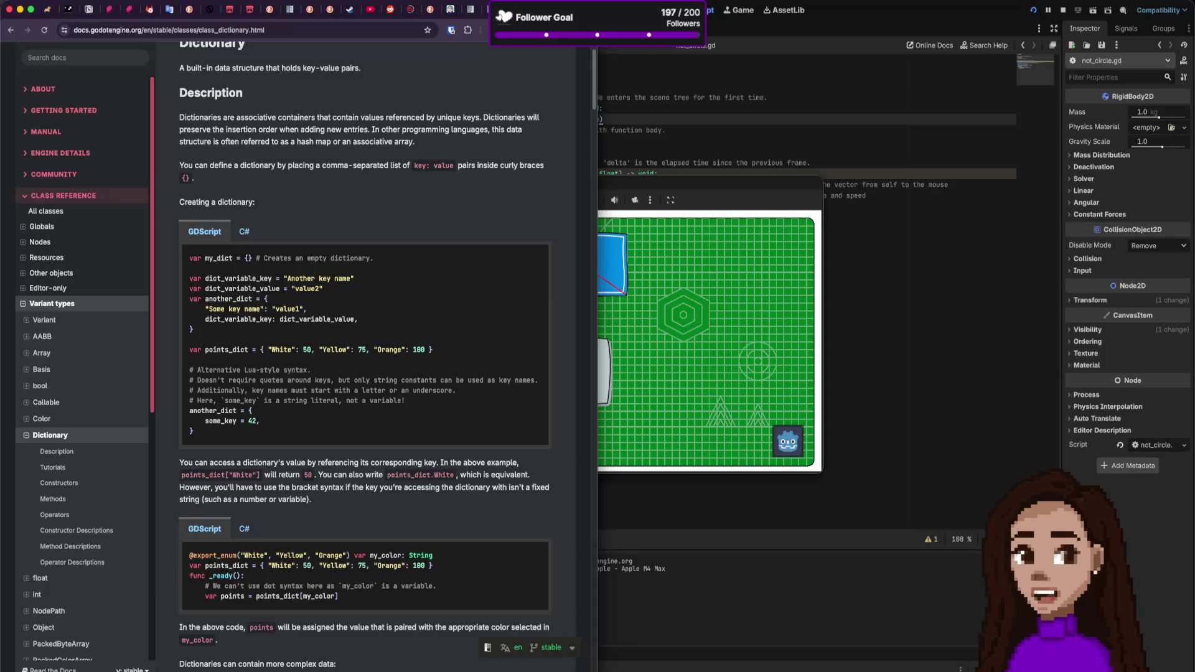
key("super+w")
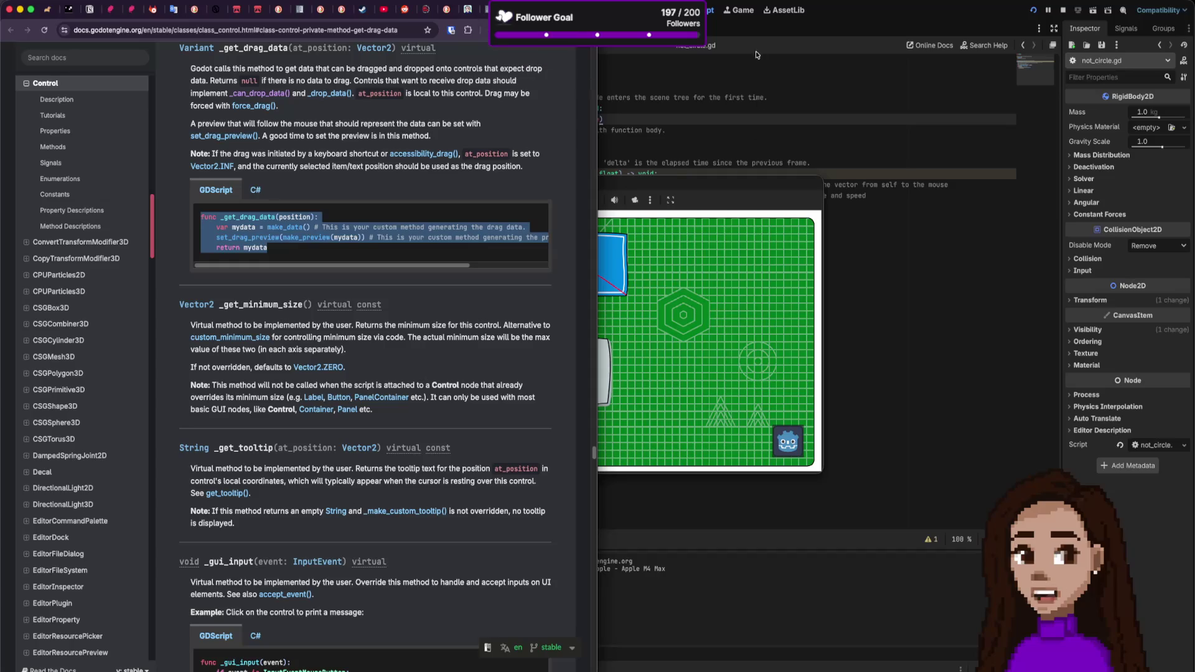
left_click(900, 13)
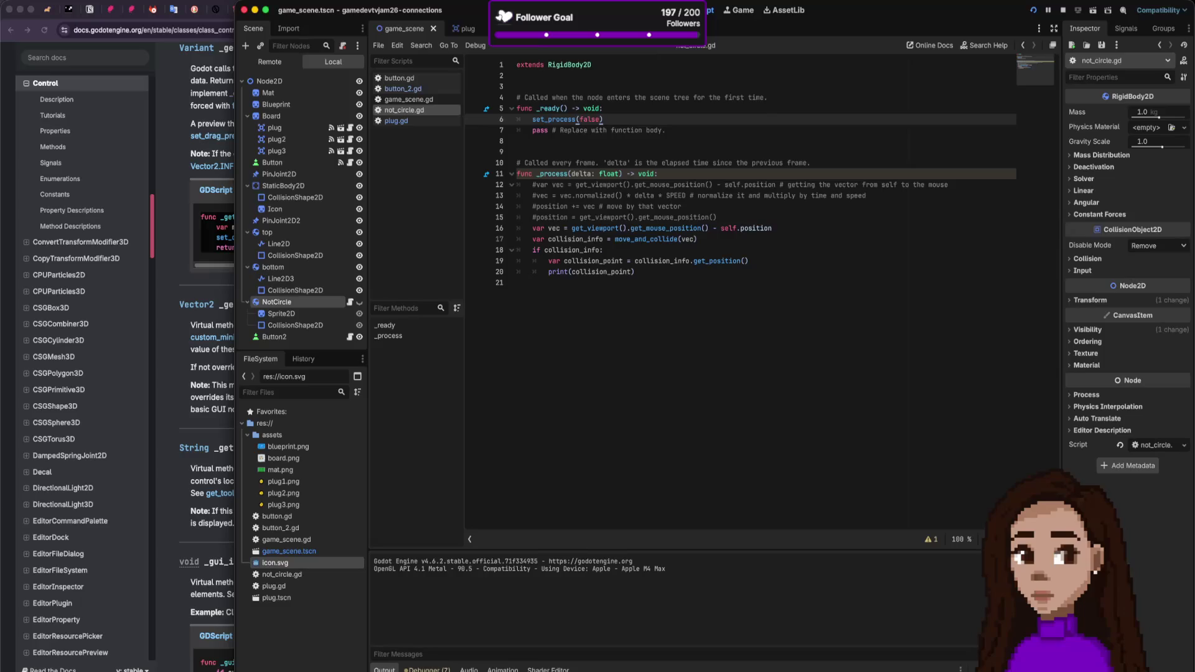
Step: Show the game_scene board in the 2D view, select the Button node, and zoom the canvas in and out
key("ctrl+super+1")
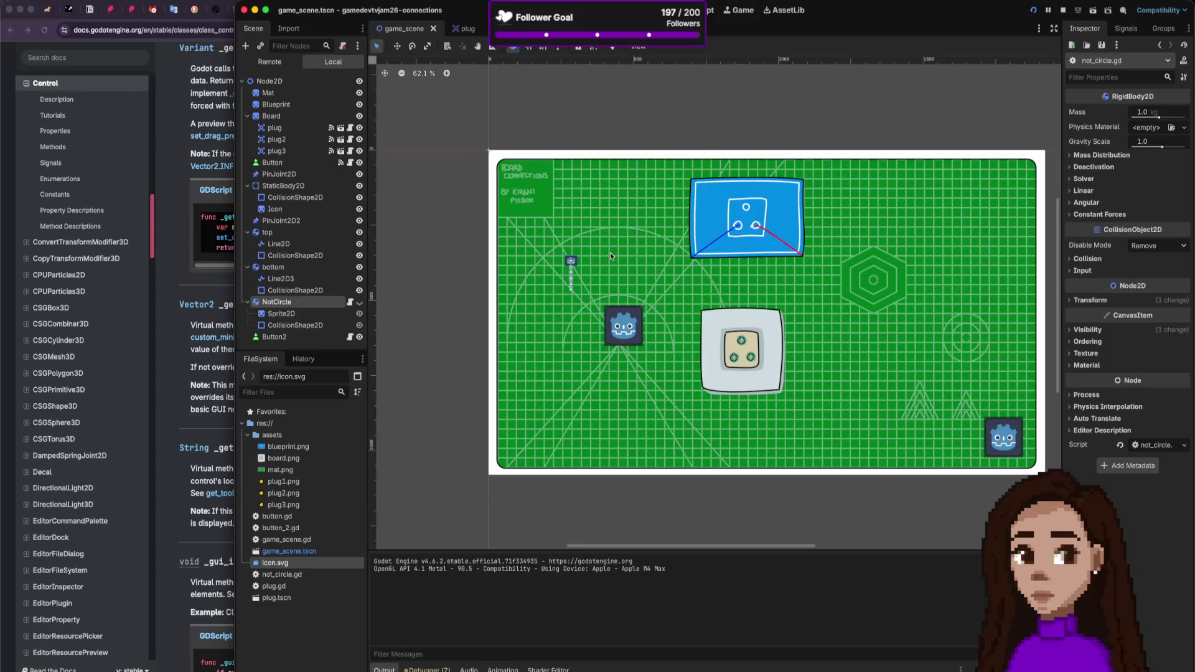
left_click(272, 162)
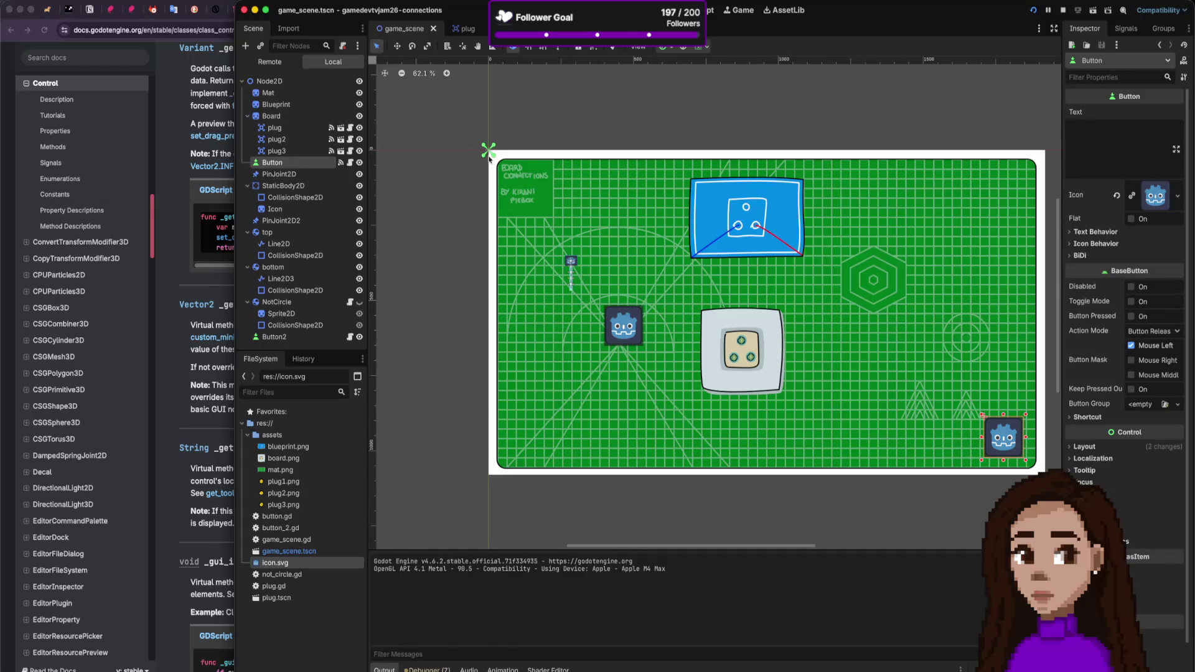
scroll(490, 159, "up", 8)
scroll(499, 218, "up", 5)
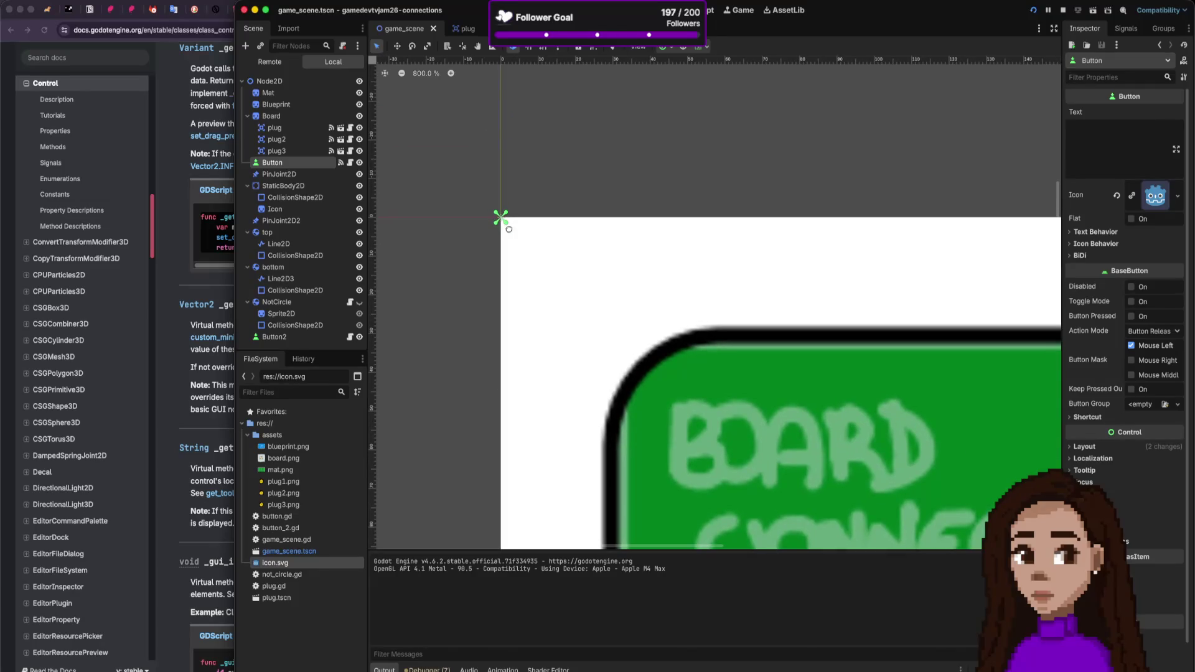
scroll(500, 220, "up", 3)
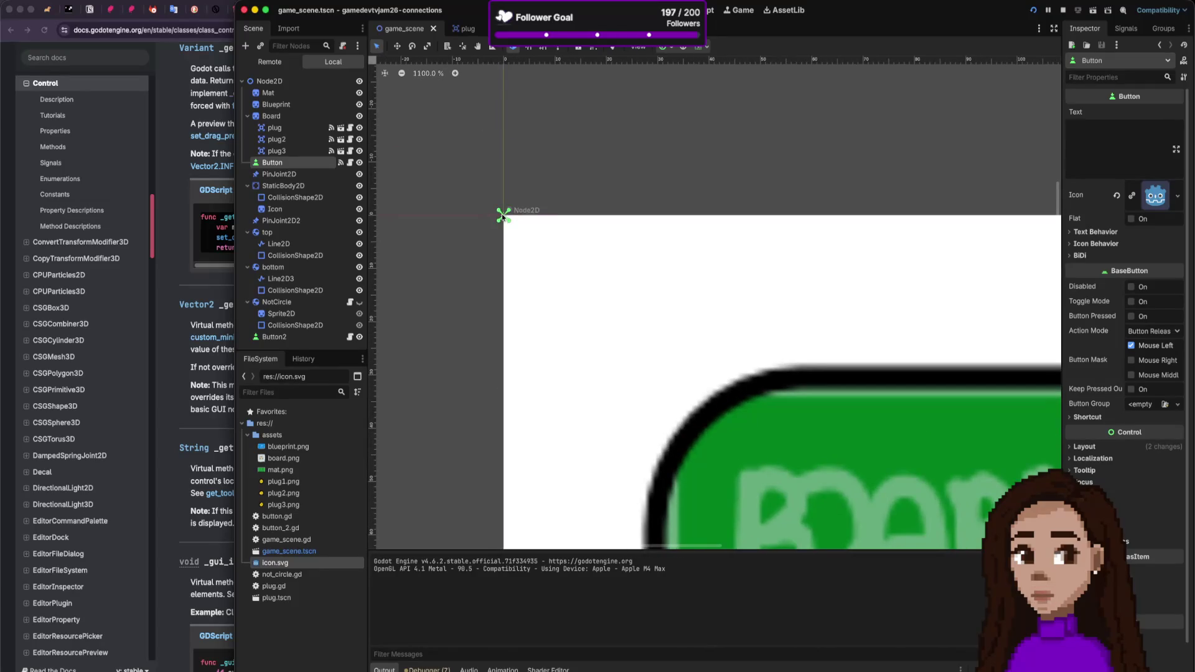
scroll(594, 248, "down", 4)
scroll(688, 300, "down", 10)
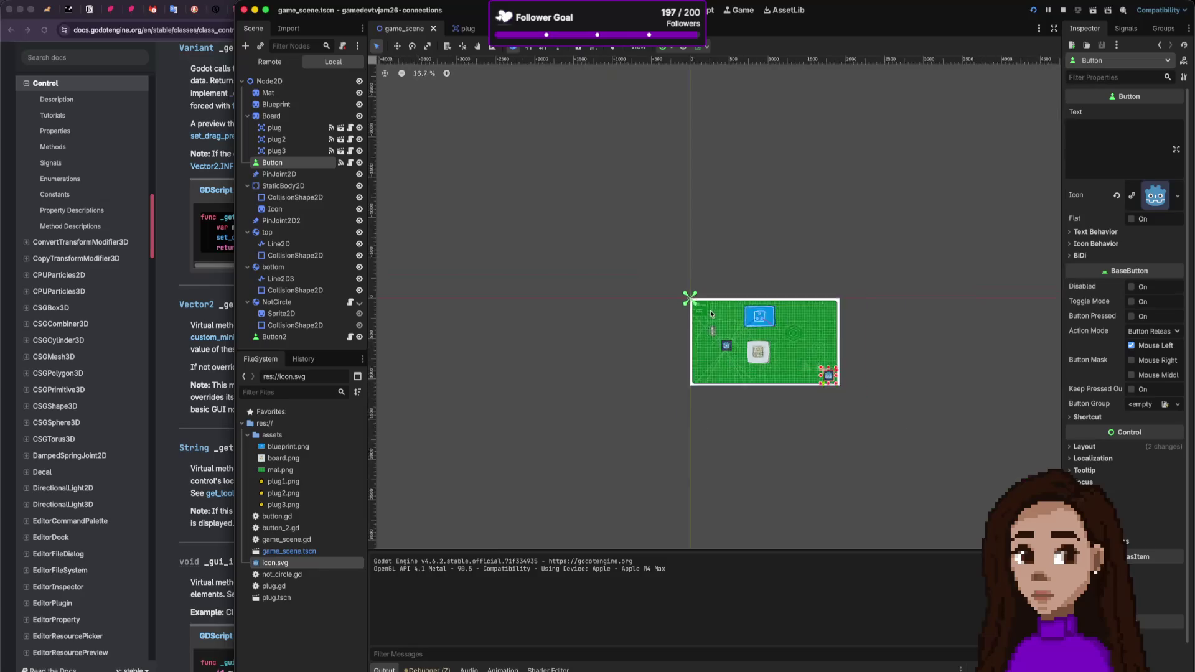
scroll(740, 326, "up", 3)
scroll(752, 336, "down", 2)
scroll(882, 373, "up", 4)
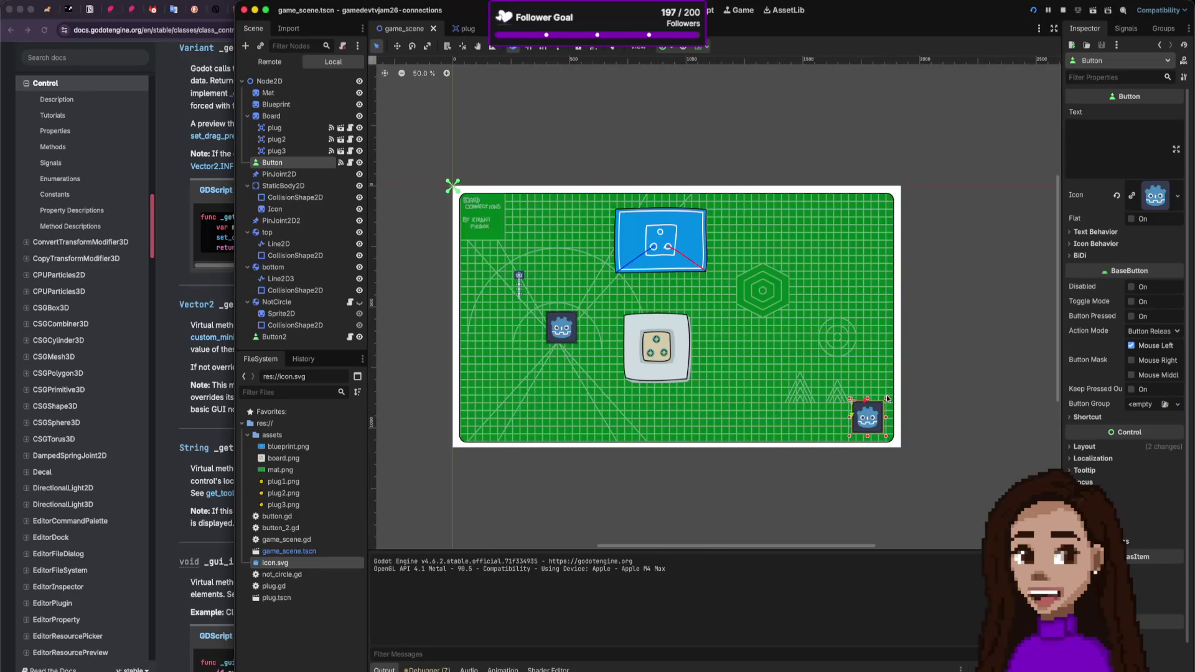
scroll(762, 349, "down", 3)
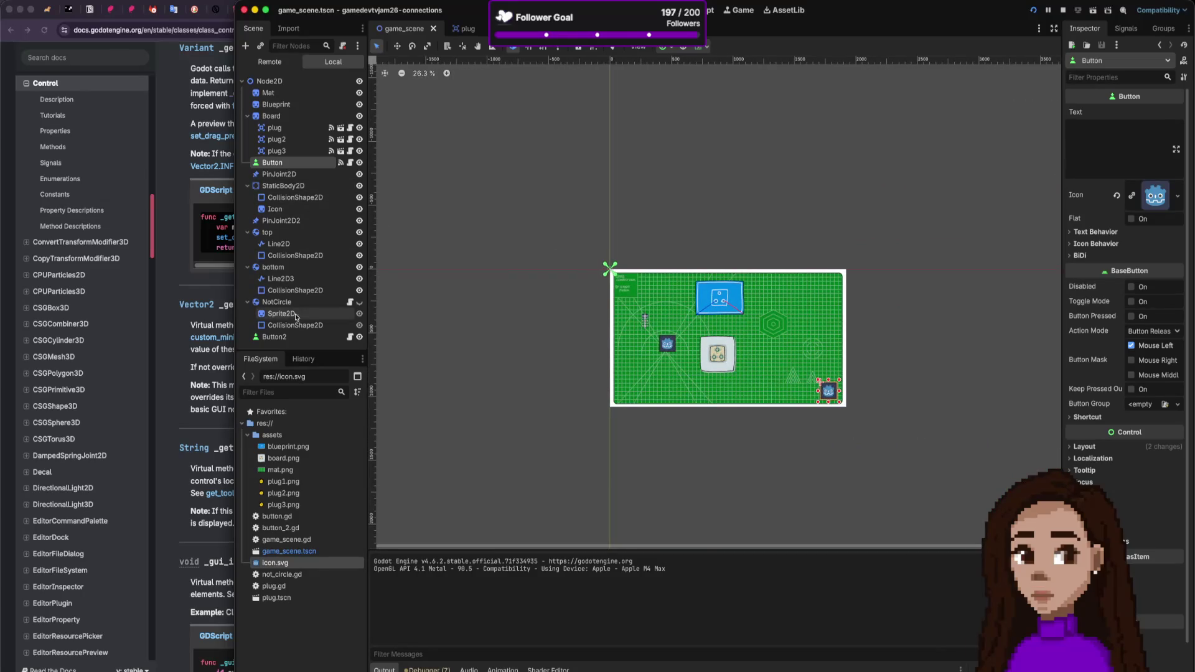
Step: Move Button2 down to (392, 567) and review its Mouse Filter options, keeping Stop
left_click(277, 337)
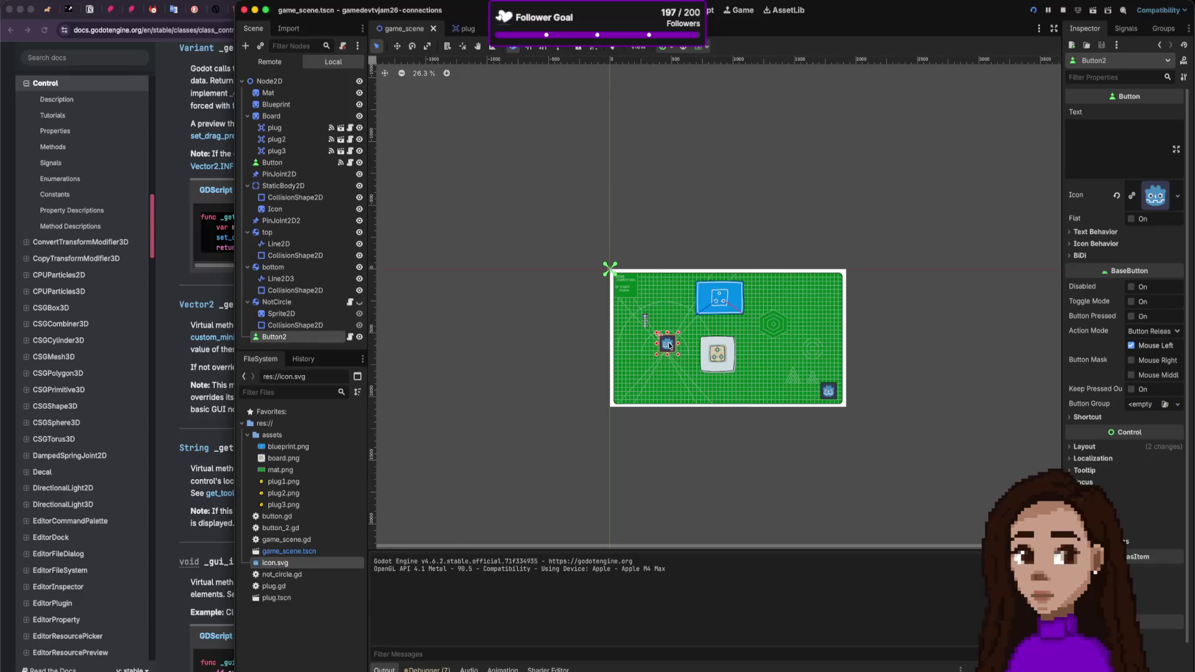
mouse_move(669, 344)
left_mouse_down()
mouse_move(673, 333)
mouse_move(667, 350)
left_mouse_up()
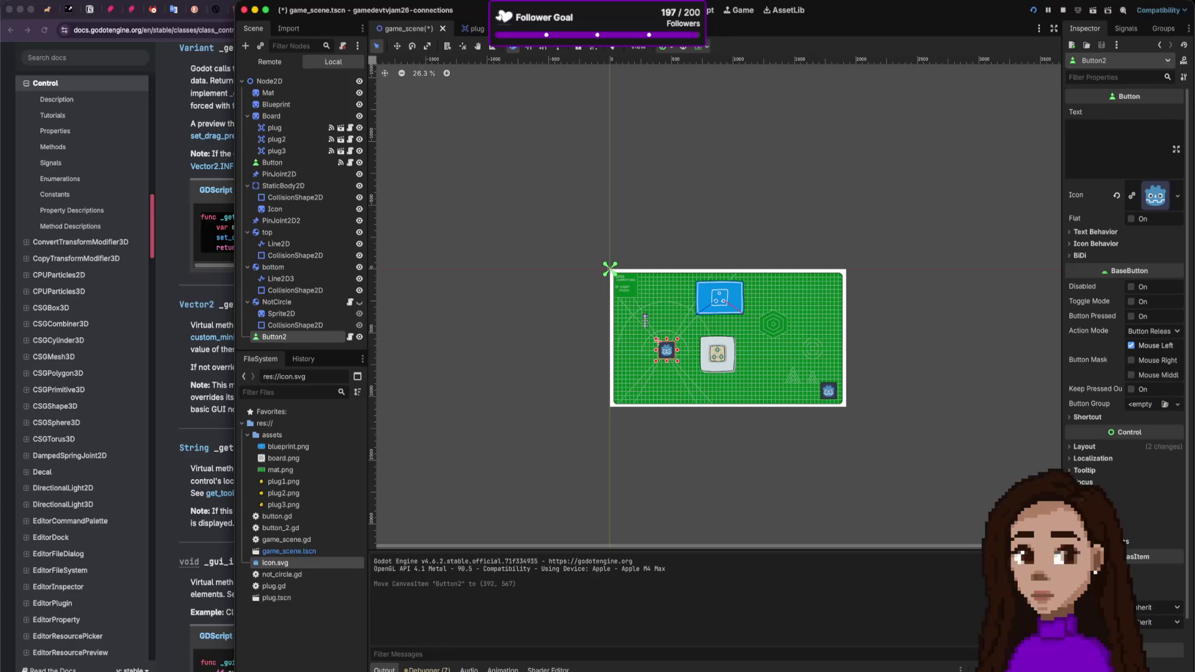
left_click(1086, 495)
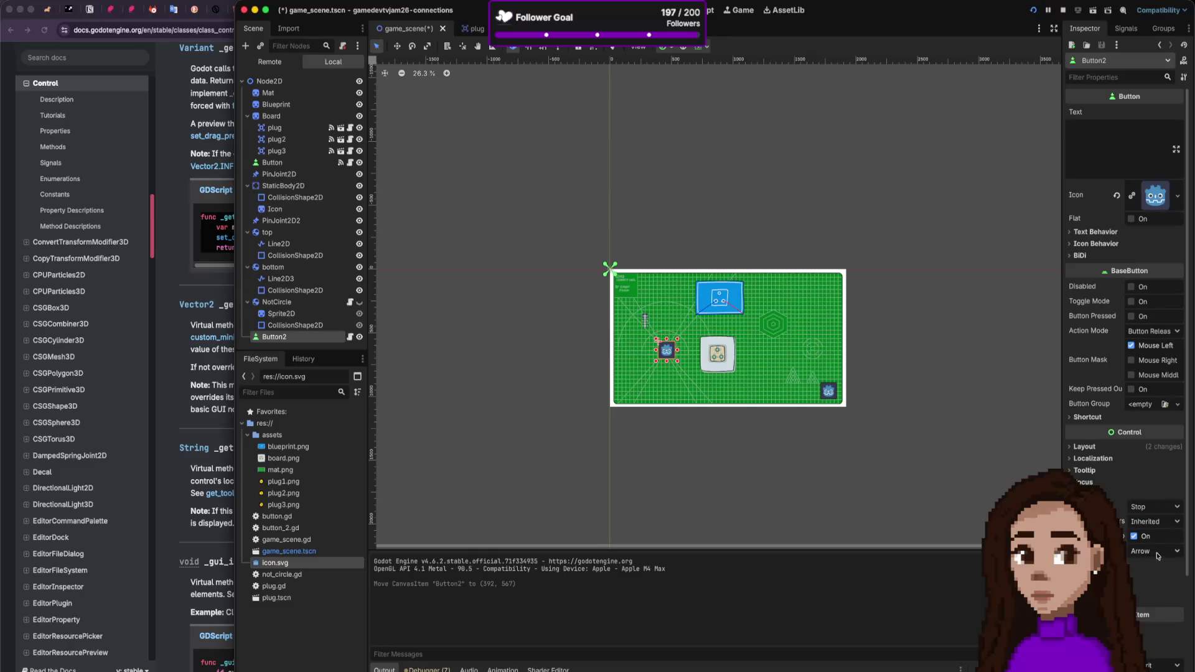
left_click(1172, 508)
left_click(1160, 523)
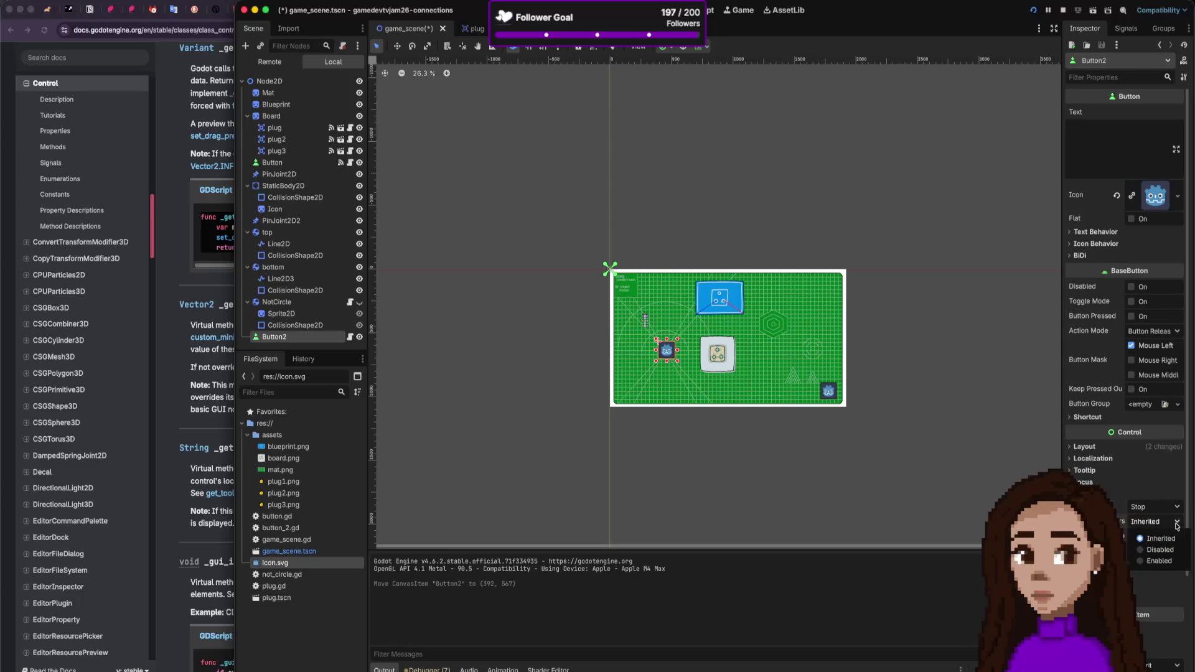
Step: Review Button2's Texture Filter options in the Inspector, leaving them unchanged
scroll(1160, 526, "down", 2)
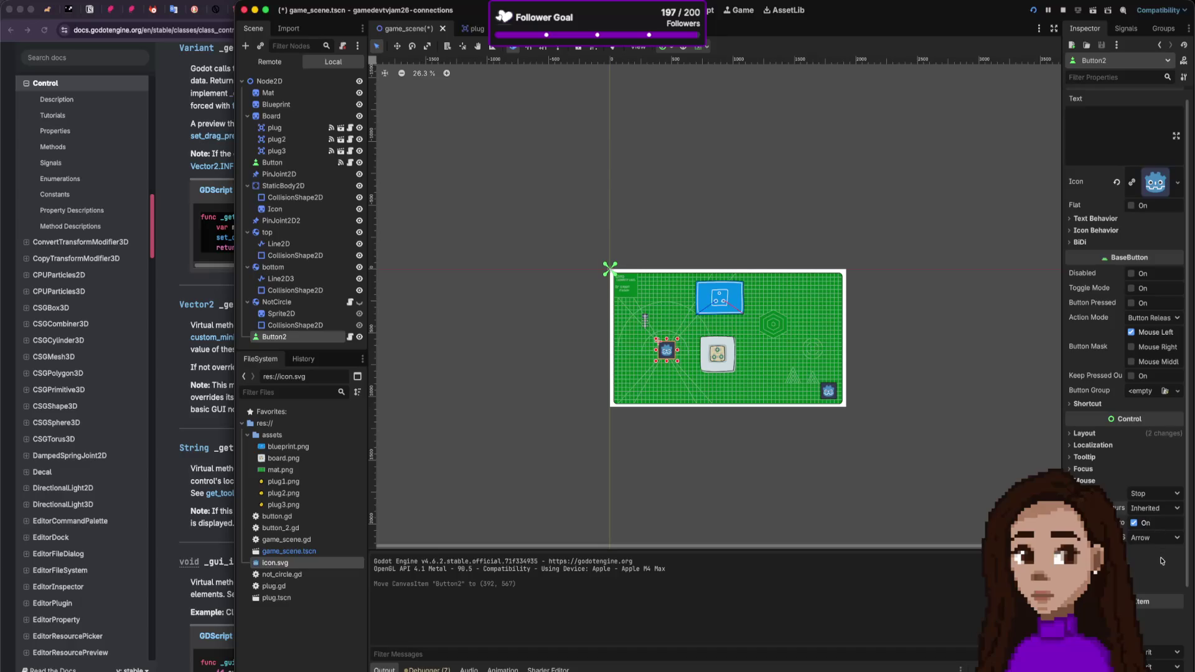
scroll(1158, 547, "down", 10)
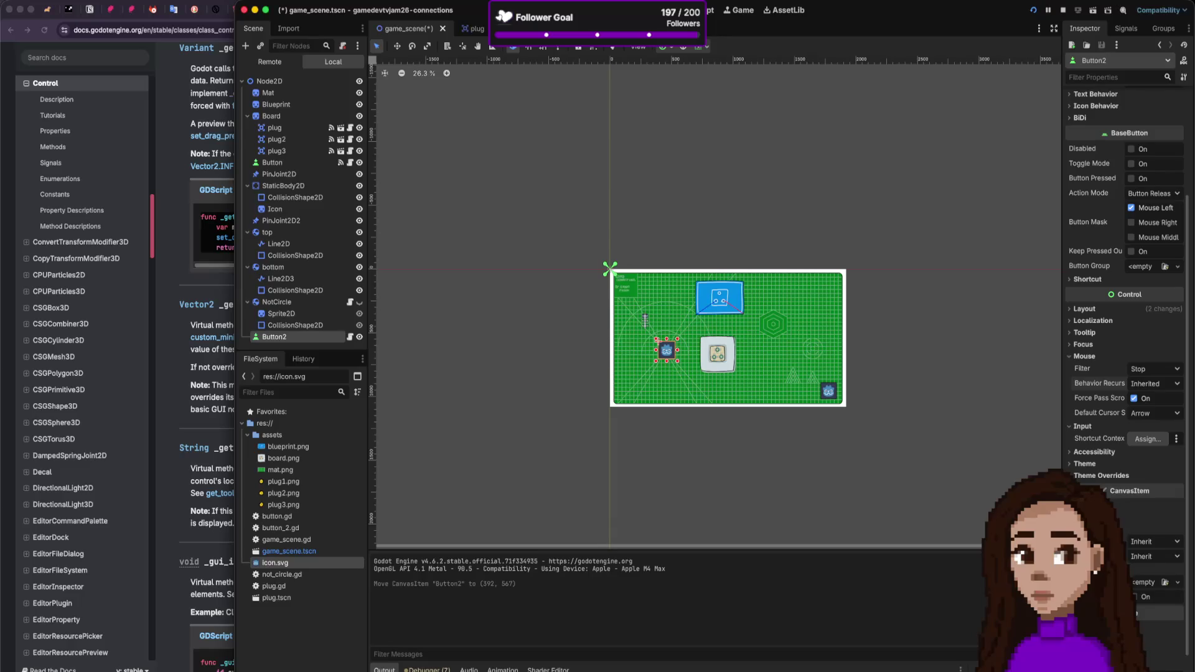
left_click(1160, 541)
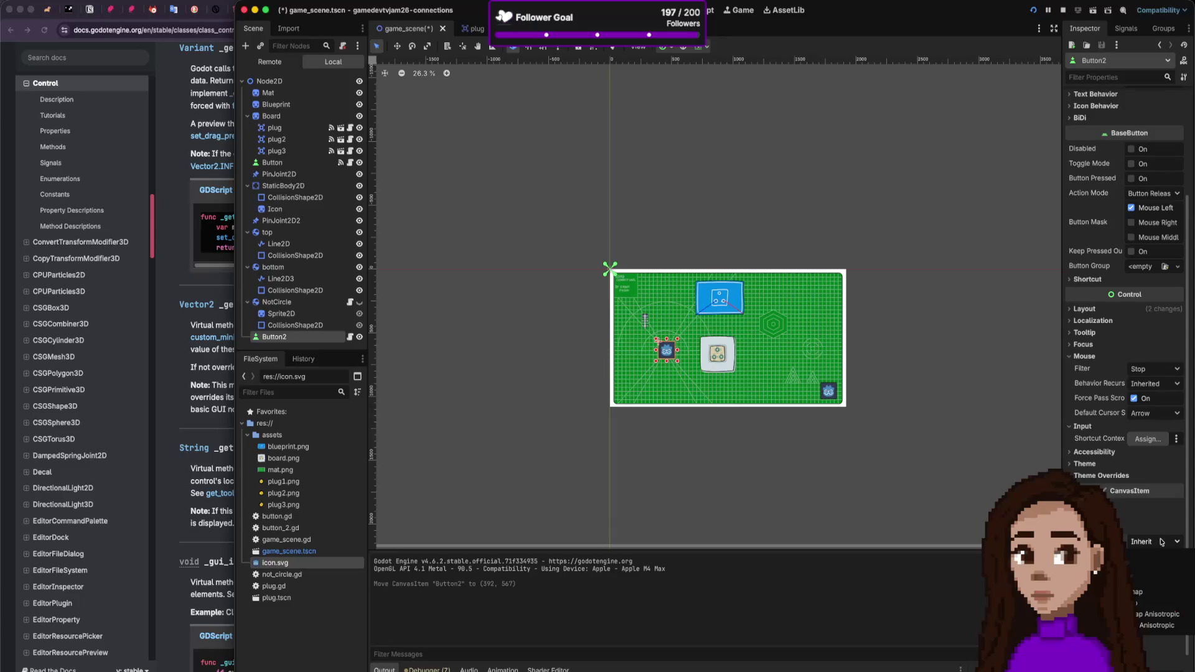
left_click(1160, 541)
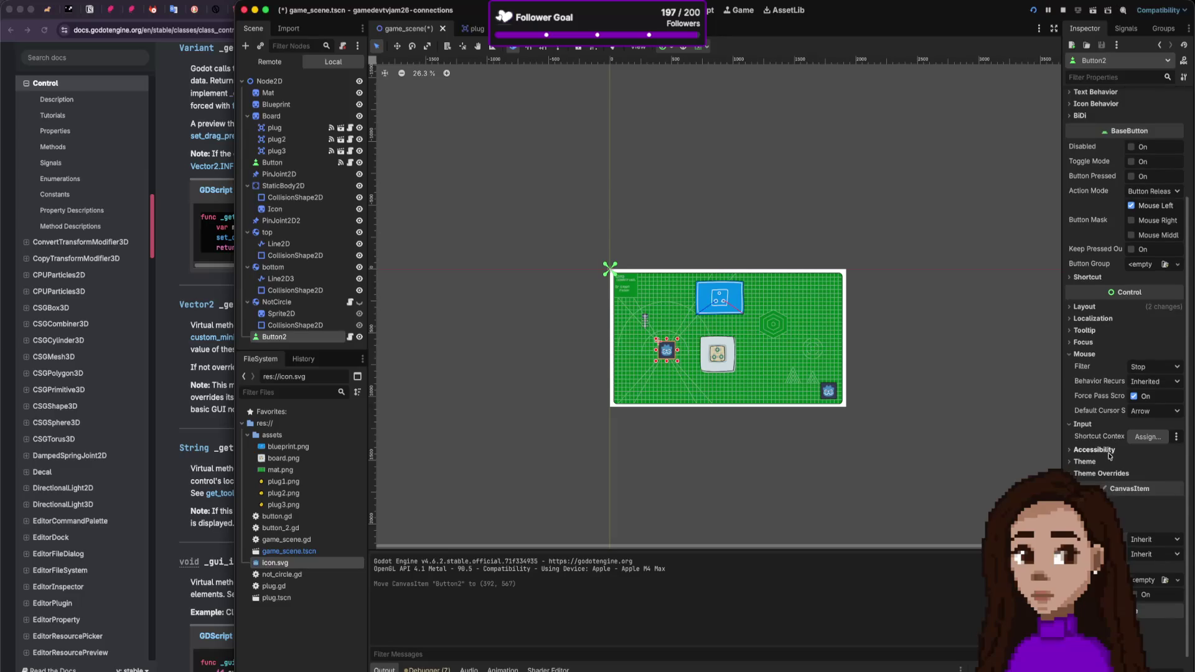
scroll(1108, 460, "down", 1)
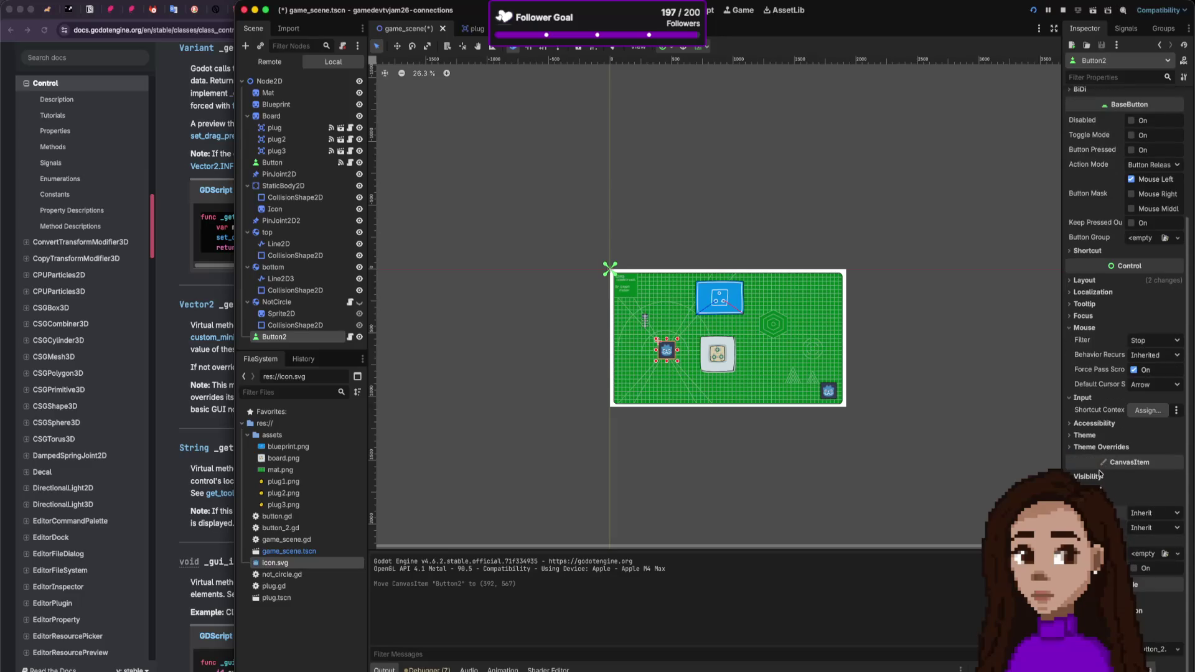
mouse_move(1100, 465)
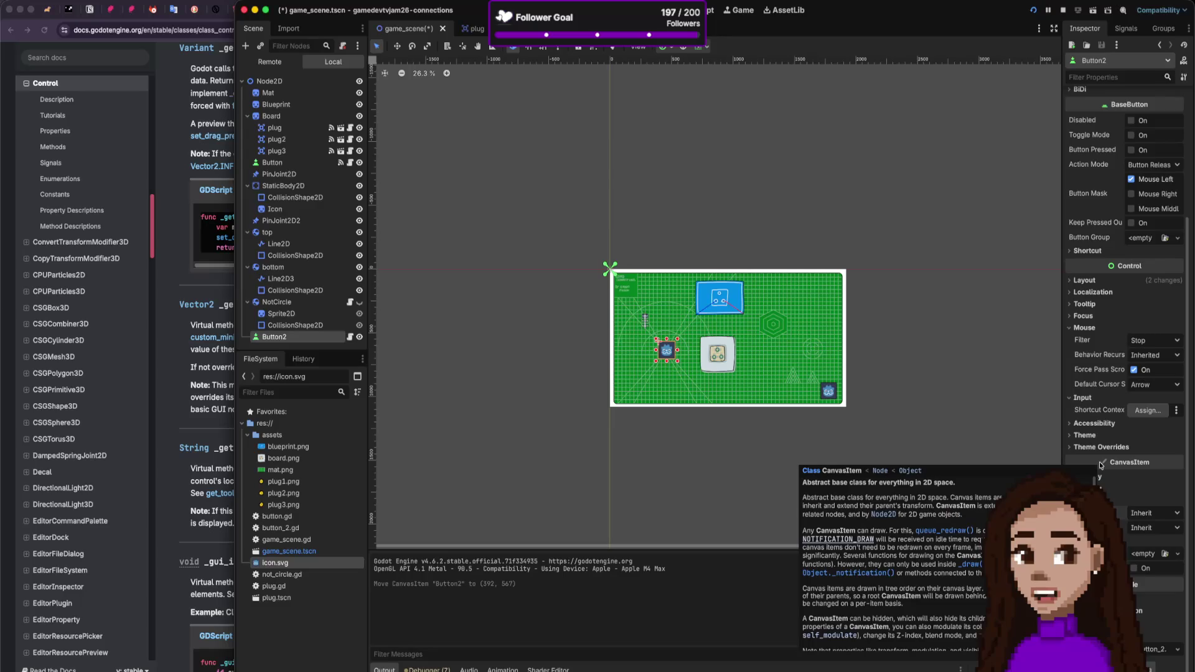
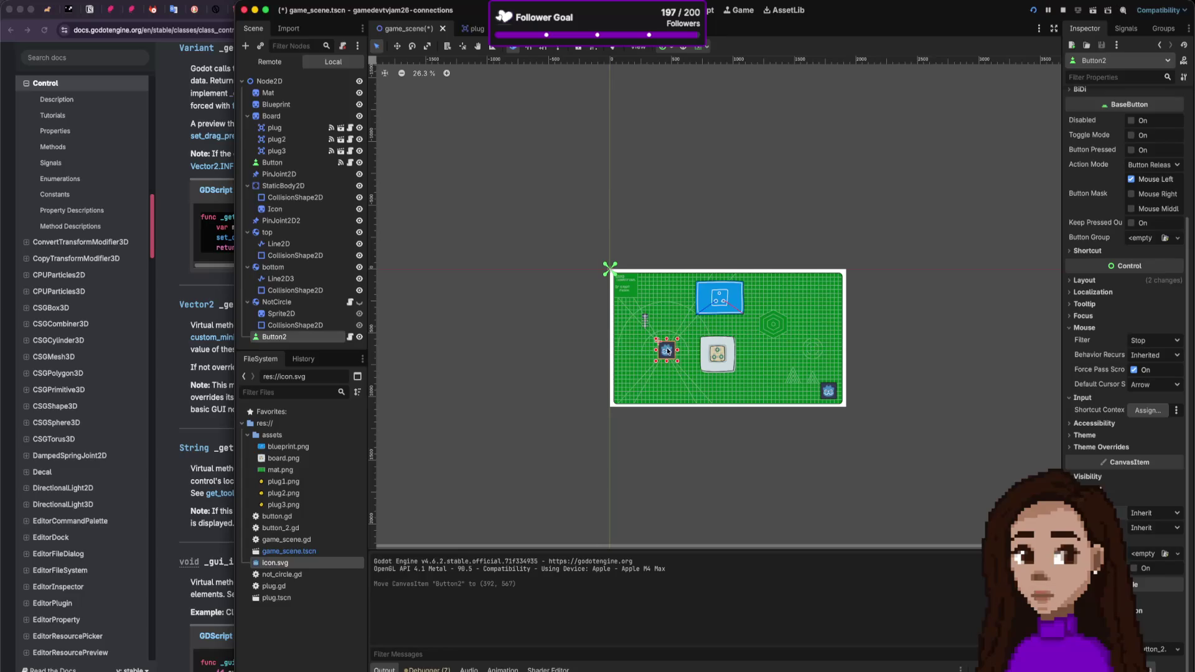
Step: At 100% zoom, shift Button2 slightly left and stretch it downward into a tall strip
key("1")
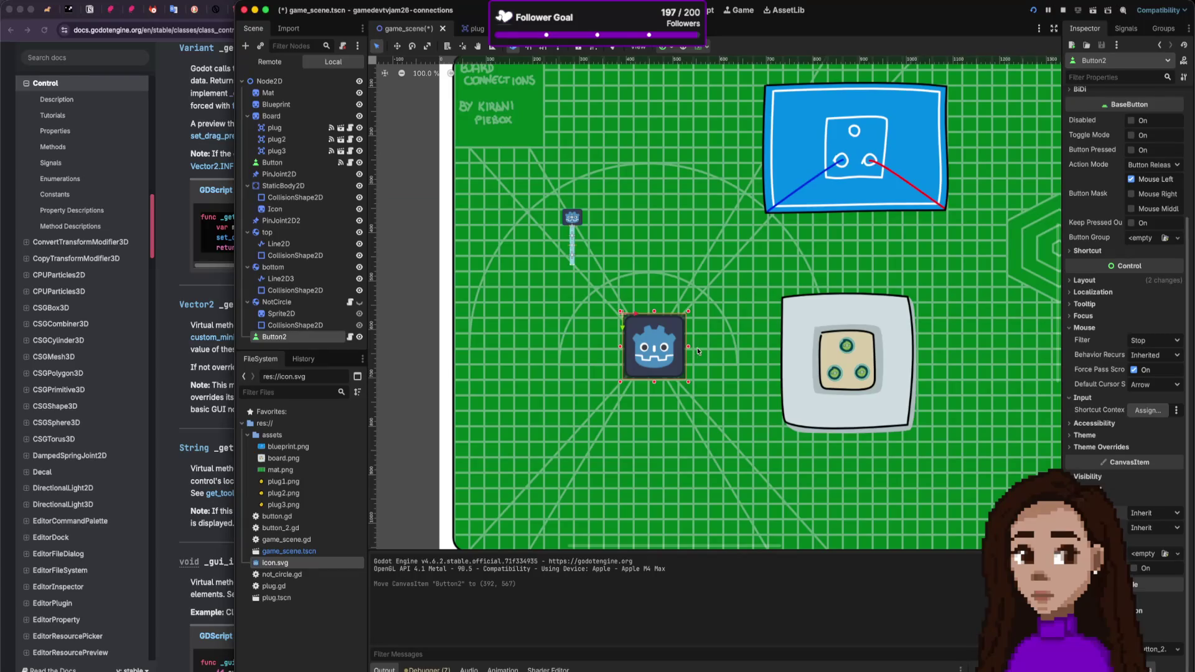
left_click_drag(689, 337, 661, 331)
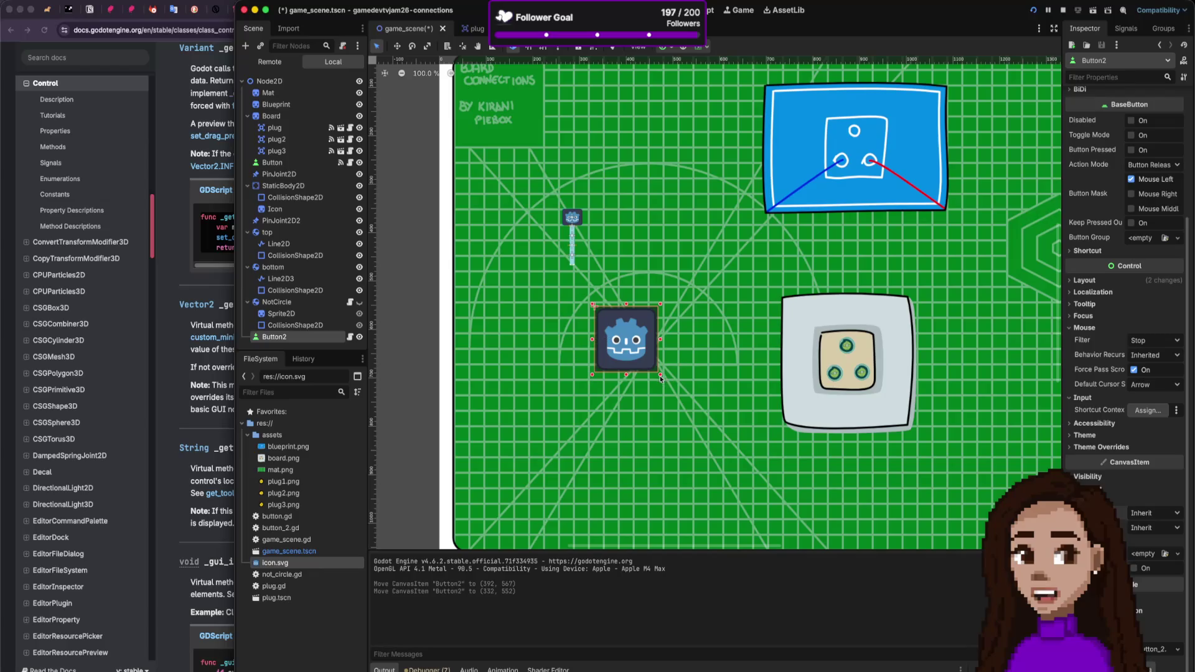
left_click_drag(626, 375, 619, 482)
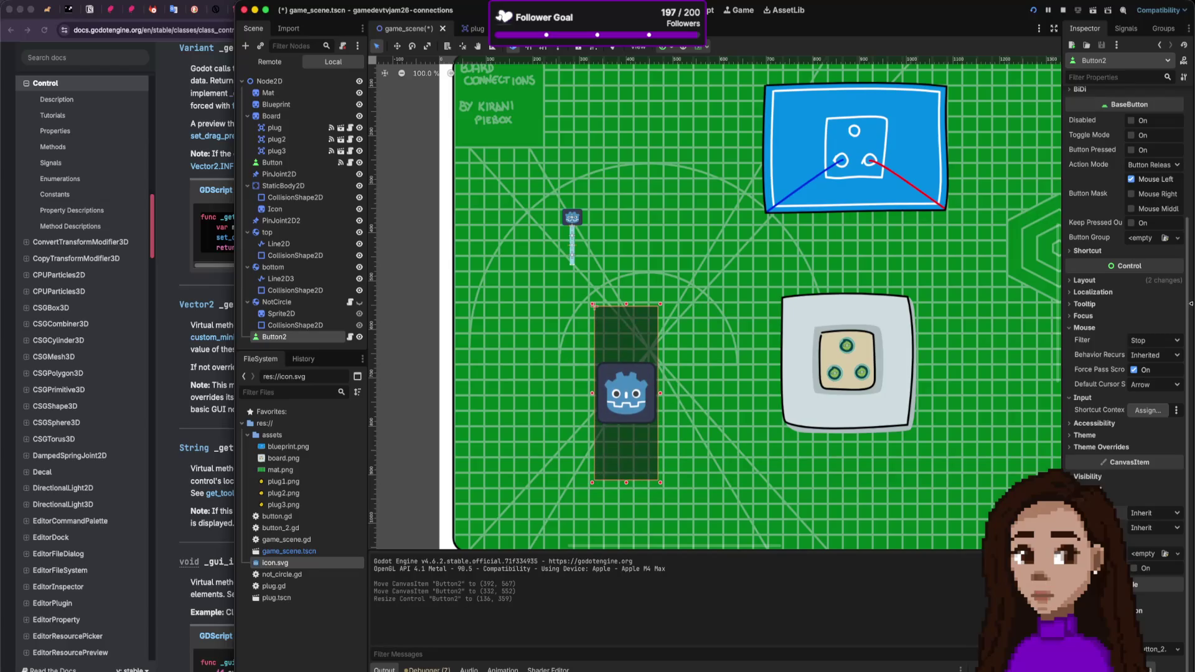
left_click(636, 244)
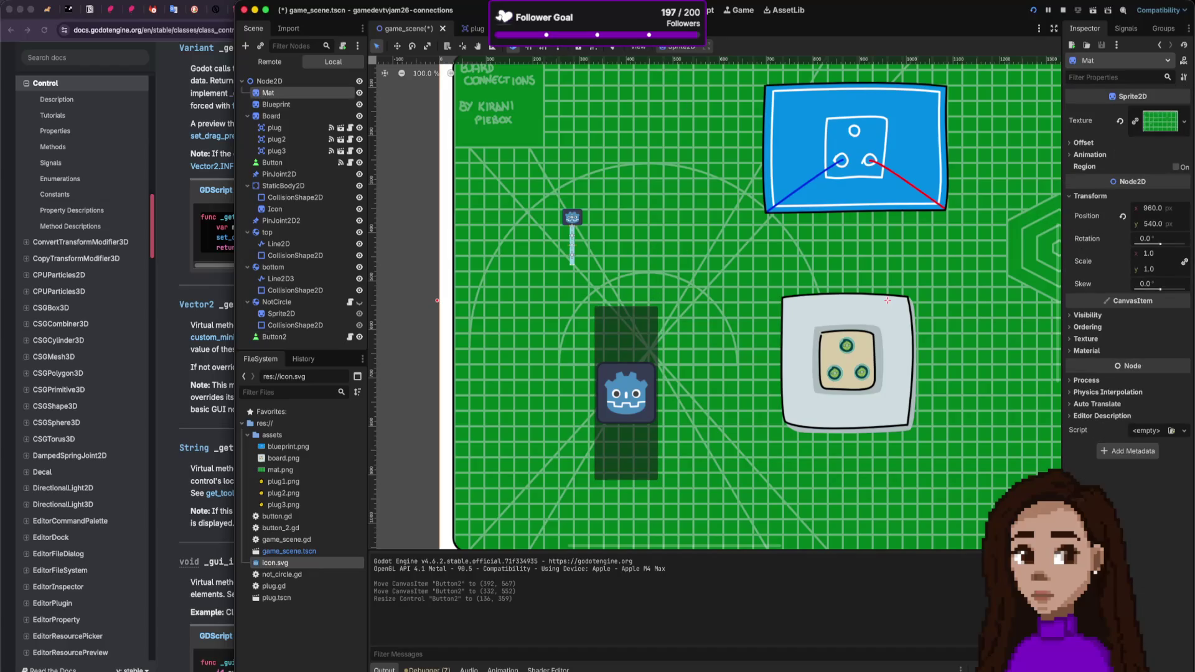
Step: Restart the game to test the taller Button2, then open its script button_2.gd
left_click(1063, 10)
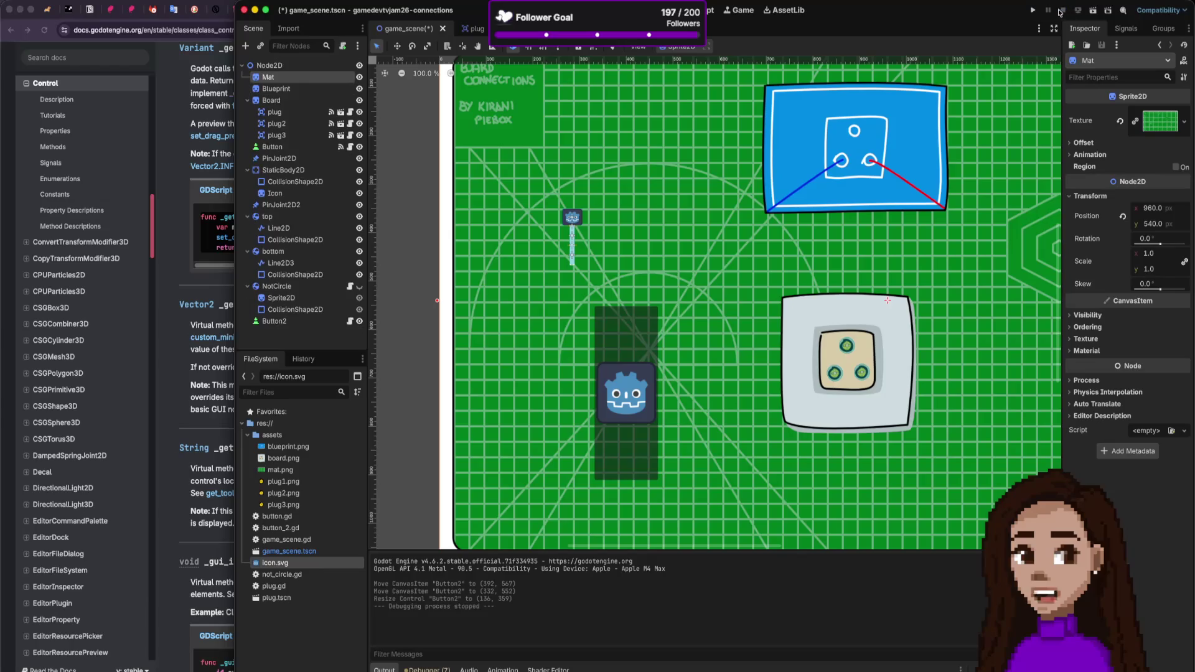
left_click(1033, 11)
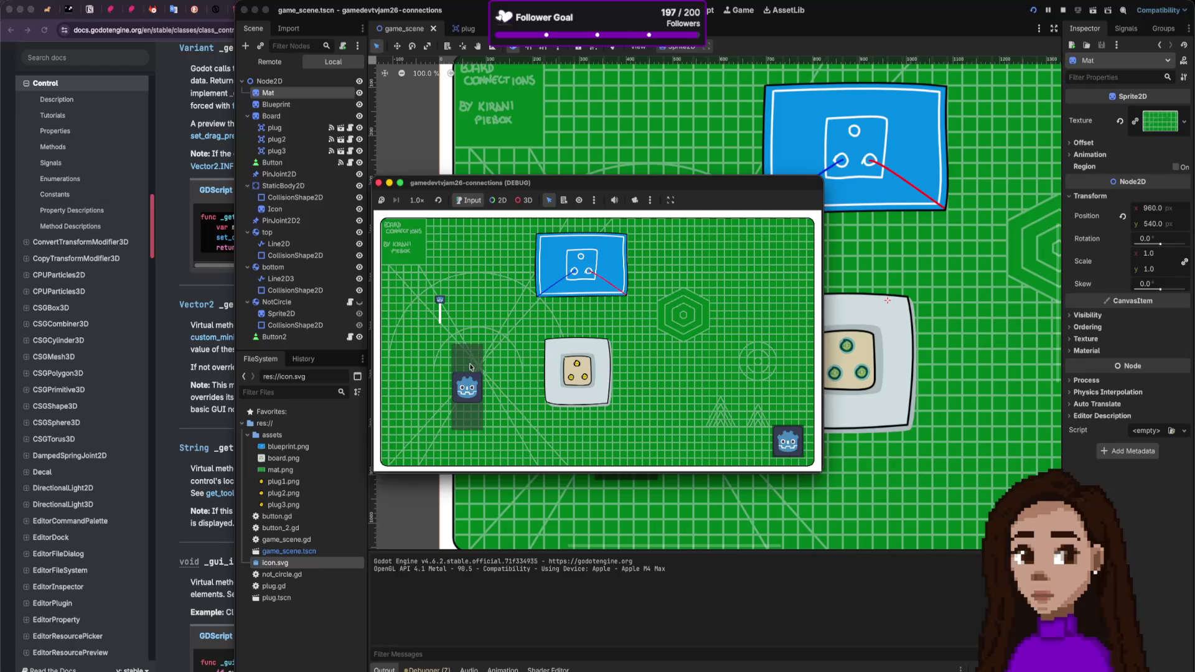
left_click(379, 183)
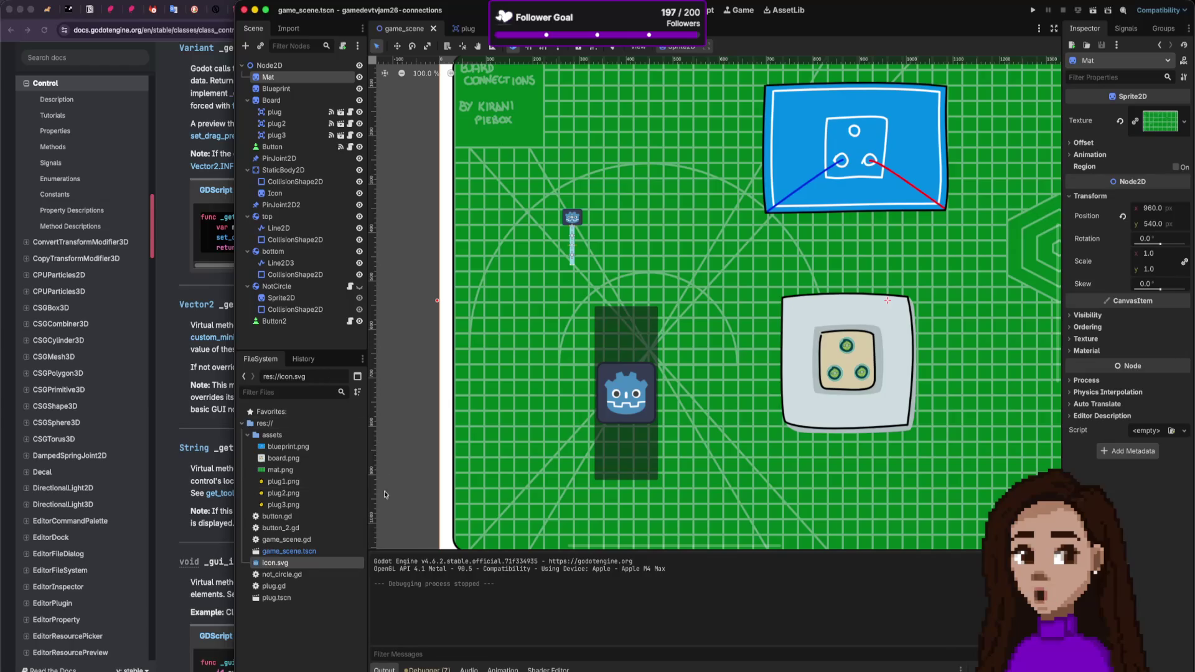
left_click(351, 322)
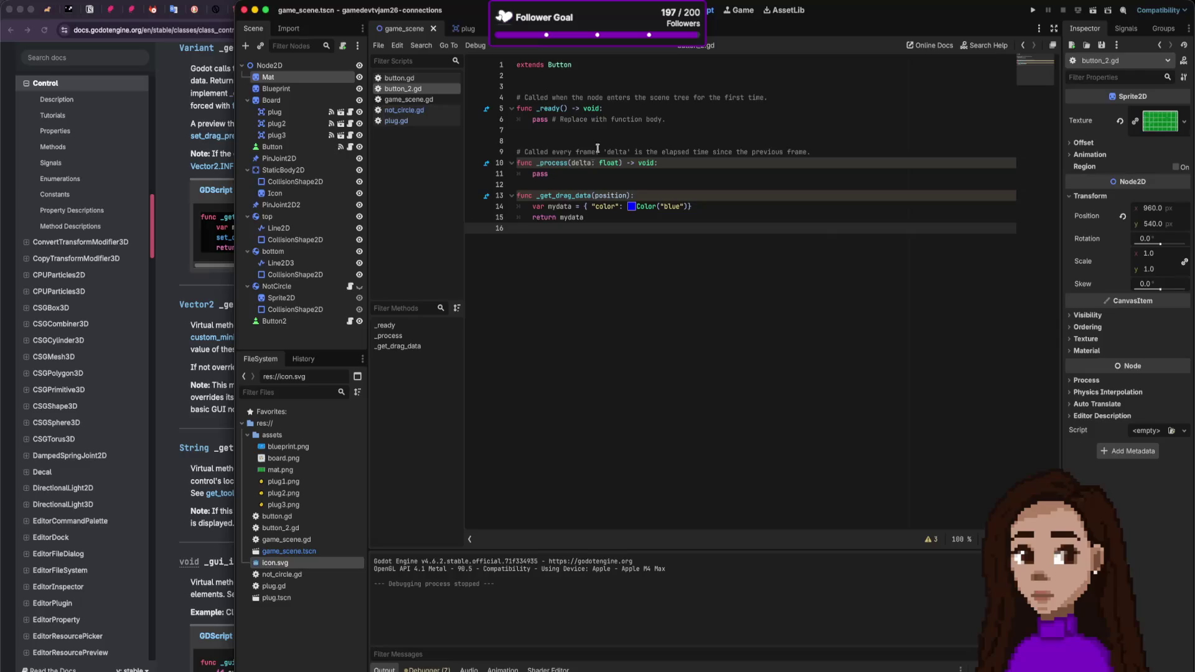
Step: Copy the mouse-position line from not_circle.gd into button_2.gd's _process in place of pass, and run the game
left_click(413, 112)
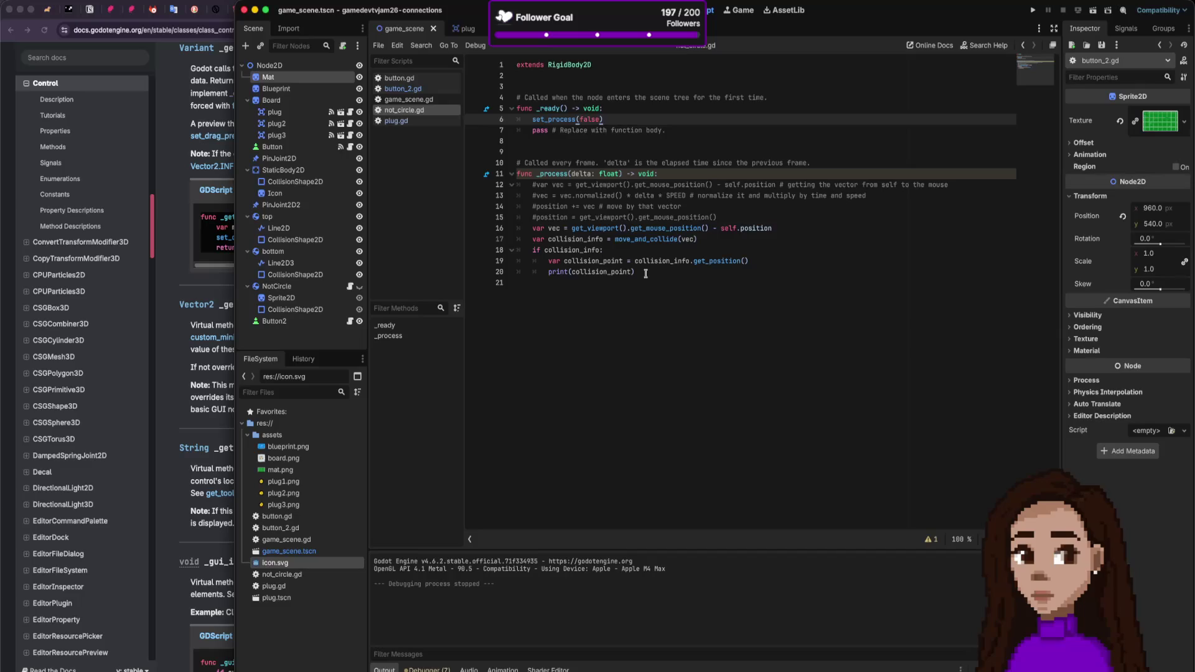
left_click_drag(717, 217, 536, 218)
key("ctrl+c")
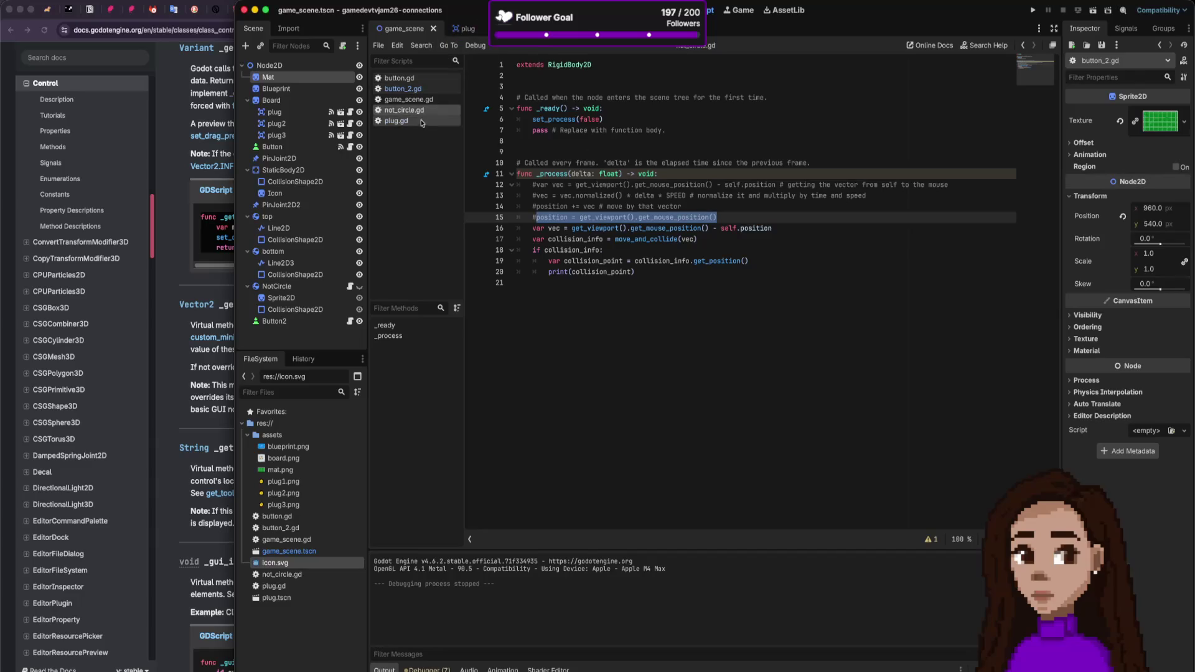
left_click(402, 88)
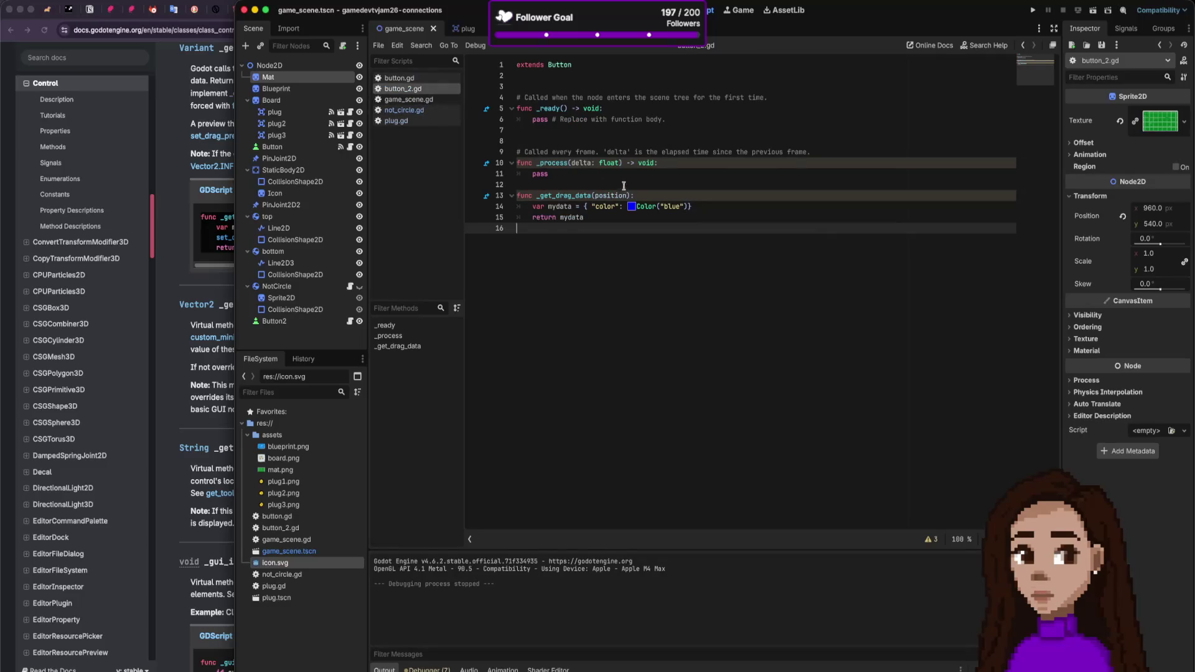
left_click(649, 172)
key("BackSpace")
key("BackSpace")
key("BackSpace")
key("ctrl+v")
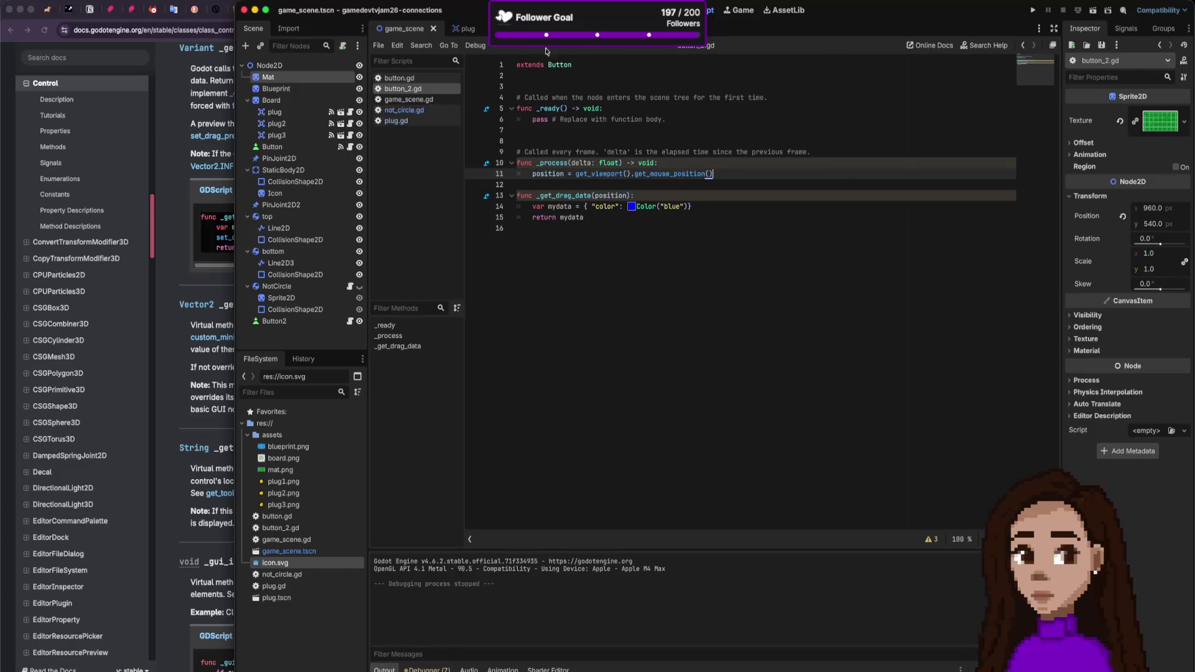
left_click(1032, 10)
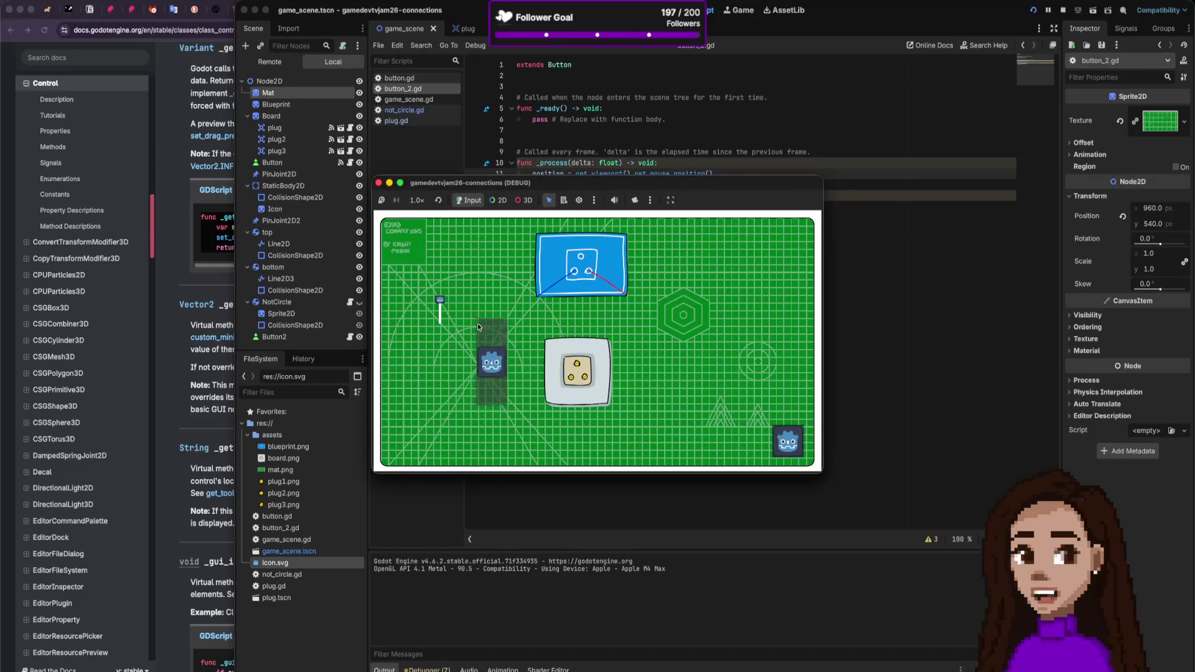
Step: Remove the mouse-position line from _process, save, and restore its body to pass
left_click(702, 128)
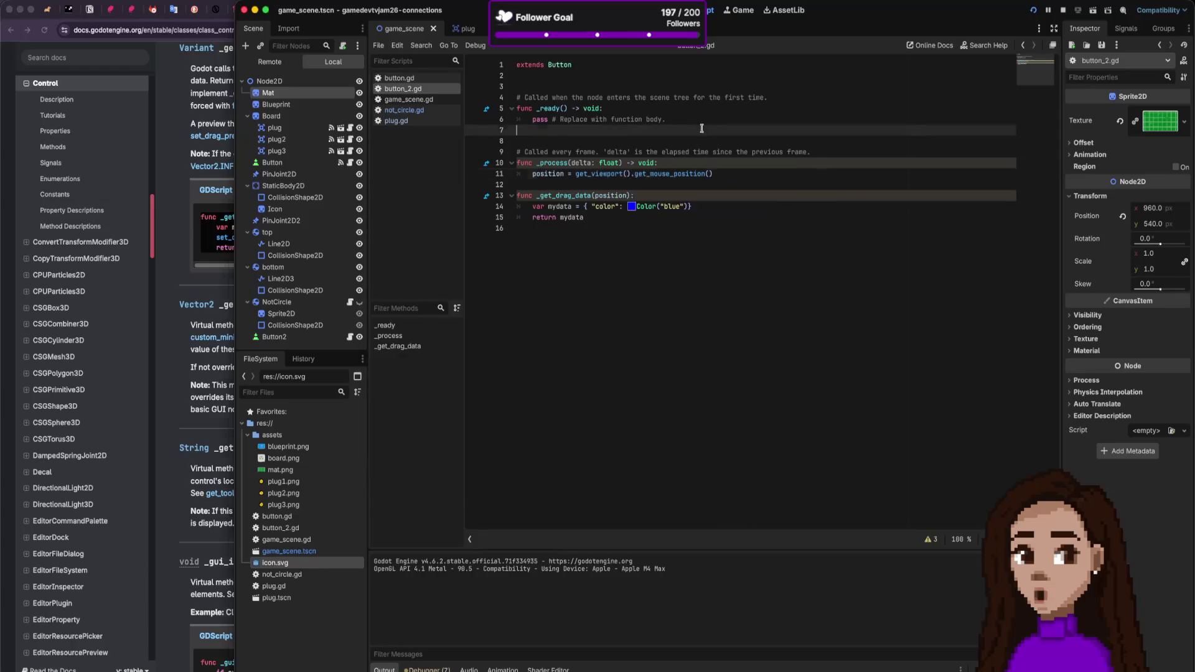
key("Down")
key("Down")
key("Down")
key("ctrl+Right")
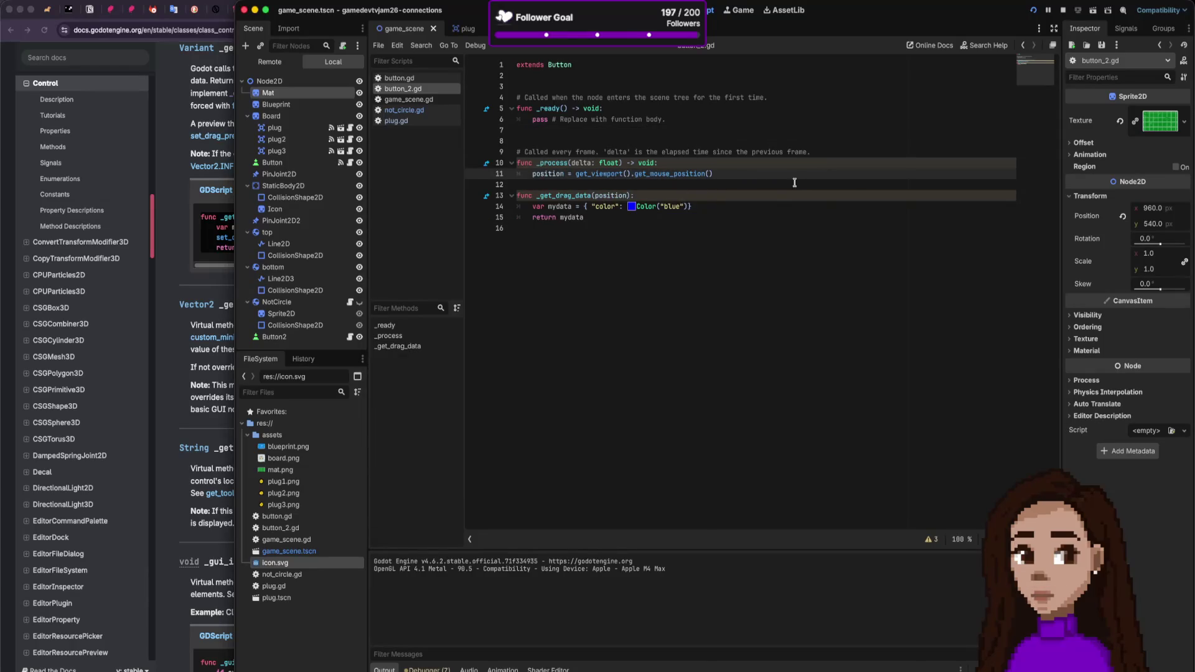
key("shift+End")
key("BackSpace")
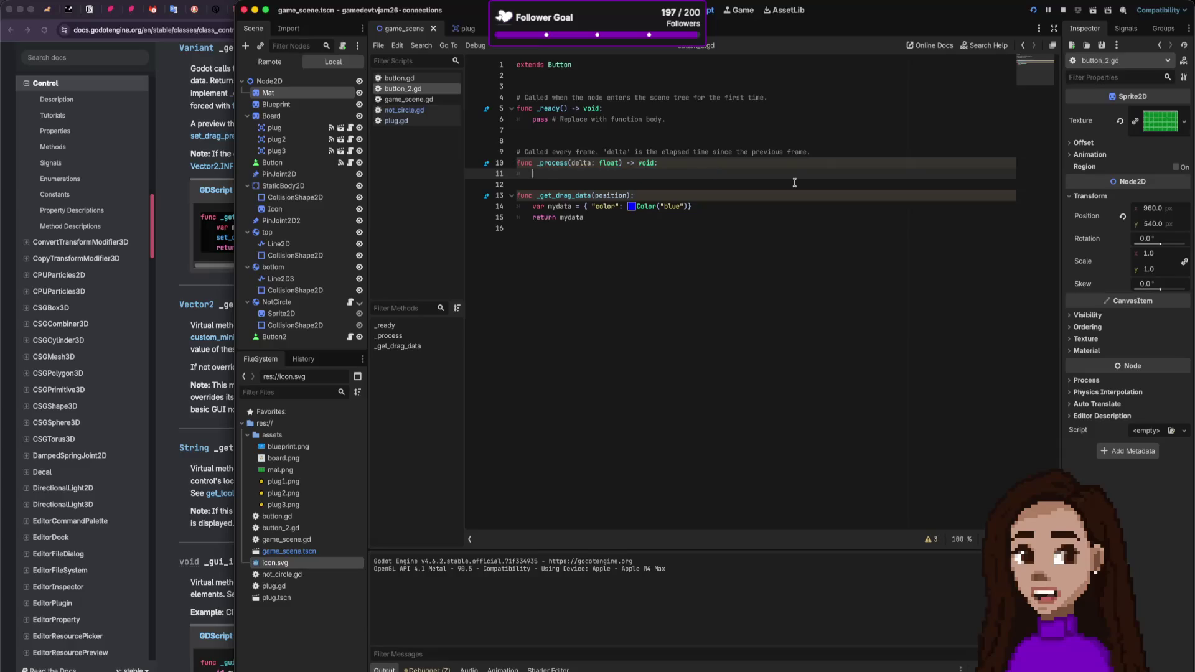
key("ctrl+s")
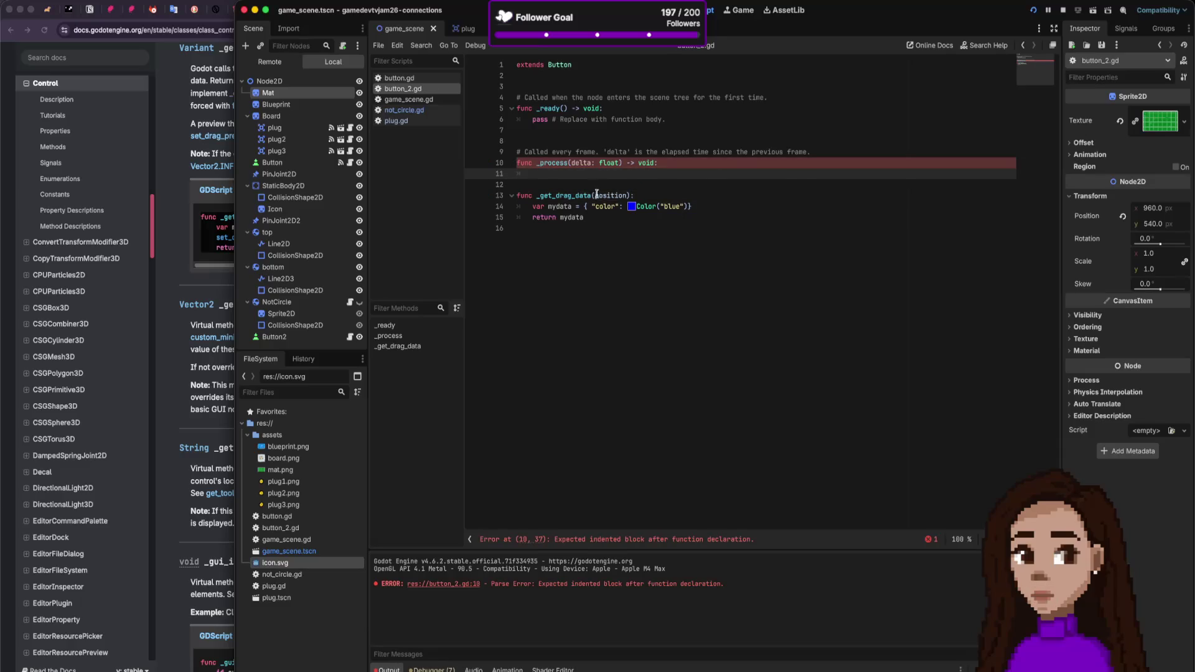
type("pass")
Step: Add a blank line after the mydata line in _get_drag_data and bring up its documentation
key("Down")
key("Down")
key("Down")
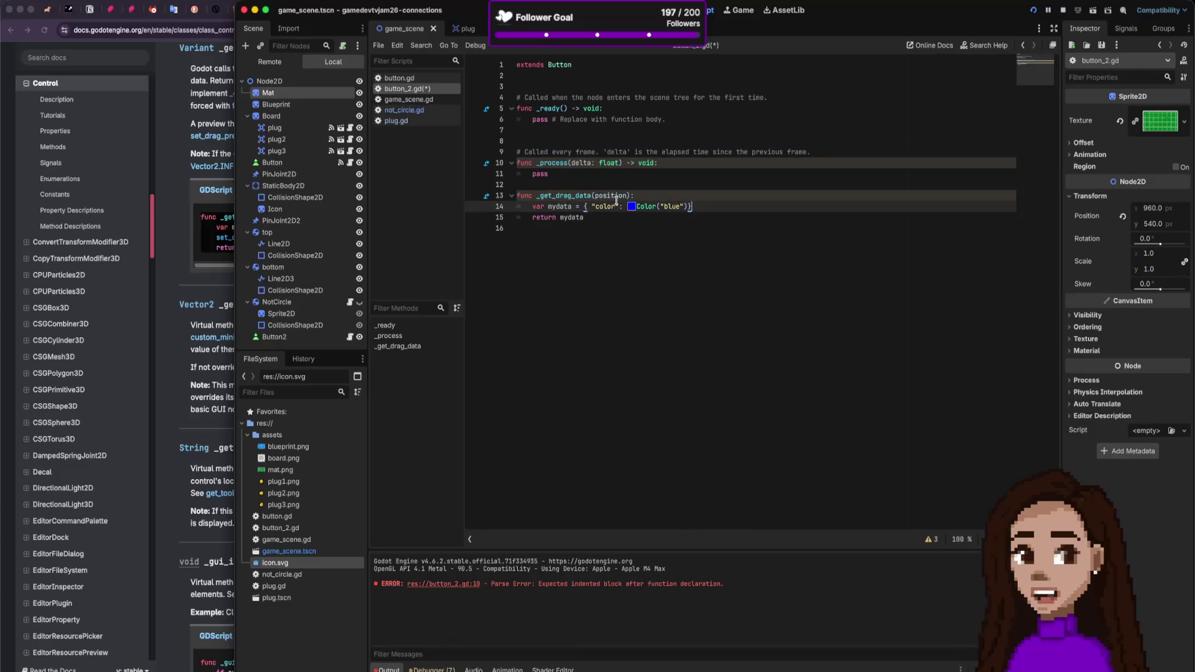
key("Return")
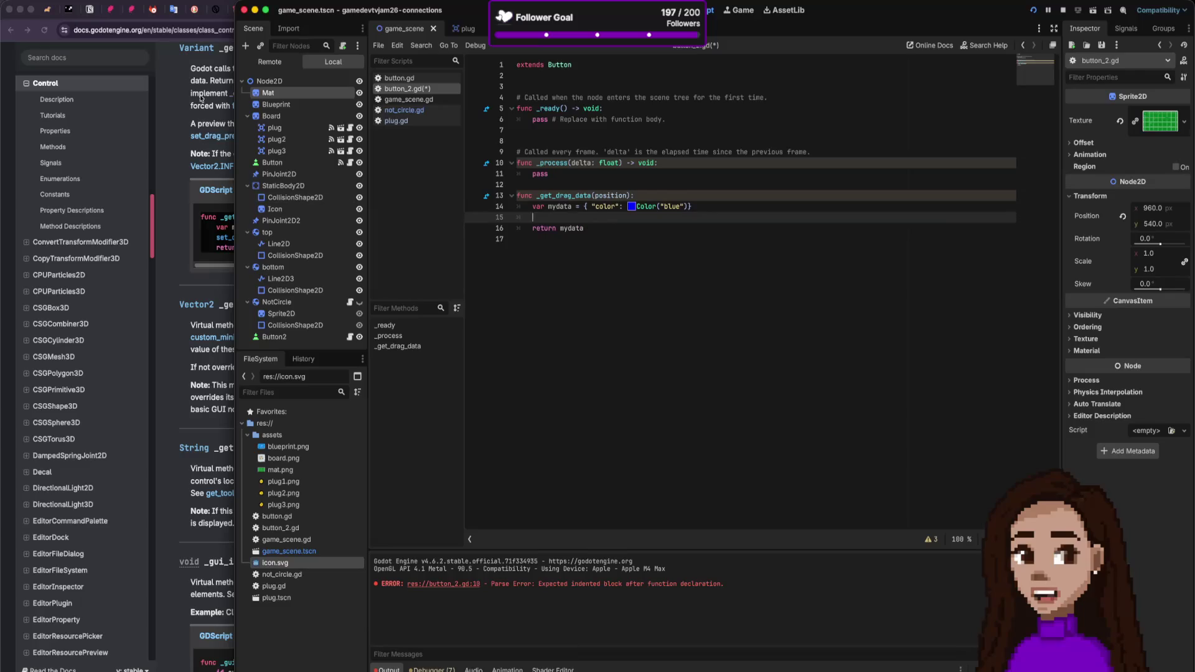
left_click(201, 98)
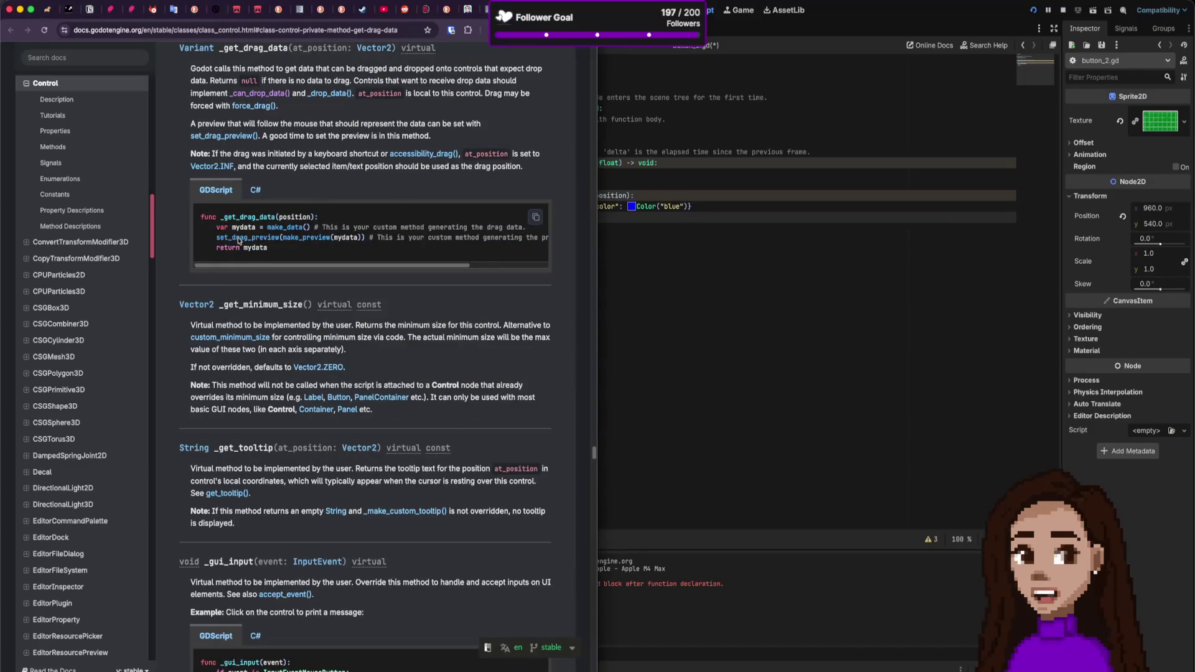
Step: Paste the docs' set_drag_preview line onto line 15 and replace make_preview(mydata) with self
mouse_move(216, 238)
left_mouse_down()
mouse_move(366, 239)
mouse_move(484, 270)
left_mouse_up()
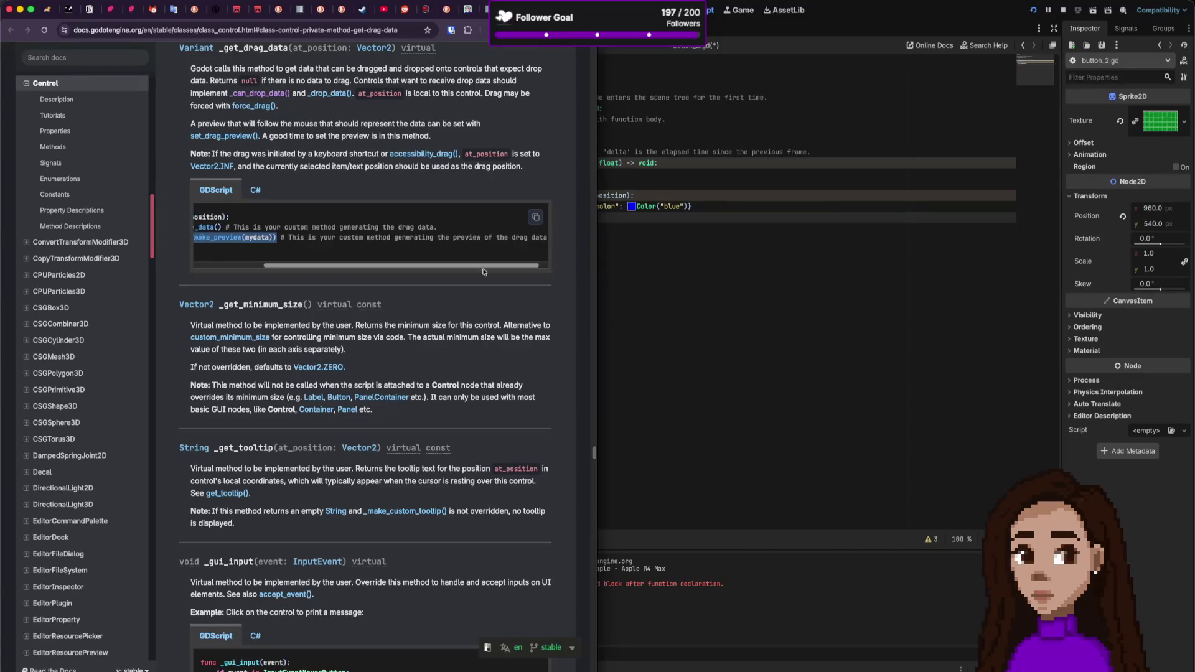
left_click(737, 176)
left_click(664, 221)
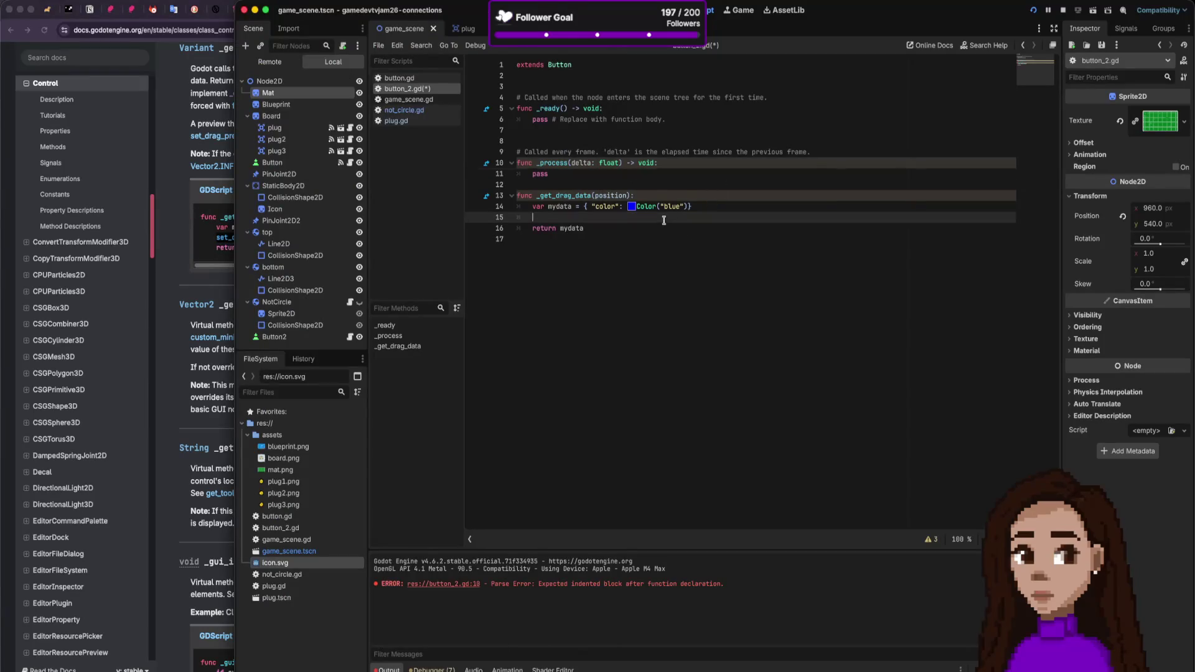
type("set_drag_preview(make_preview(mydata))")
key("Left")
key("shift+alt+Left")
key("shift+alt+Left")
key("shift+alt+Left")
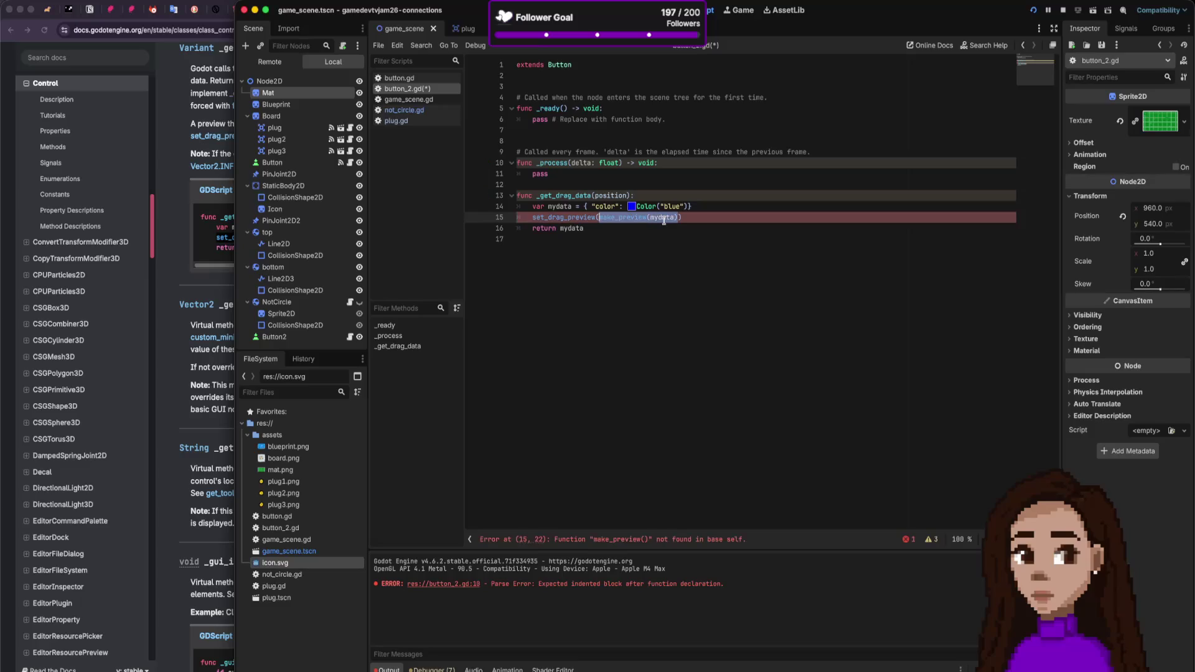
type("self")
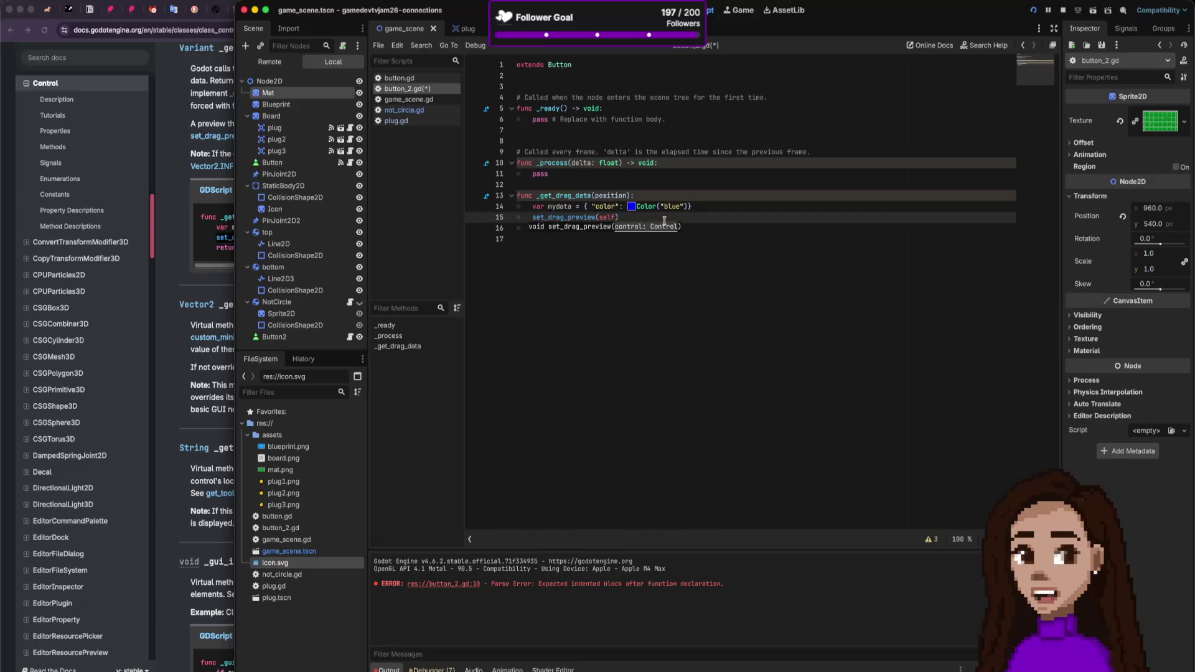
Step: Restart the game to test the drag preview, then return to the documentation page
left_click(1063, 10)
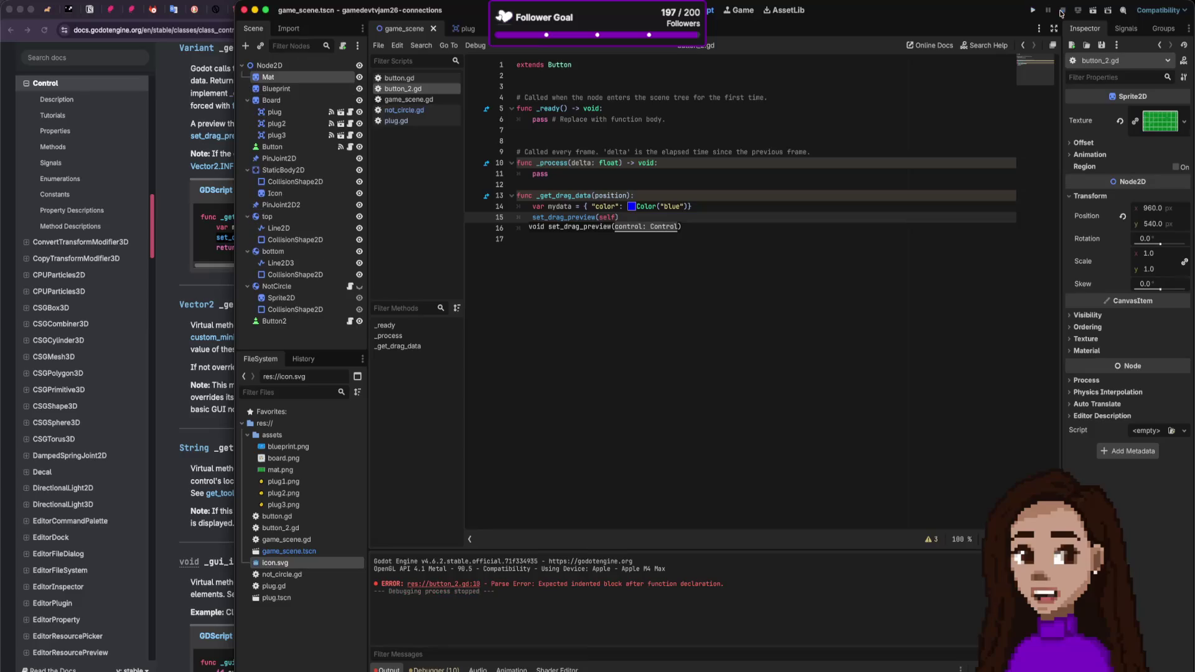
left_click(1033, 10)
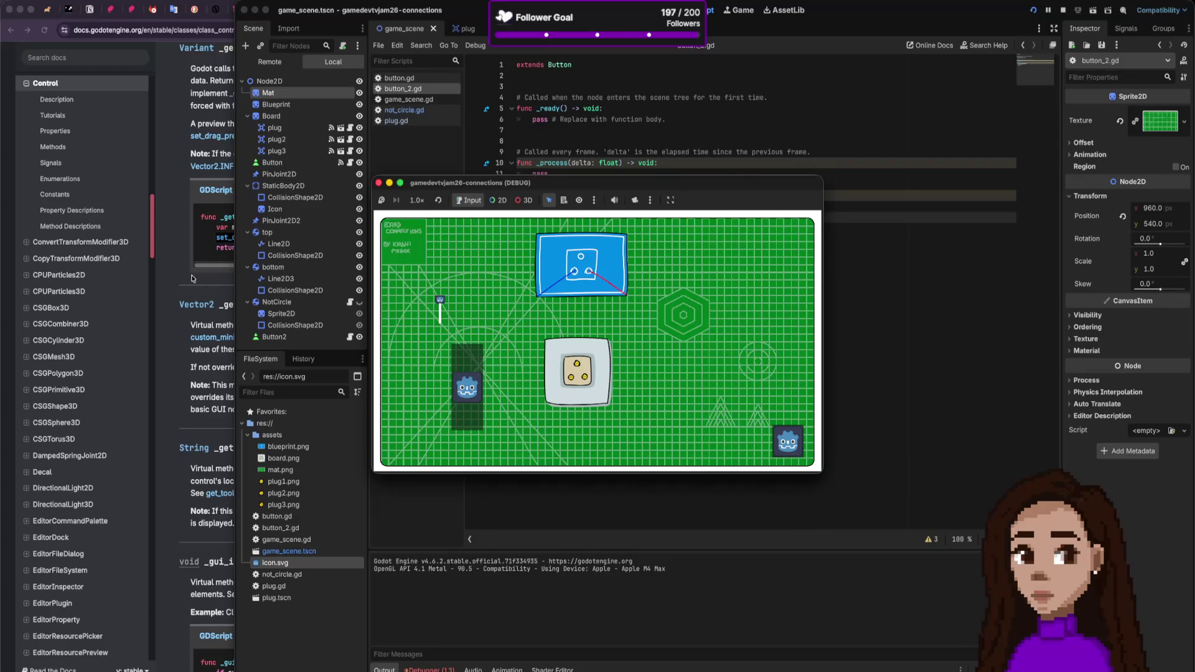
key("super+Tab")
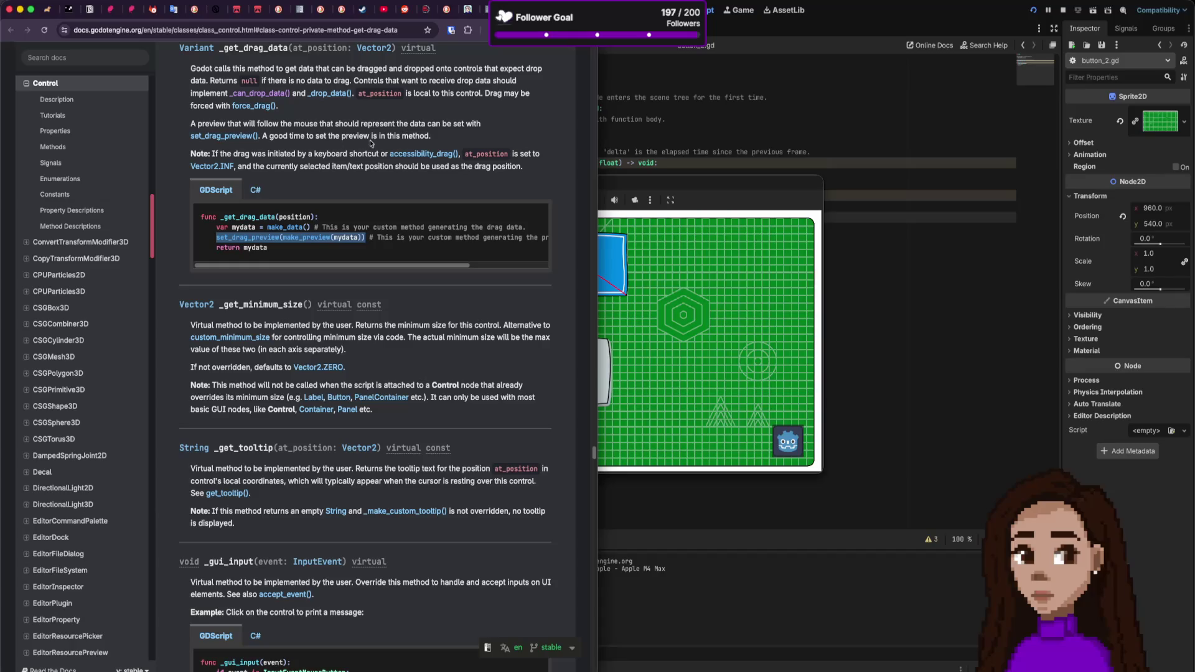
Step: Scroll around _get_drag_data on the Control class page and follow the set_drag_preview() link
scroll(303, 184, "up", 1)
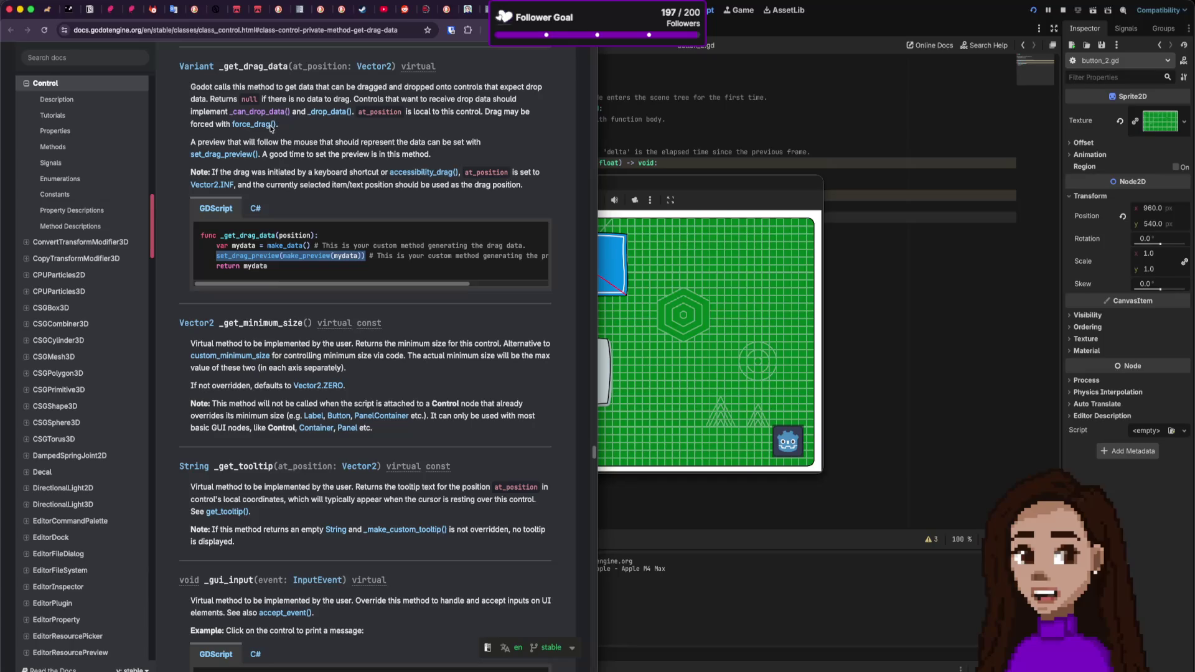
scroll(323, 197, "up", 3)
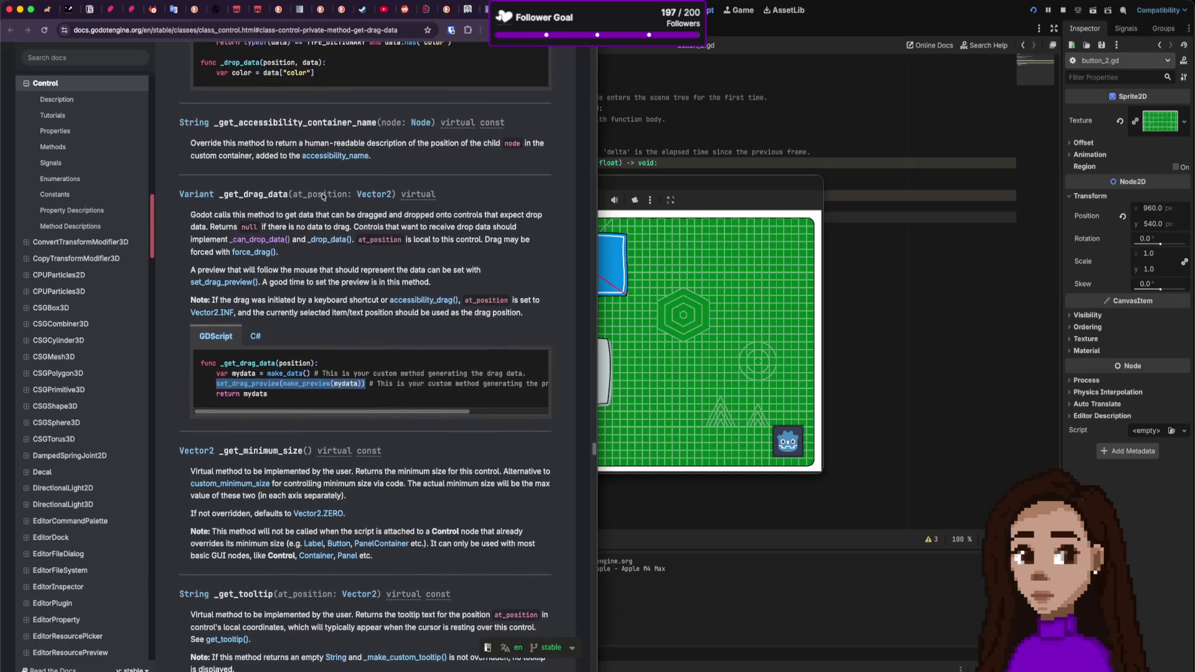
scroll(341, 250, "down", 2)
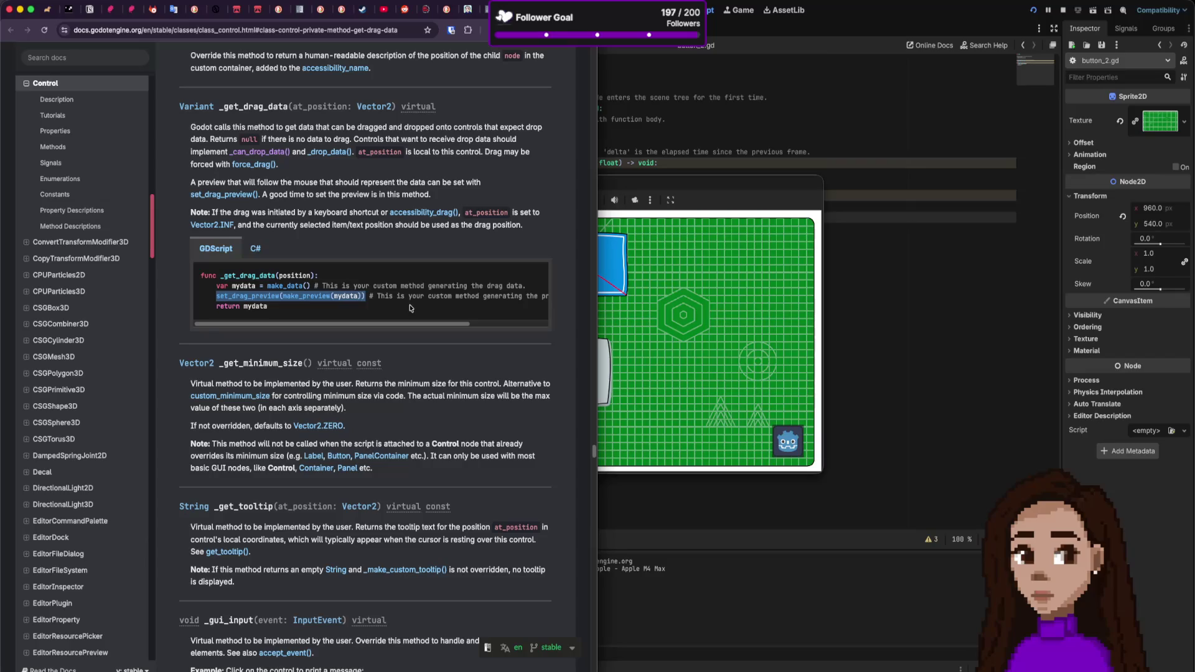
scroll(410, 308, "up", 2)
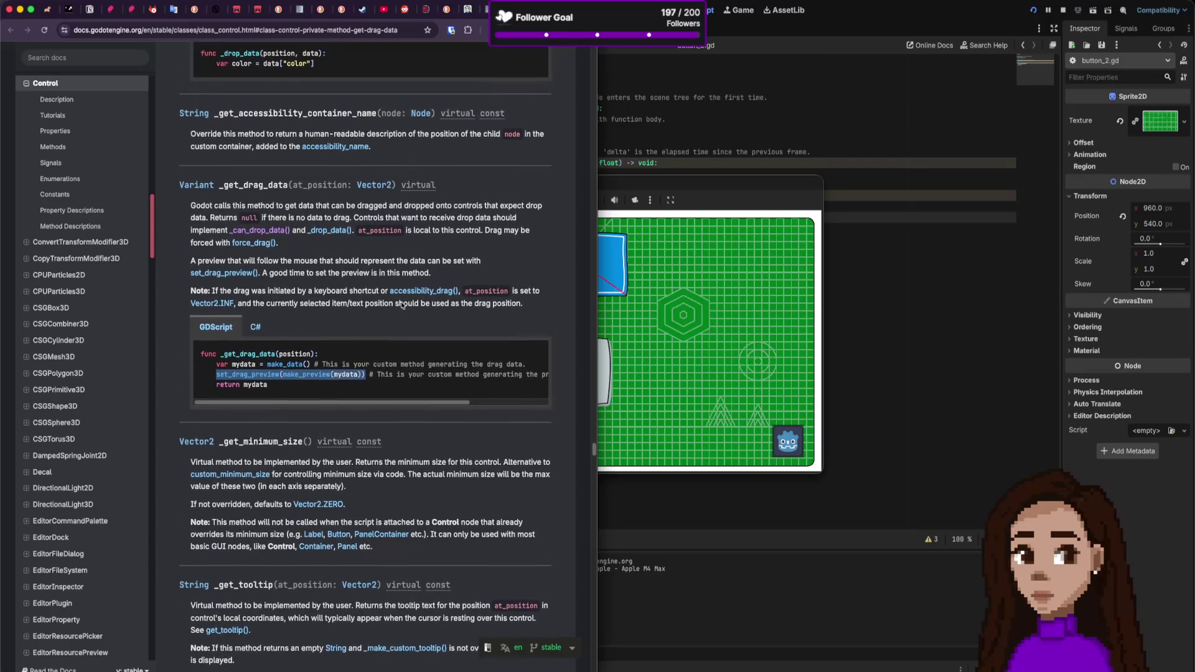
left_click(242, 274)
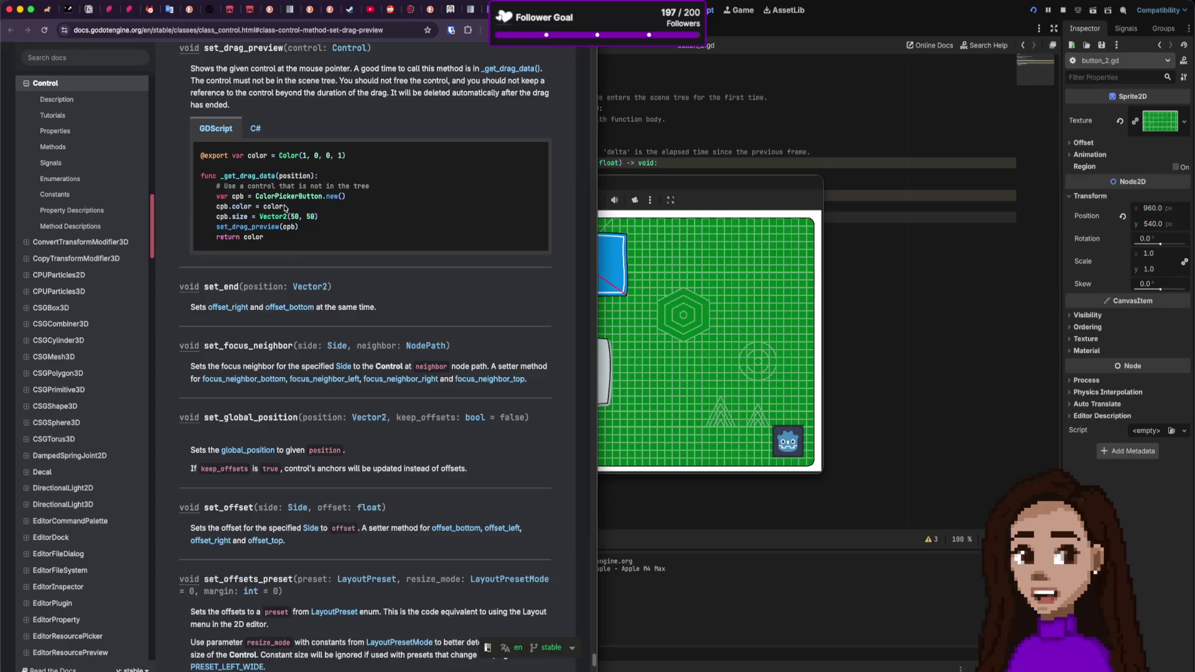
left_click_drag(239, 198, 328, 200)
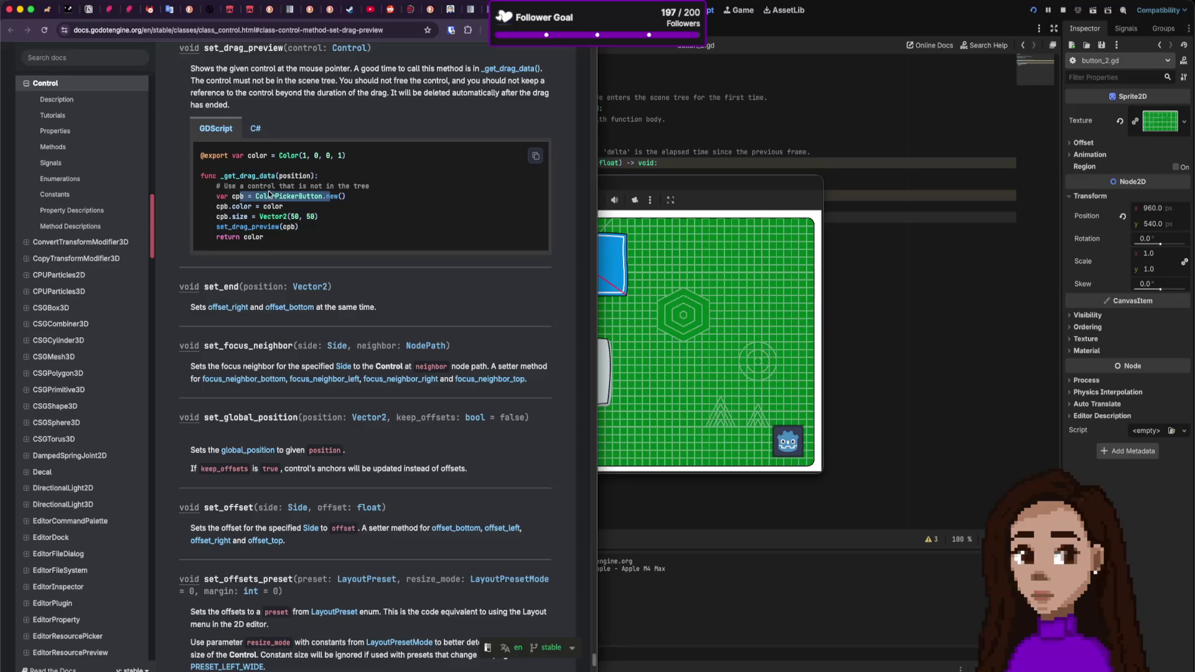
left_click_drag(225, 187, 367, 188)
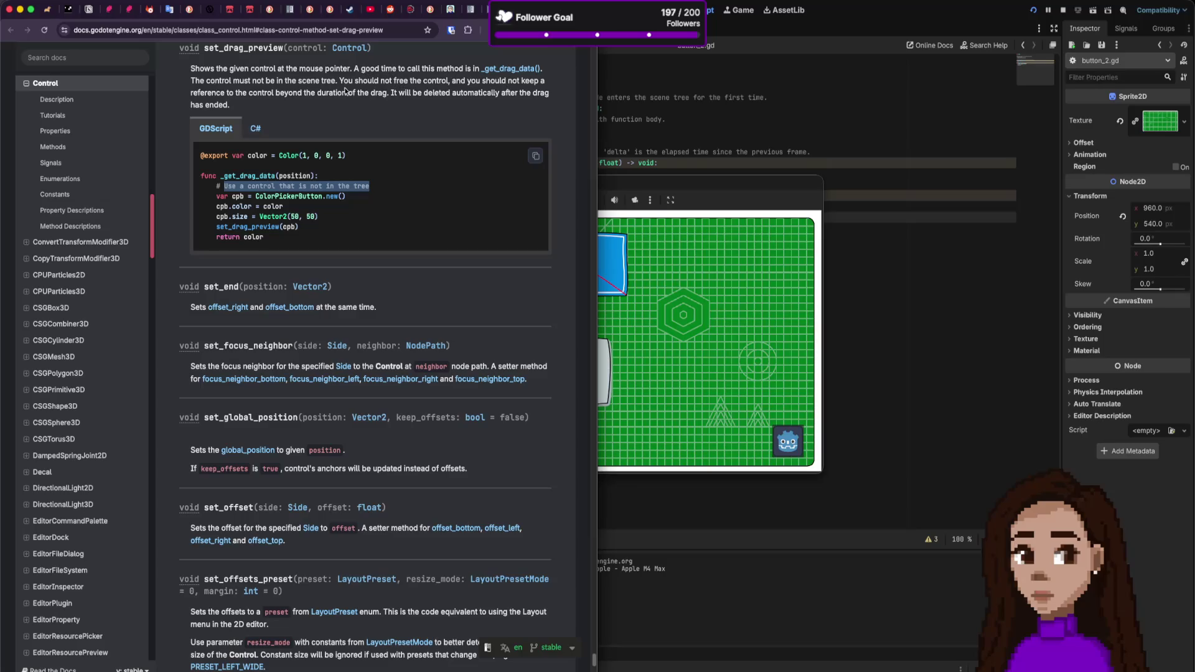
left_click(228, 85)
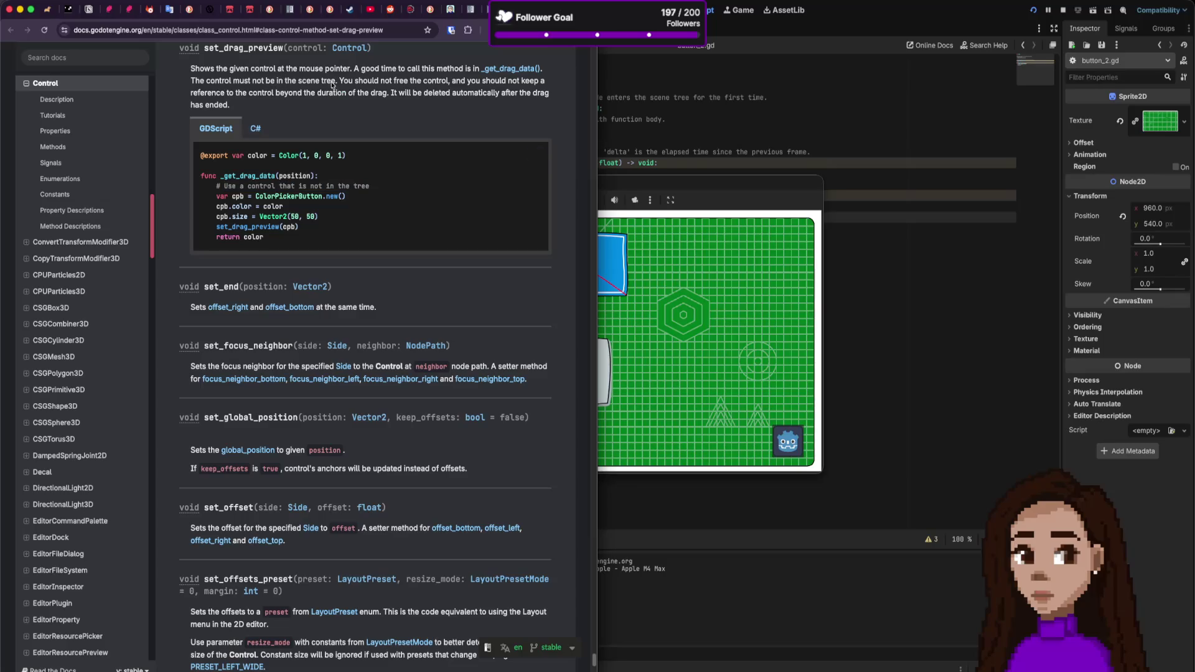
mouse_move(335, 83)
left_mouse_down()
mouse_move(285, 87)
mouse_move(381, 81)
mouse_move(156, 88)
left_mouse_up()
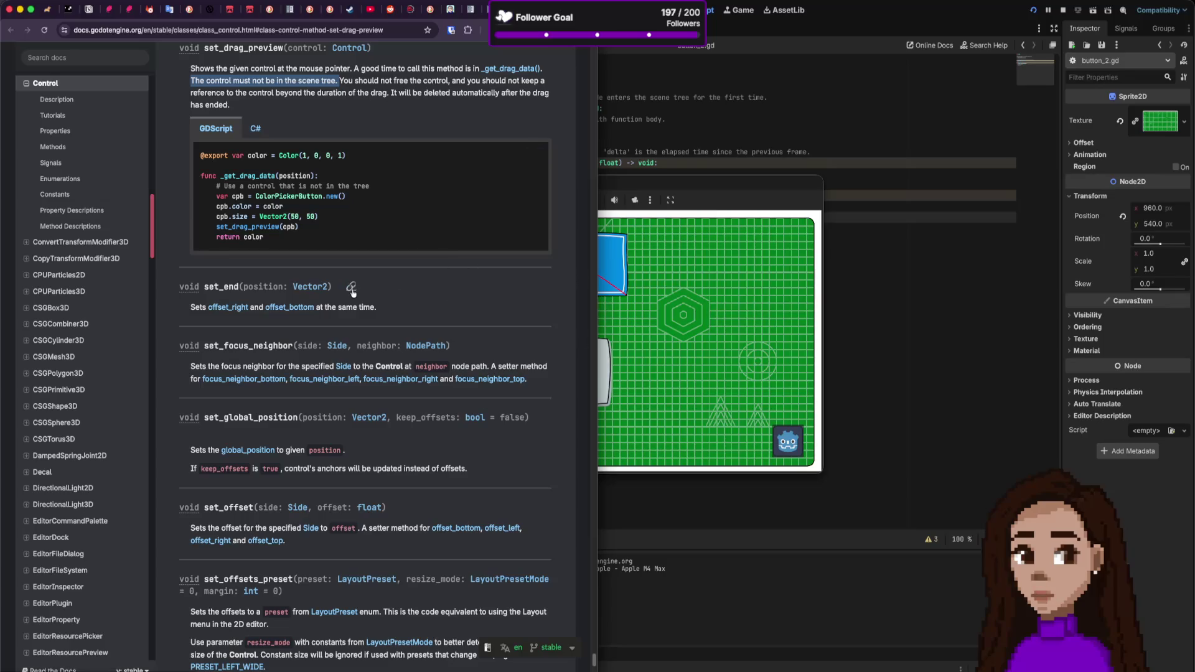
scroll(366, 302, "down", 1)
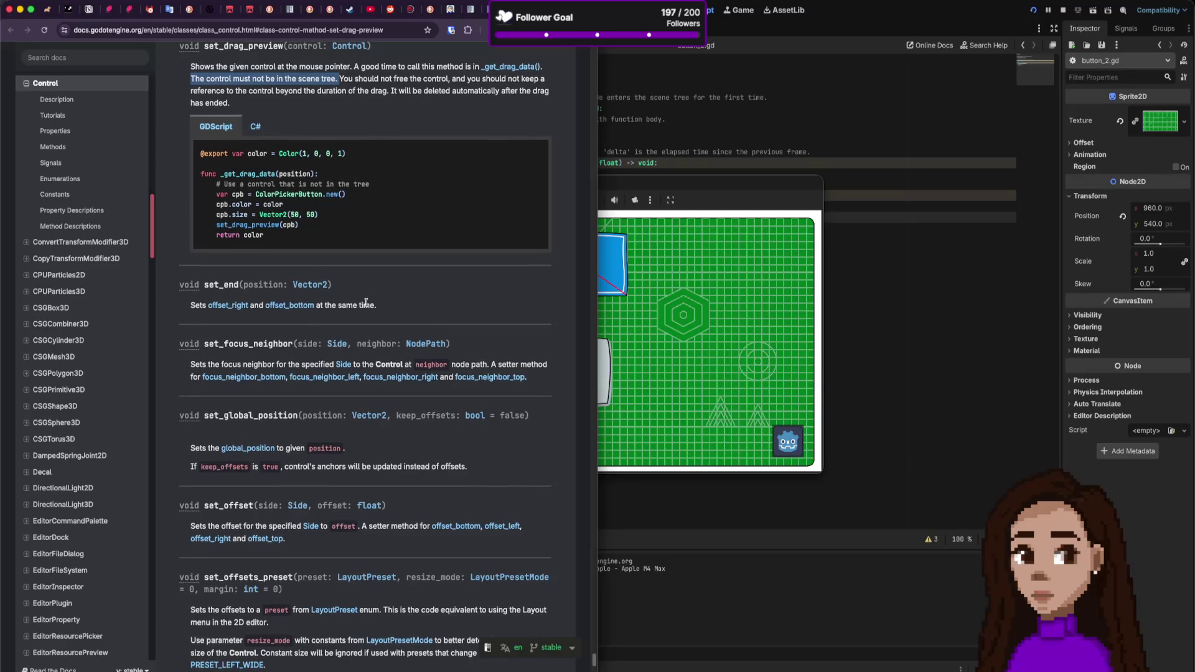
scroll(366, 303, "up", 2)
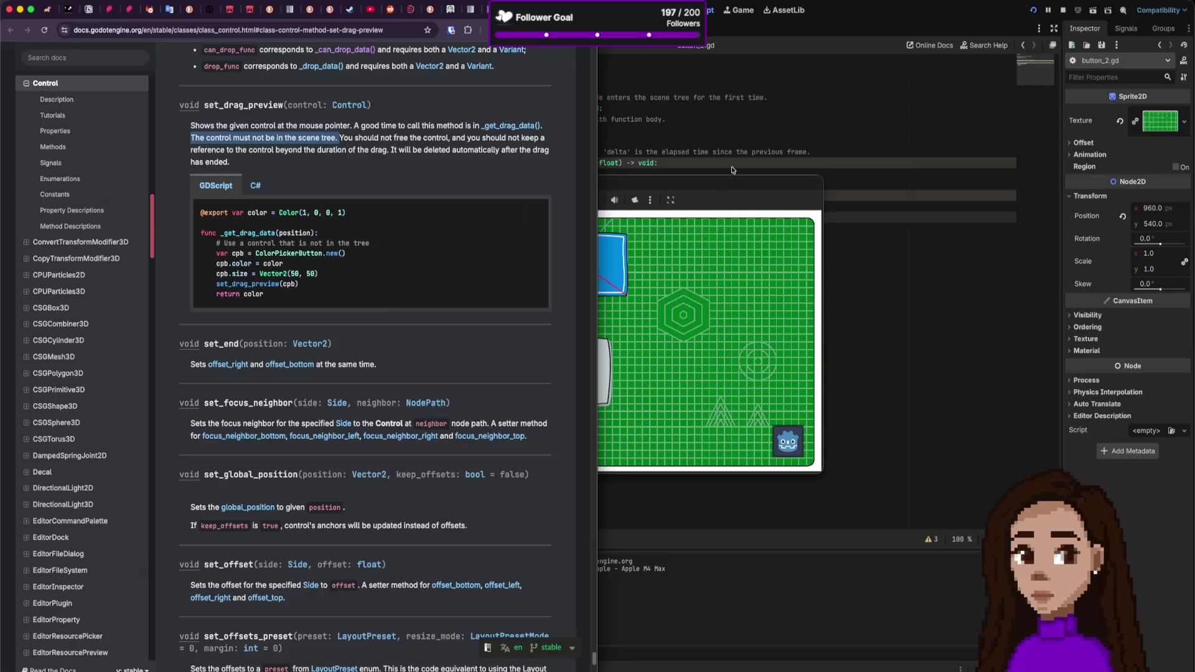
Step: In the Snoeyz drag-and-drop article, scroll to get_preview, highlight card_face.duplicate(), then return to Godot
left_click(449, 9)
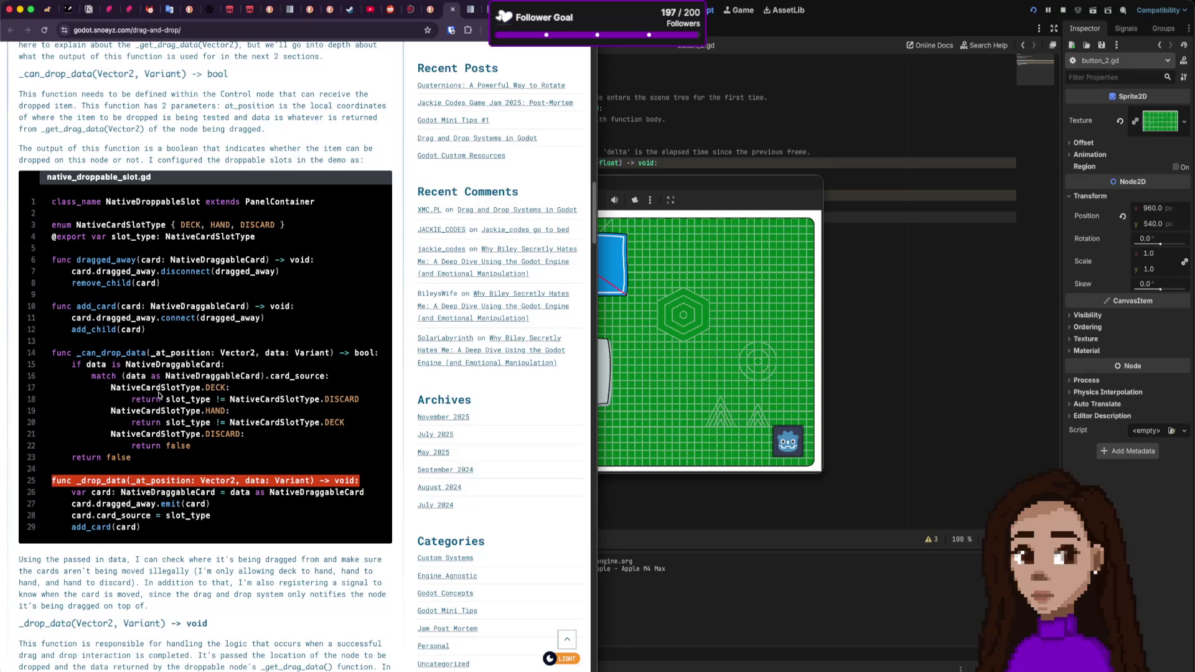
scroll(159, 397, "up", 2)
scroll(160, 398, "up", 10)
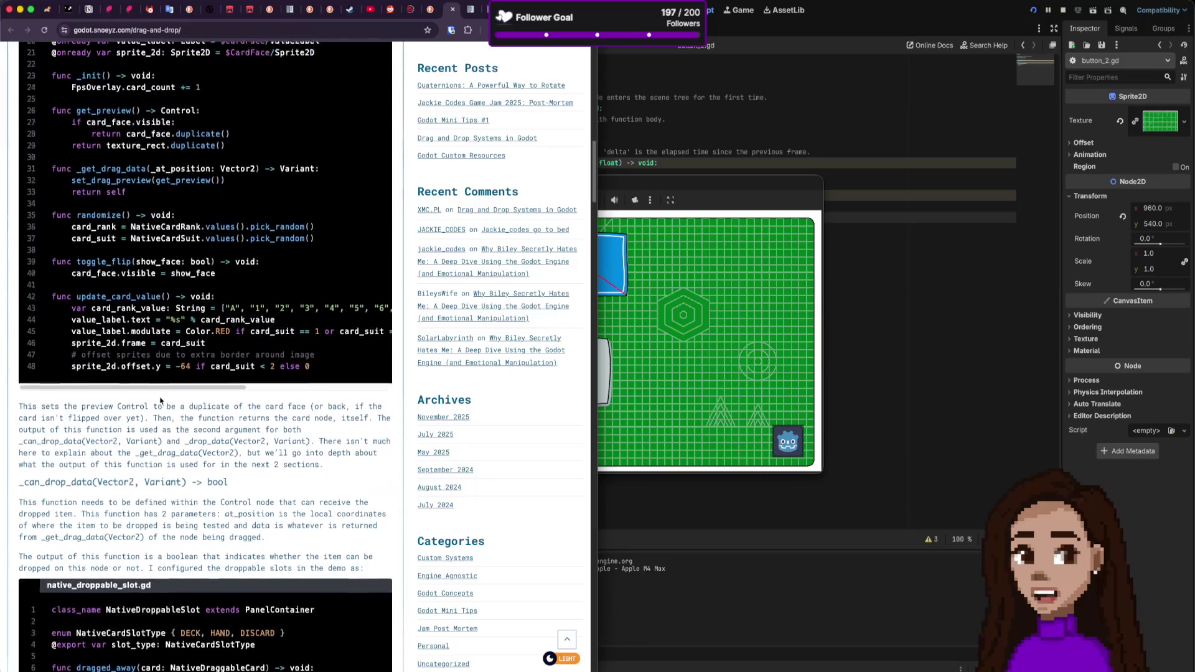
scroll(149, 301, "up", 1)
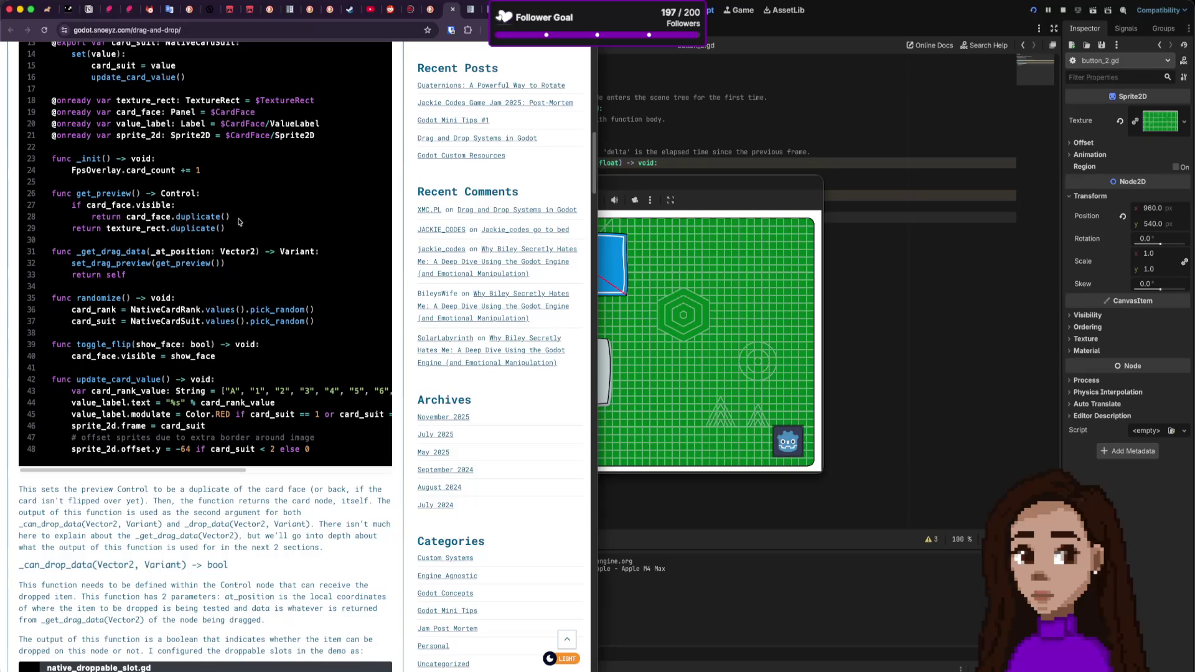
mouse_move(230, 216)
left_mouse_down()
mouse_move(126, 217)
mouse_move(136, 224)
left_mouse_up()
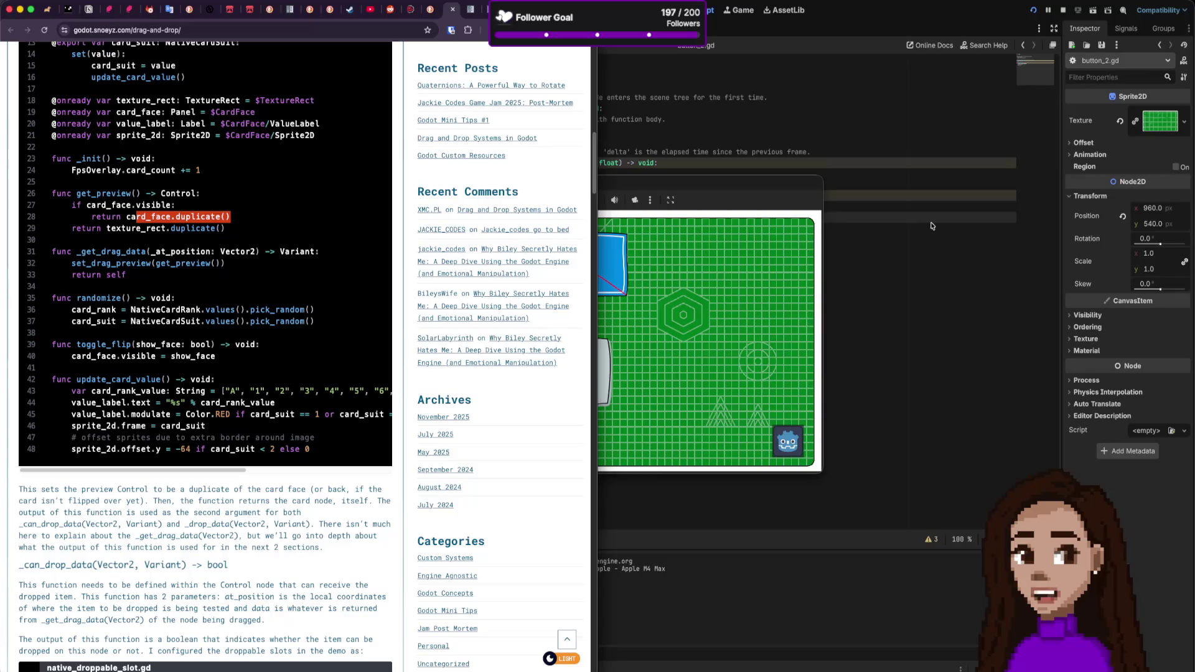
left_click(666, 142)
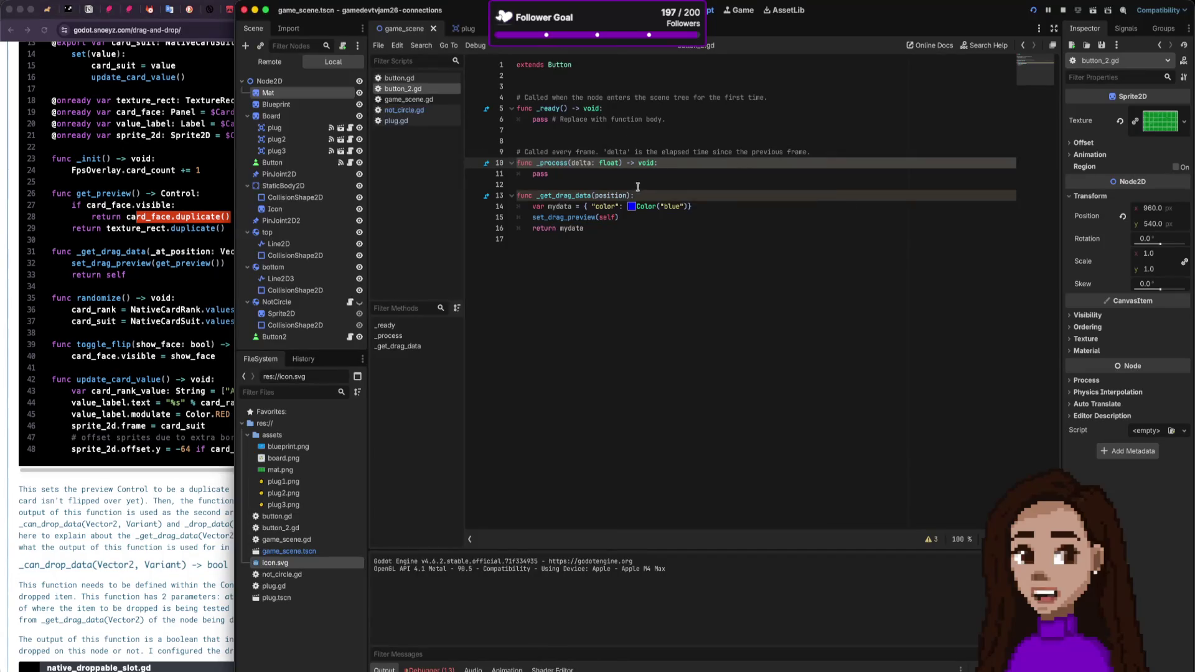
Step: Replace self with duplicate() in set_drag_preview on line 15 and save button_2.gd
left_click(611, 217)
type(".d")
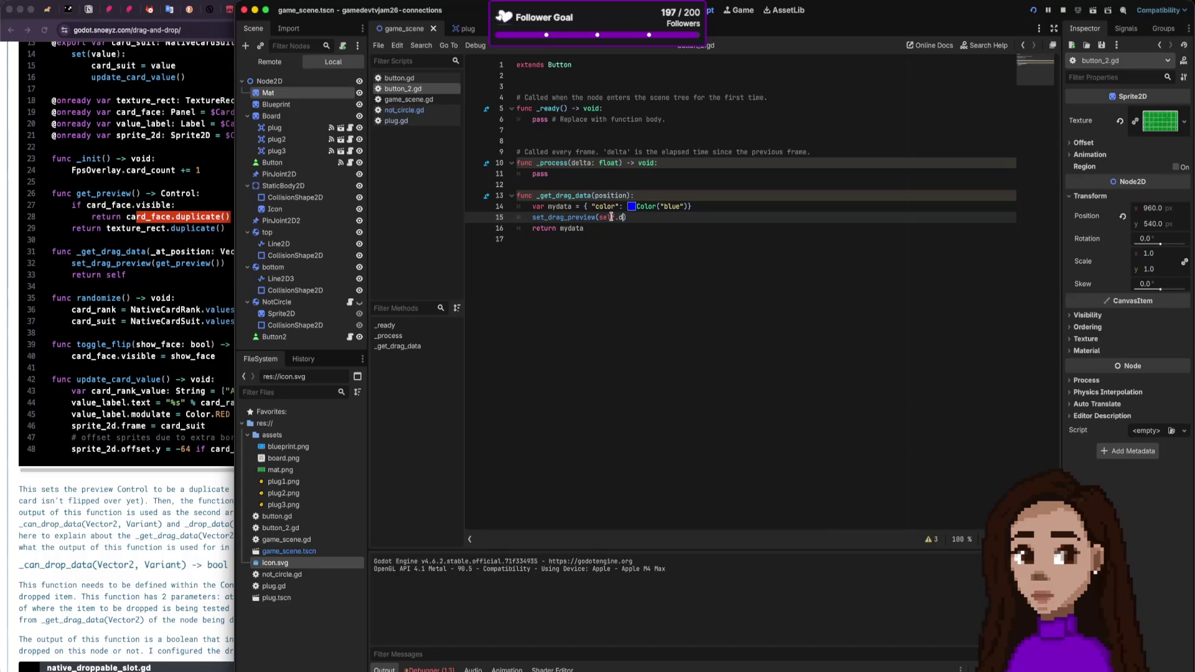
key("BackSpace")
key("BackSpace")
key("BackSpace")
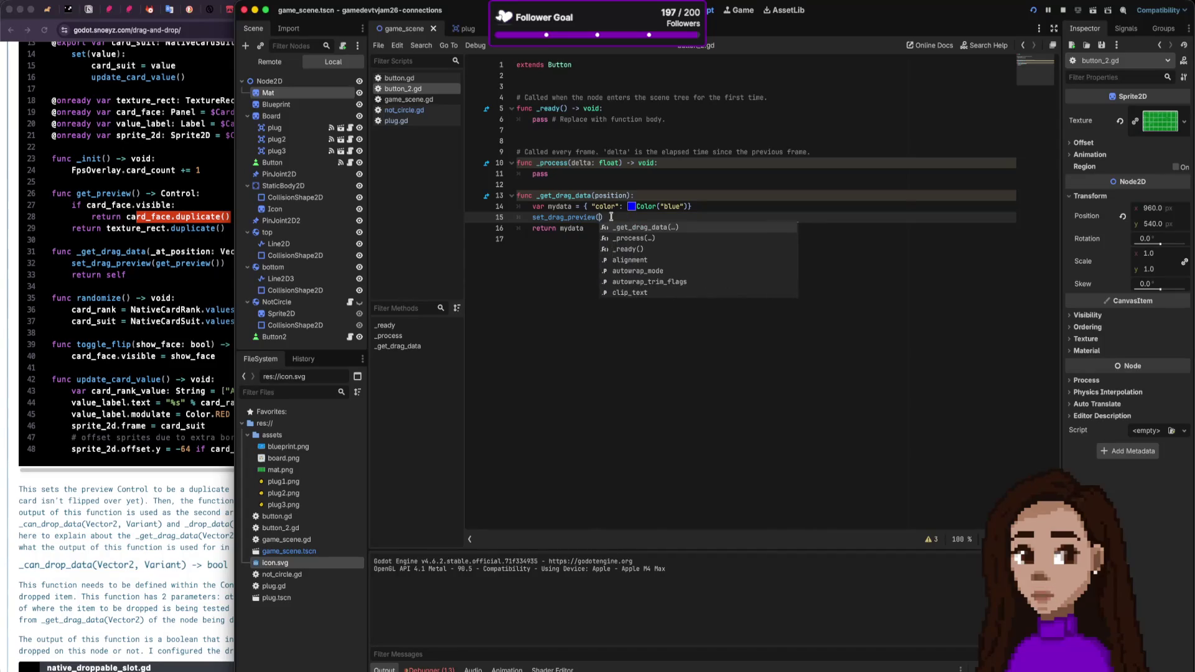
type("d")
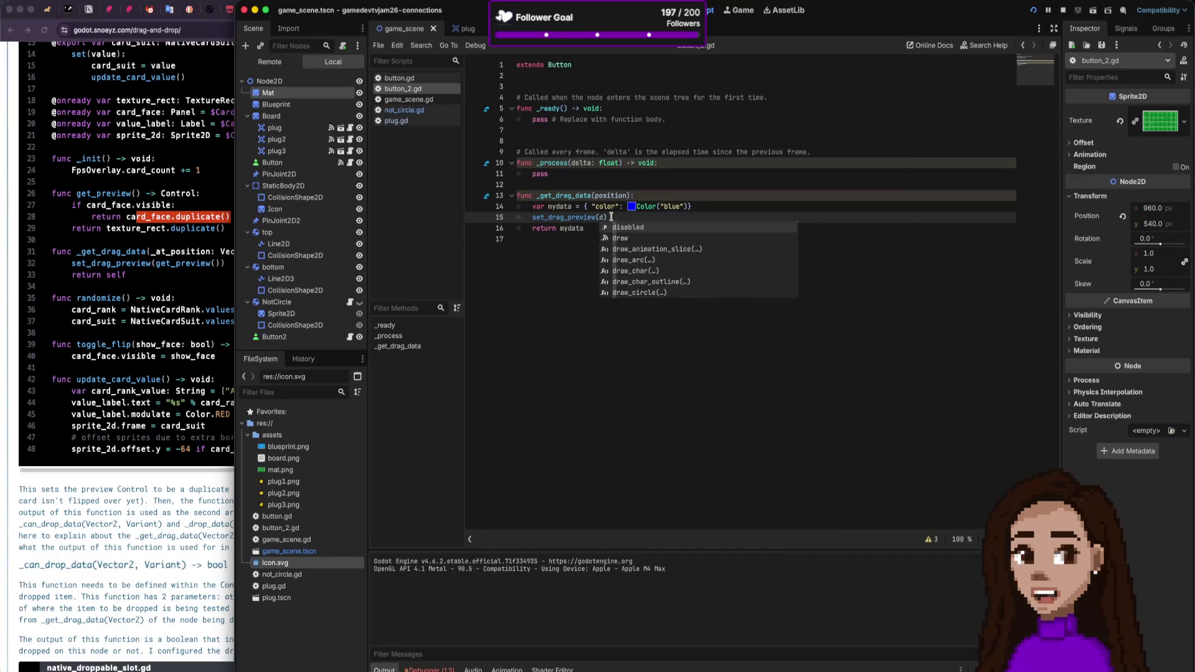
type("upl")
key("Return")
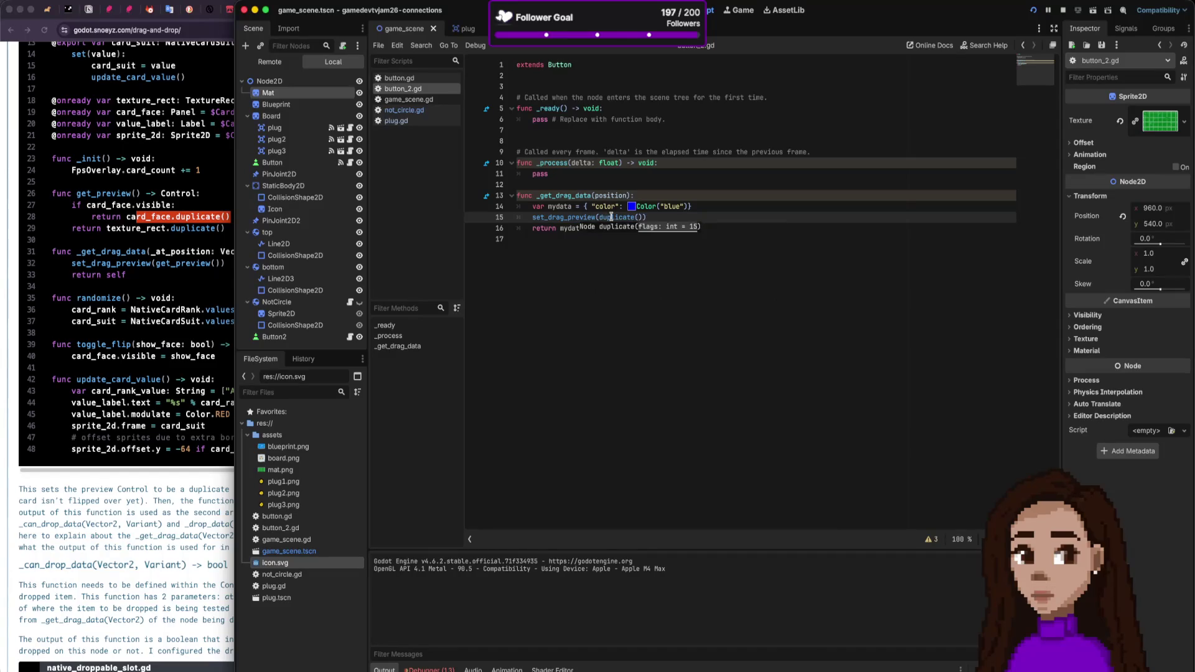
key("super+s")
Step: Launch the game and drag the Godot icon card over the dice card
left_click(776, 189)
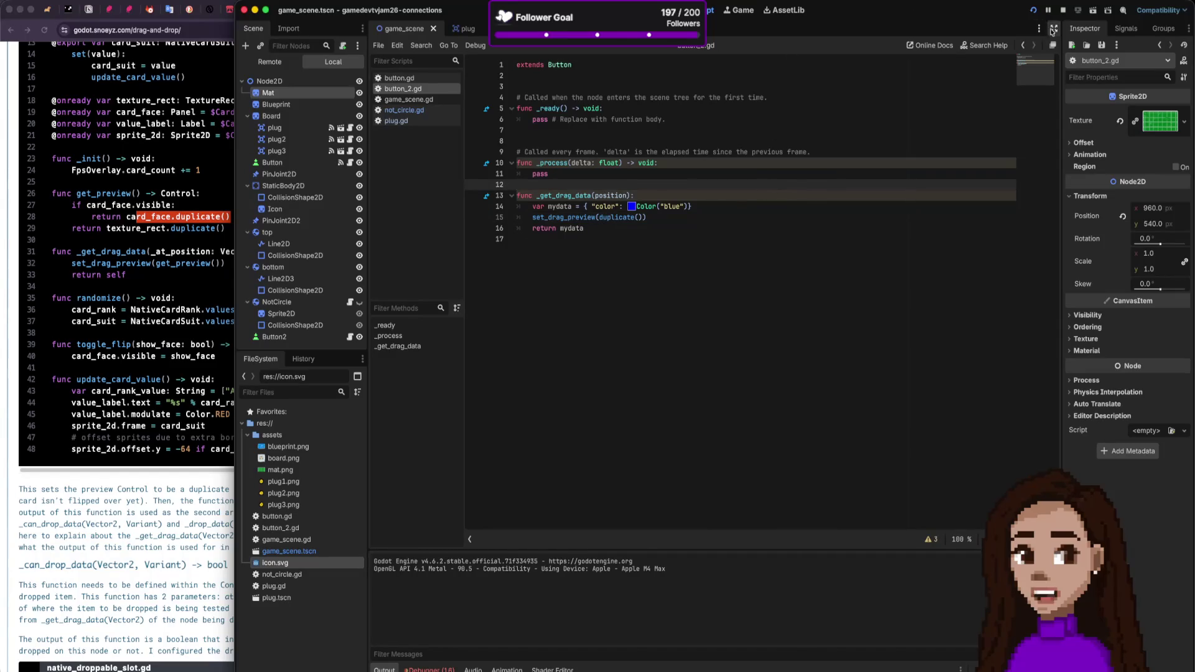
left_click(1063, 10)
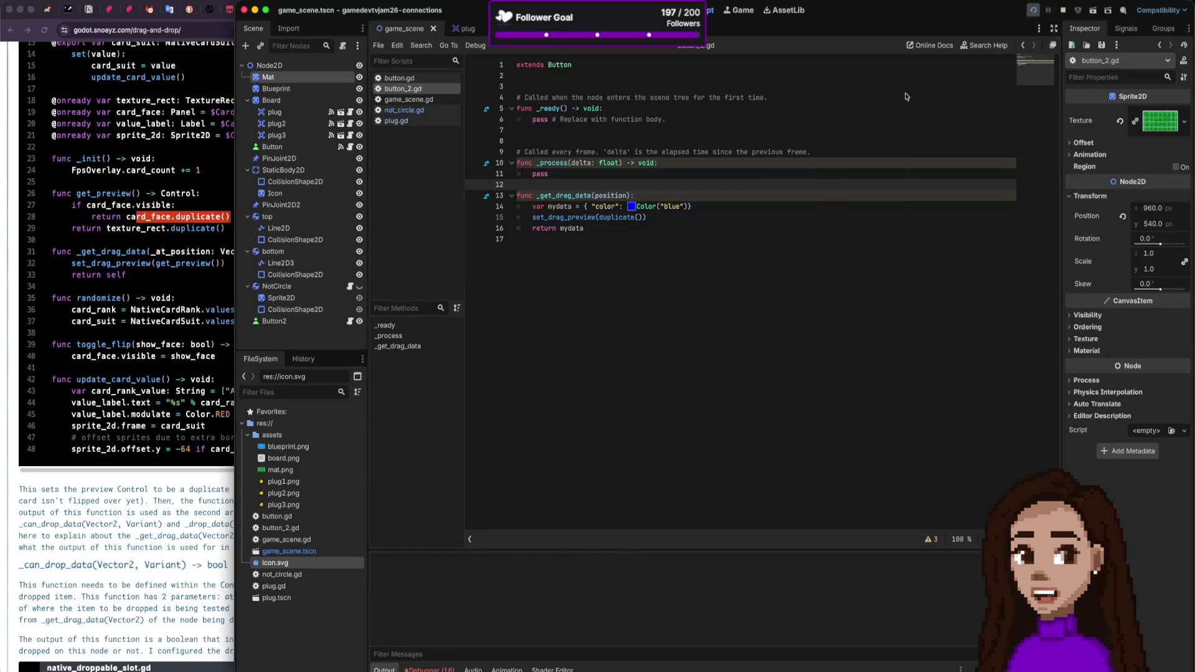
mouse_move(468, 375)
left_mouse_down()
mouse_move(573, 381)
mouse_move(533, 355)
left_mouse_up()
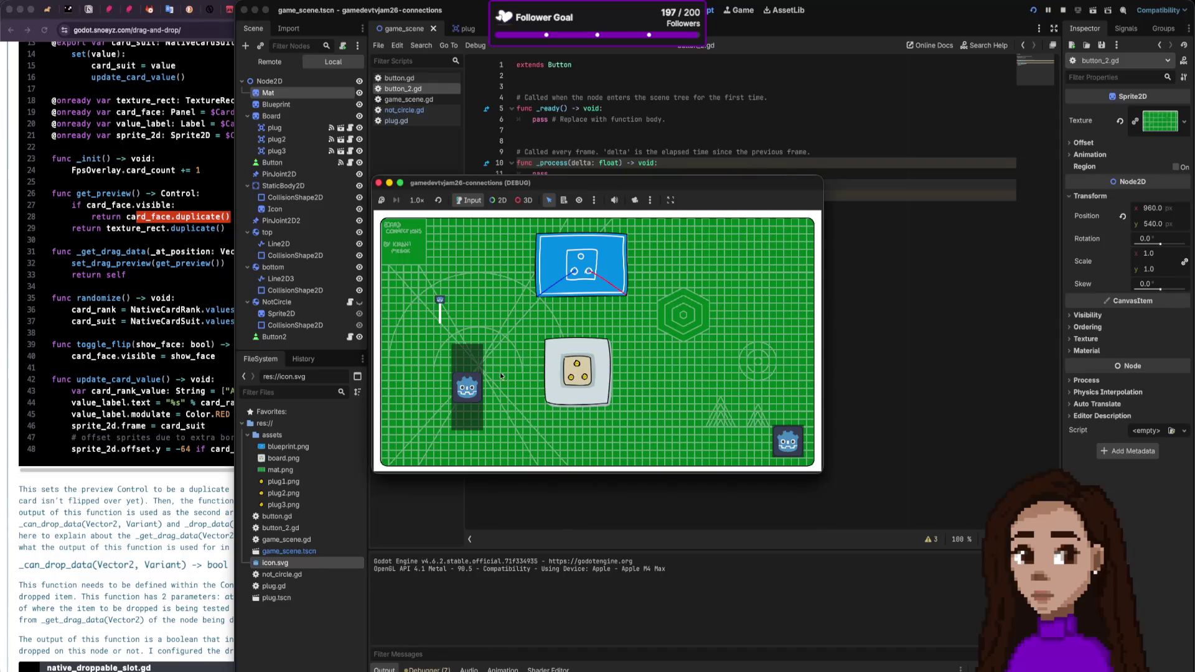
Step: Drag the Godot icon card from its left slot onto the blue and dice cards repeatedly, then return to the script
mouse_move(468, 375)
left_mouse_down()
mouse_move(542, 349)
mouse_move(530, 299)
mouse_move(755, 324)
mouse_move(571, 379)
left_mouse_up()
mouse_move(461, 330)
left_mouse_down()
mouse_move(550, 331)
mouse_move(586, 380)
left_mouse_up()
left_click_drag(459, 375, 579, 378)
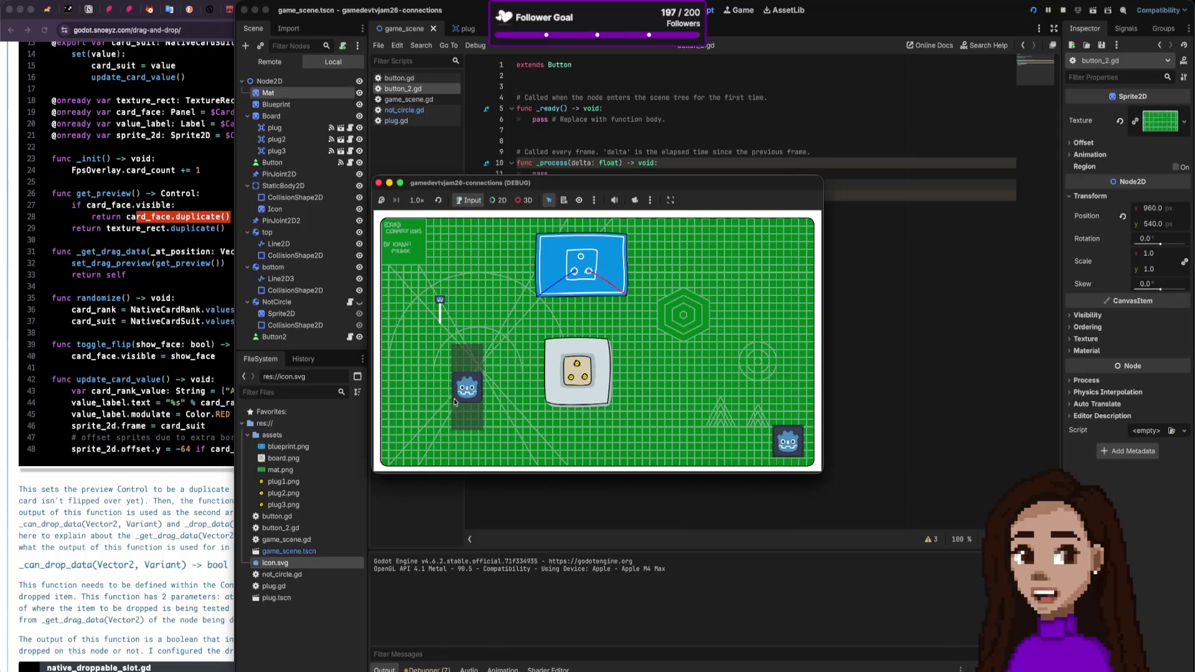
mouse_move(454, 402)
left_mouse_down()
mouse_move(562, 377)
mouse_move(593, 351)
left_mouse_up()
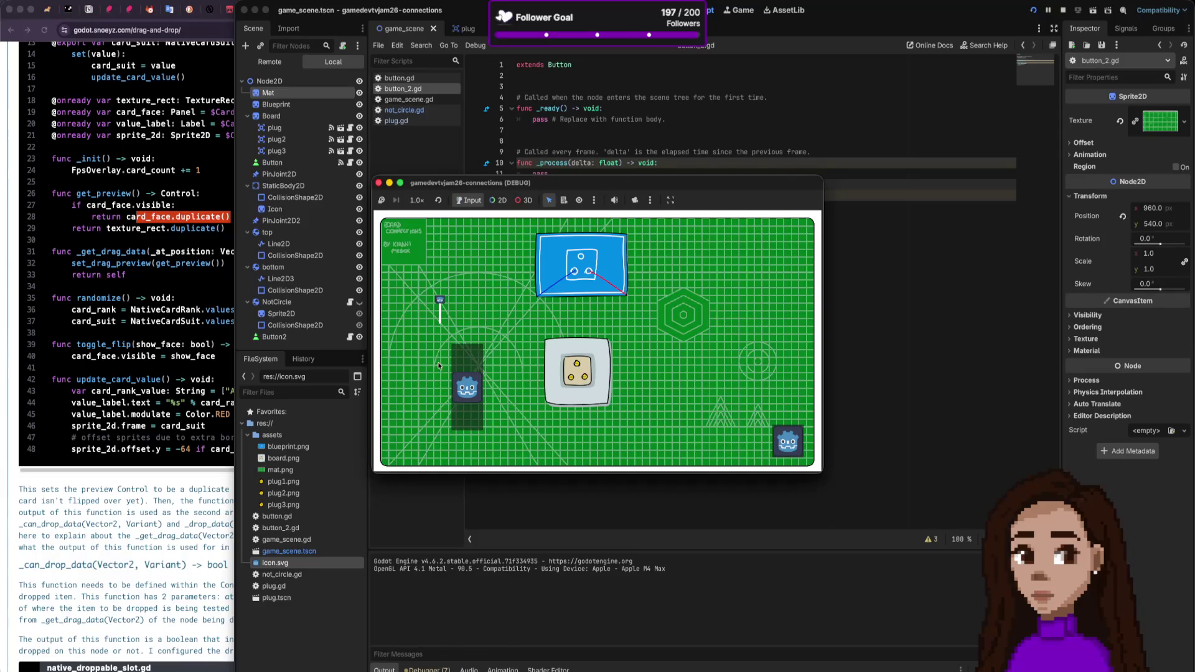
mouse_move(467, 373)
left_mouse_down()
mouse_move(485, 339)
mouse_move(590, 381)
mouse_move(541, 325)
left_mouse_up()
left_click(654, 142)
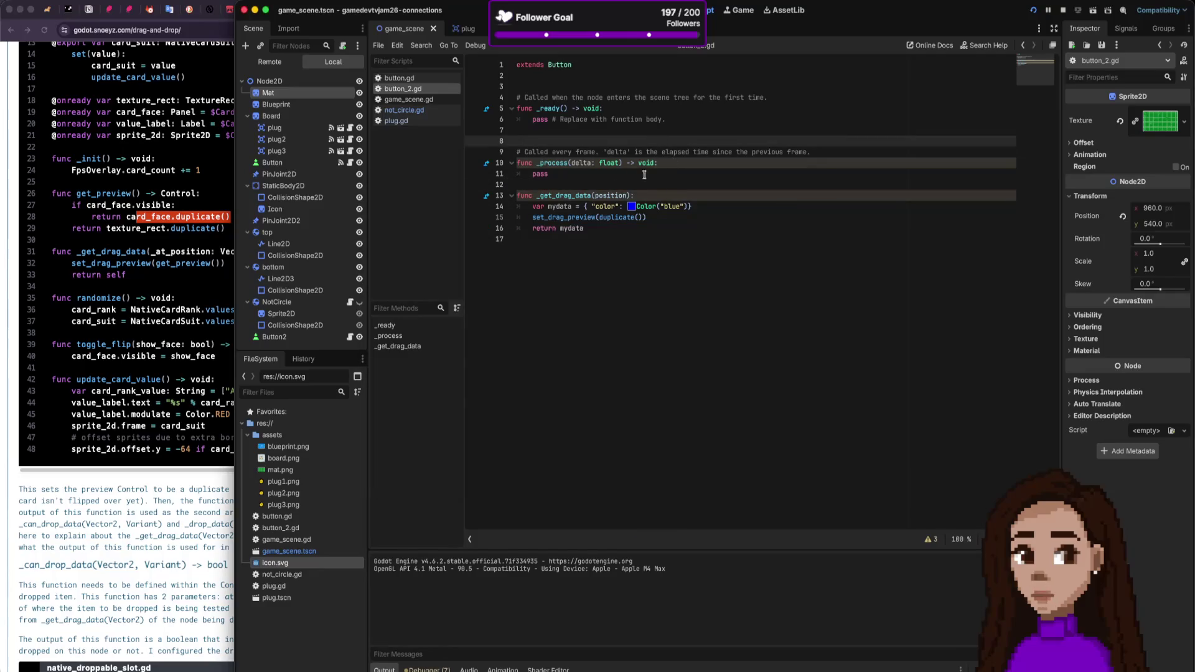
Step: Open the plug scene's plug.gd, review its _can_drop_data function, then switch back to game_scene
left_click(464, 29)
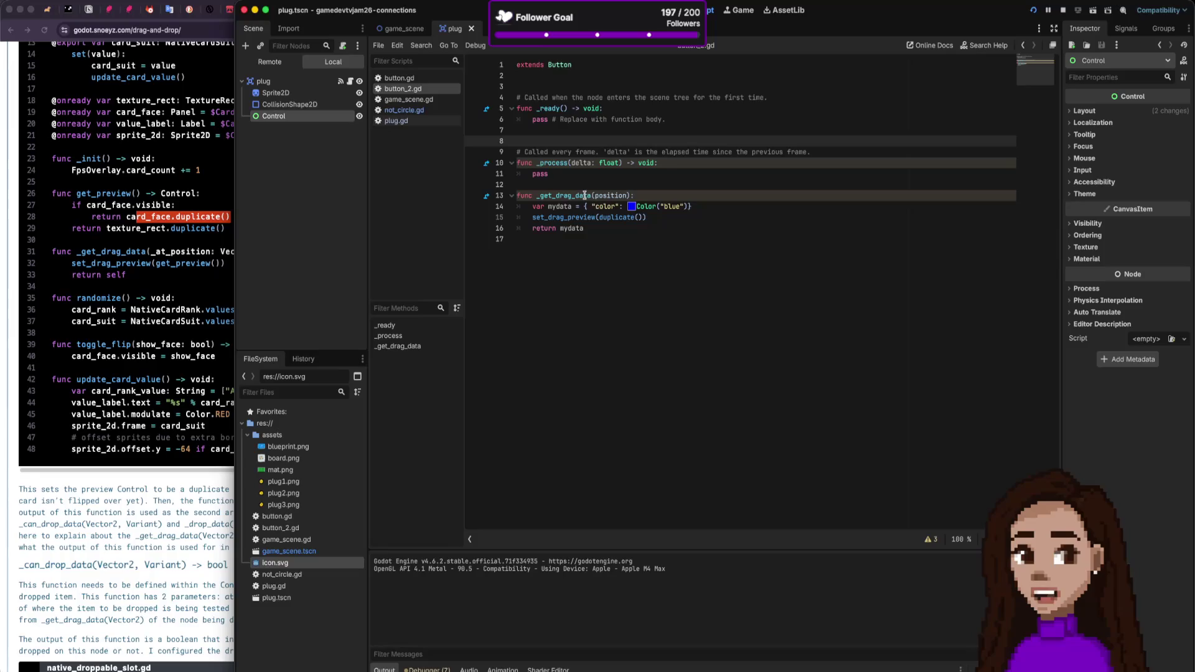
left_click(422, 123)
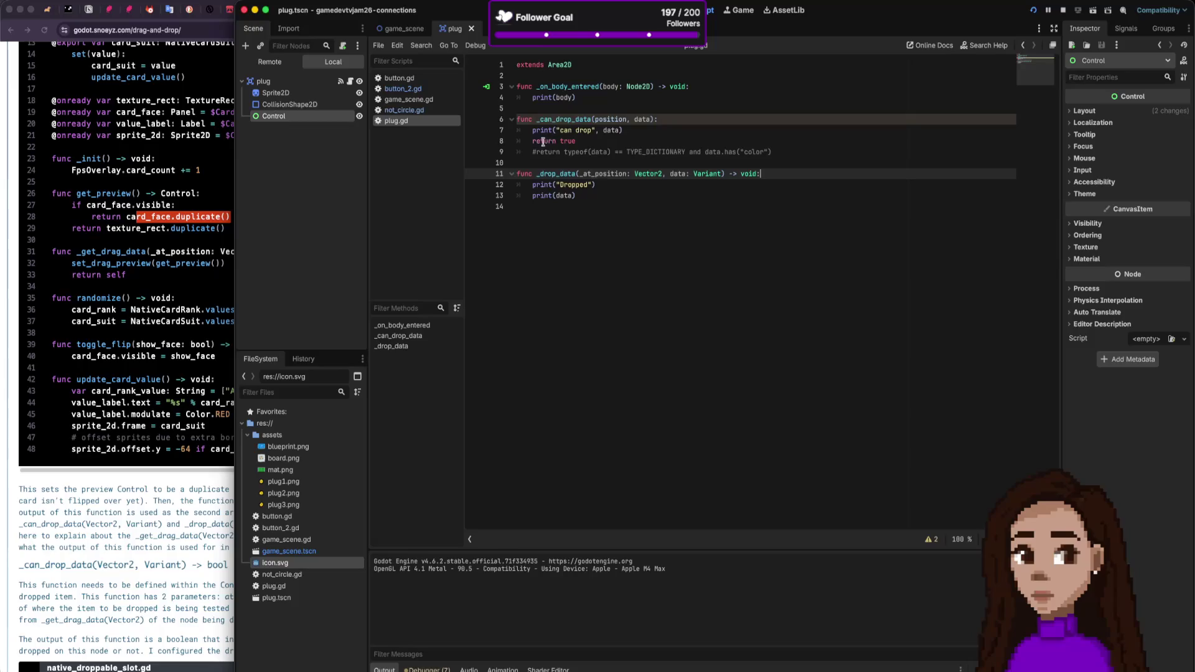
left_click_drag(533, 142, 589, 141)
left_click(575, 140)
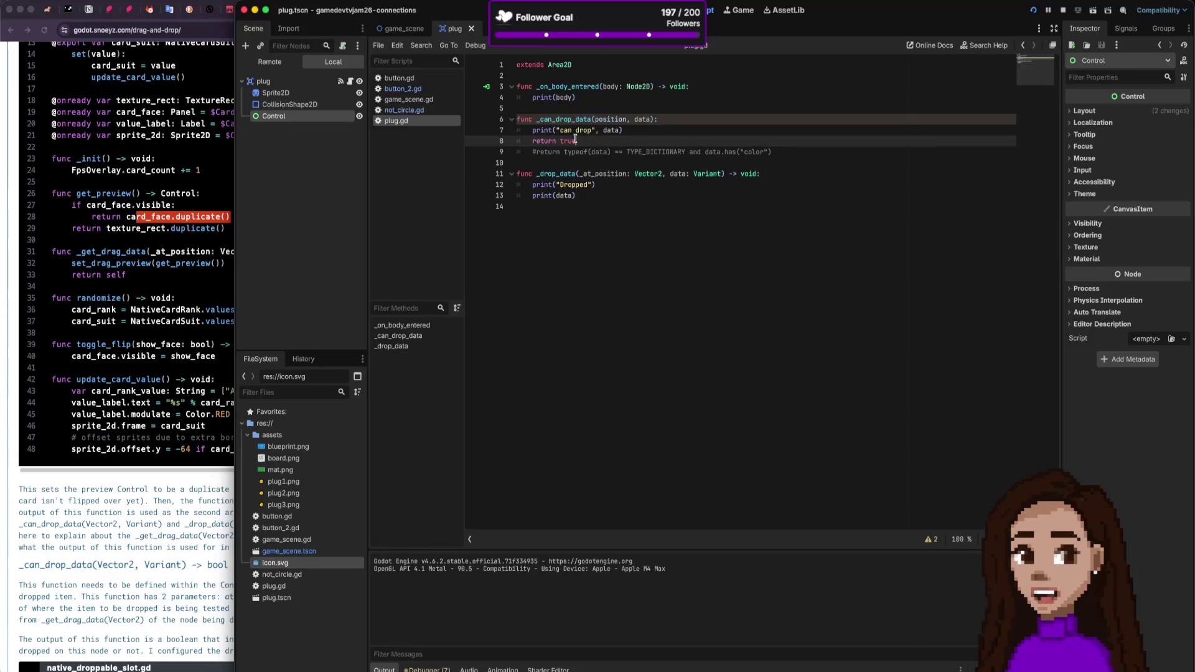
left_click_drag(575, 144, 520, 120)
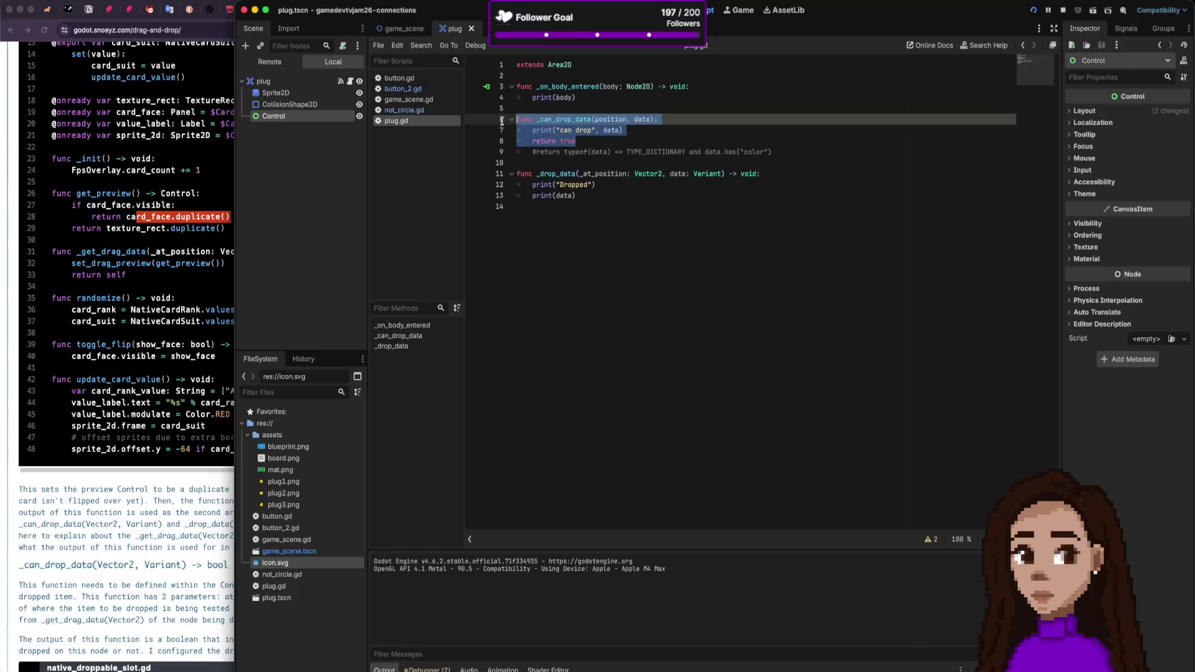
left_click(670, 143)
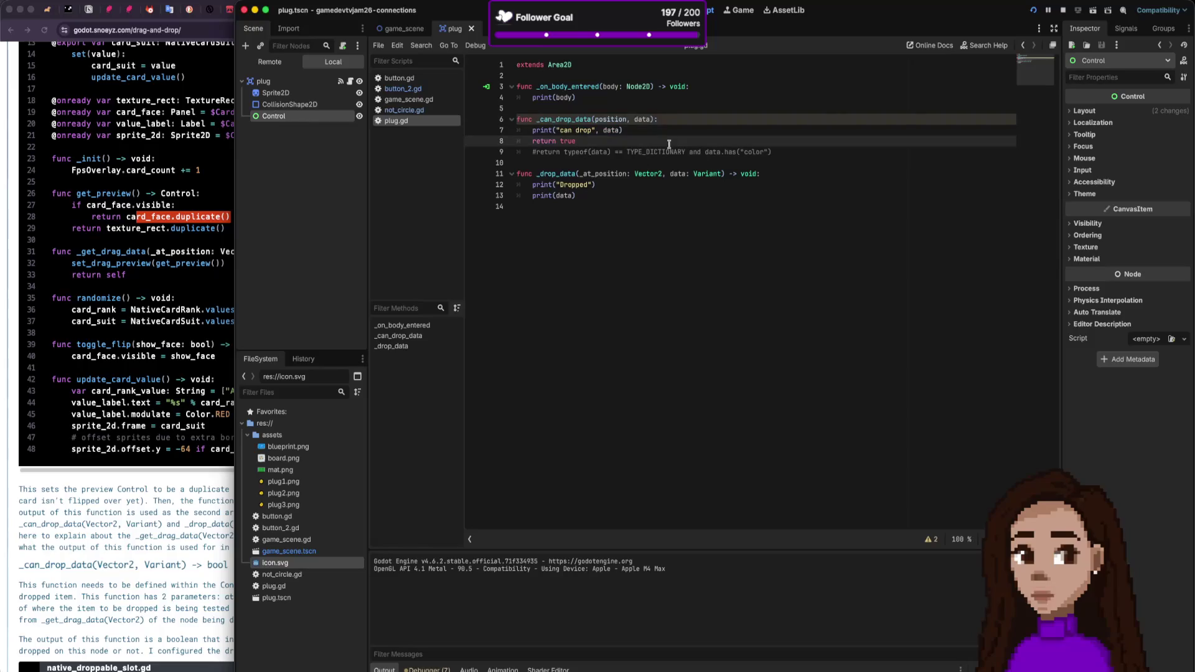
left_click(413, 32)
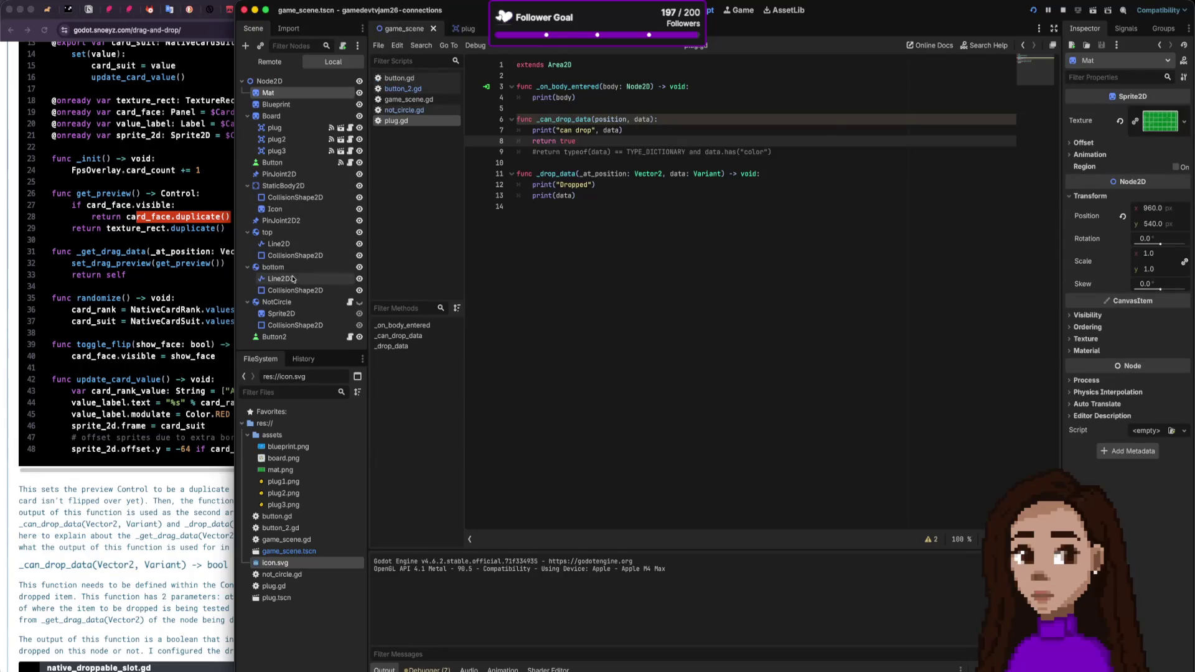
Step: Start renaming node plug3, then cancel, leaving its name unchanged
right_click(285, 152)
left_click(284, 154)
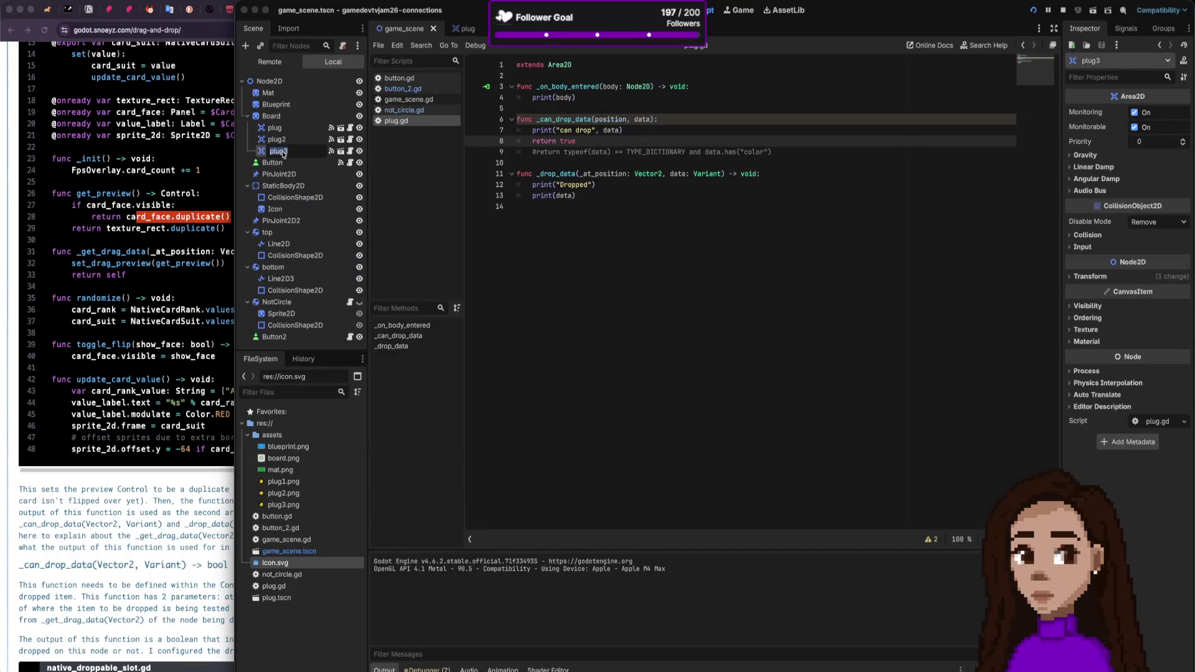
left_click(292, 157)
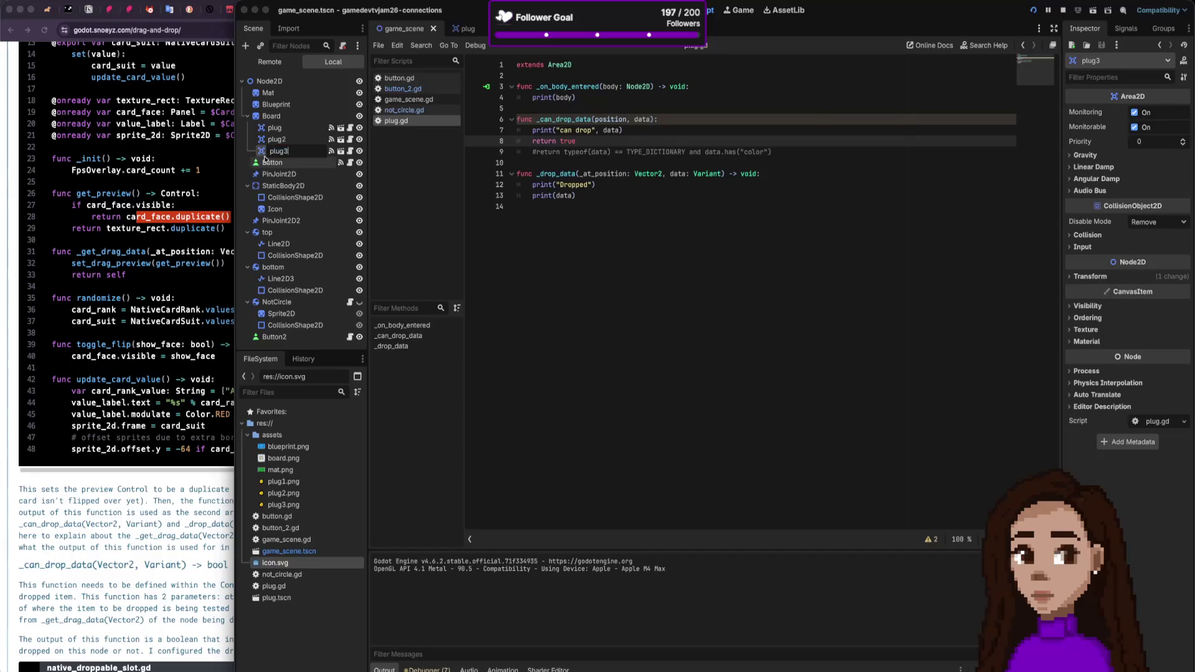
left_click(443, 15)
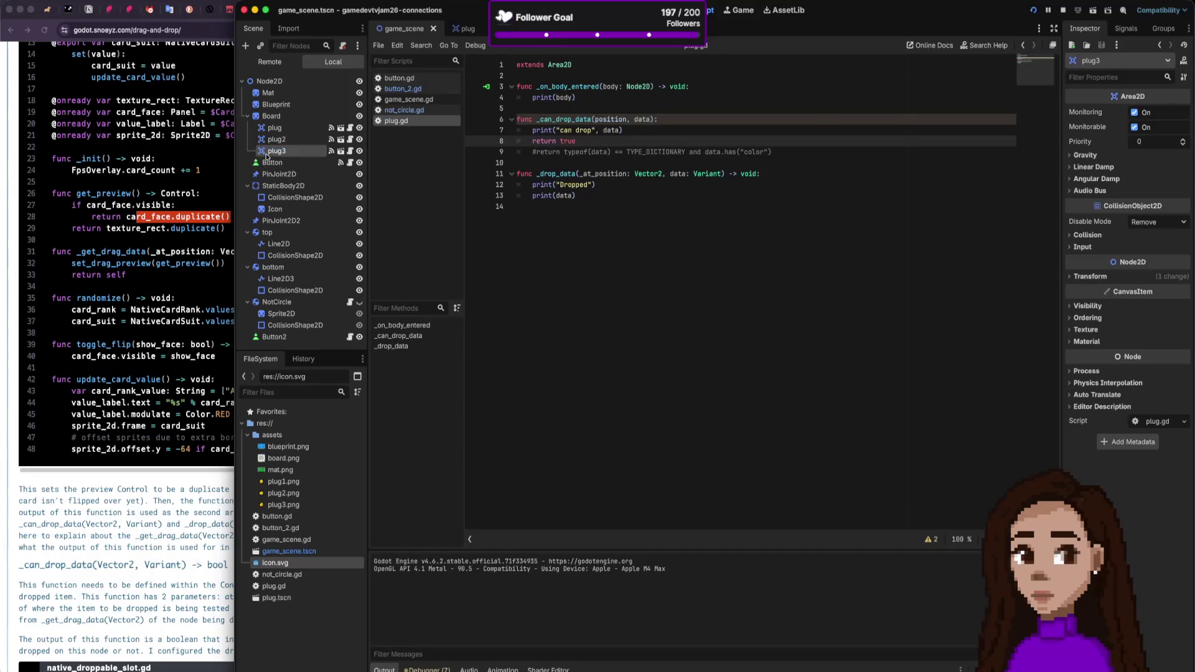
Step: Glance at the plug scene and the node's signals, then show the Debugger's error list
left_click(463, 28)
left_click(434, 31)
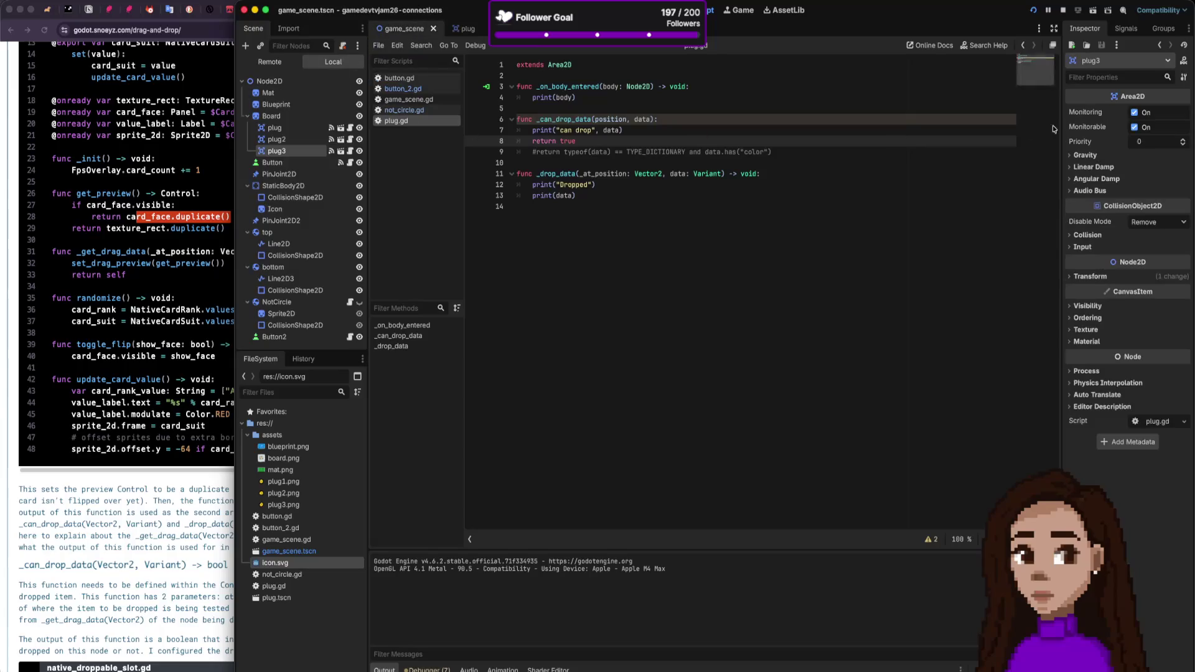
left_click(1126, 35)
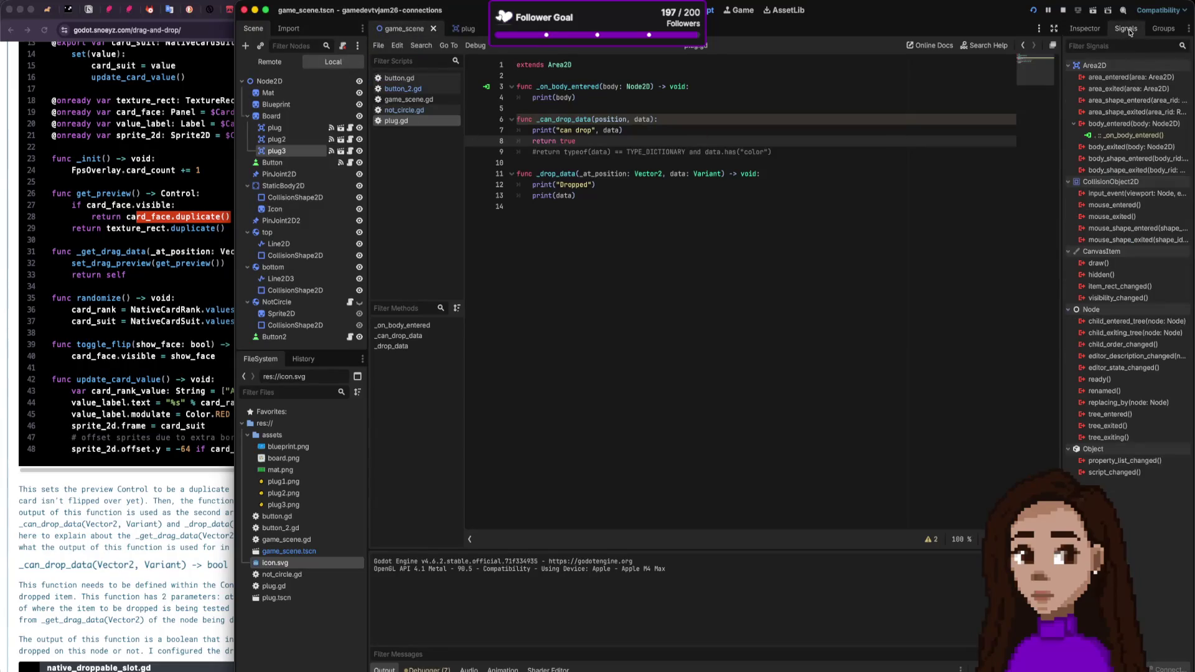
left_click(1088, 30)
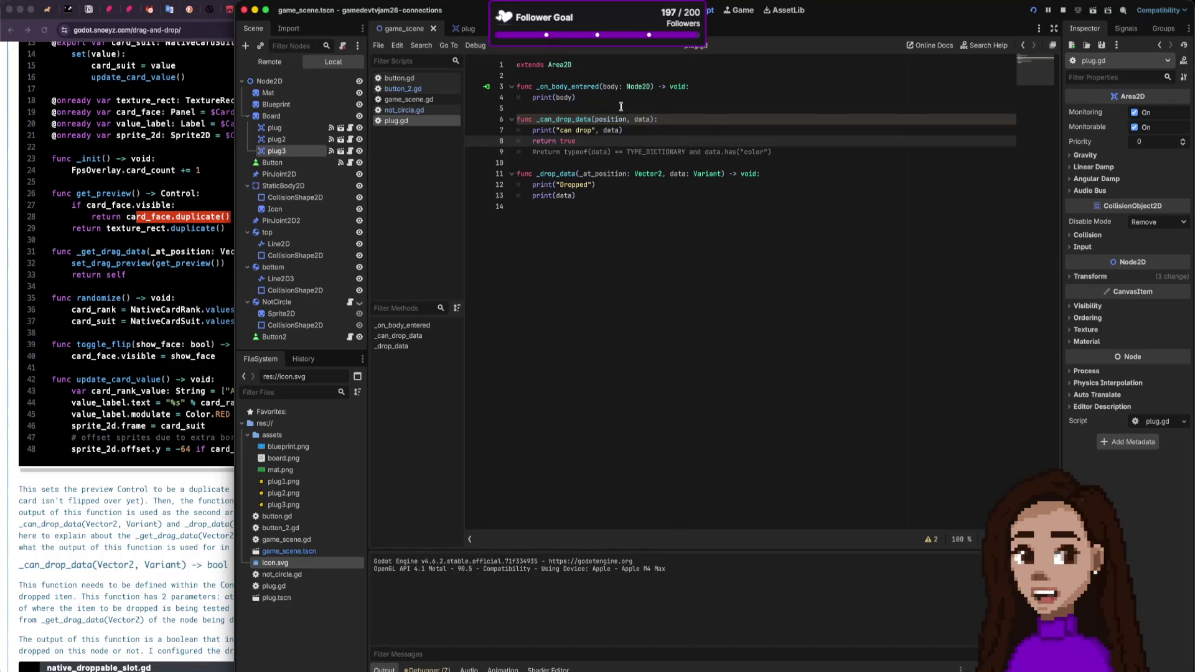
left_click(623, 195)
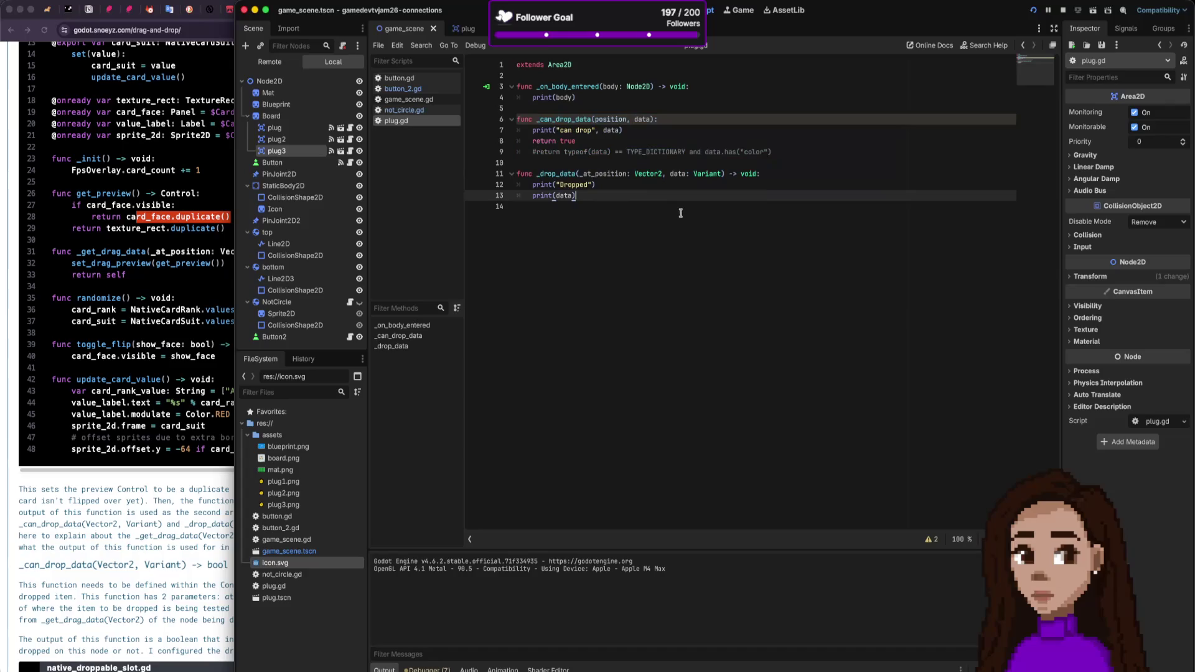
left_click(429, 669)
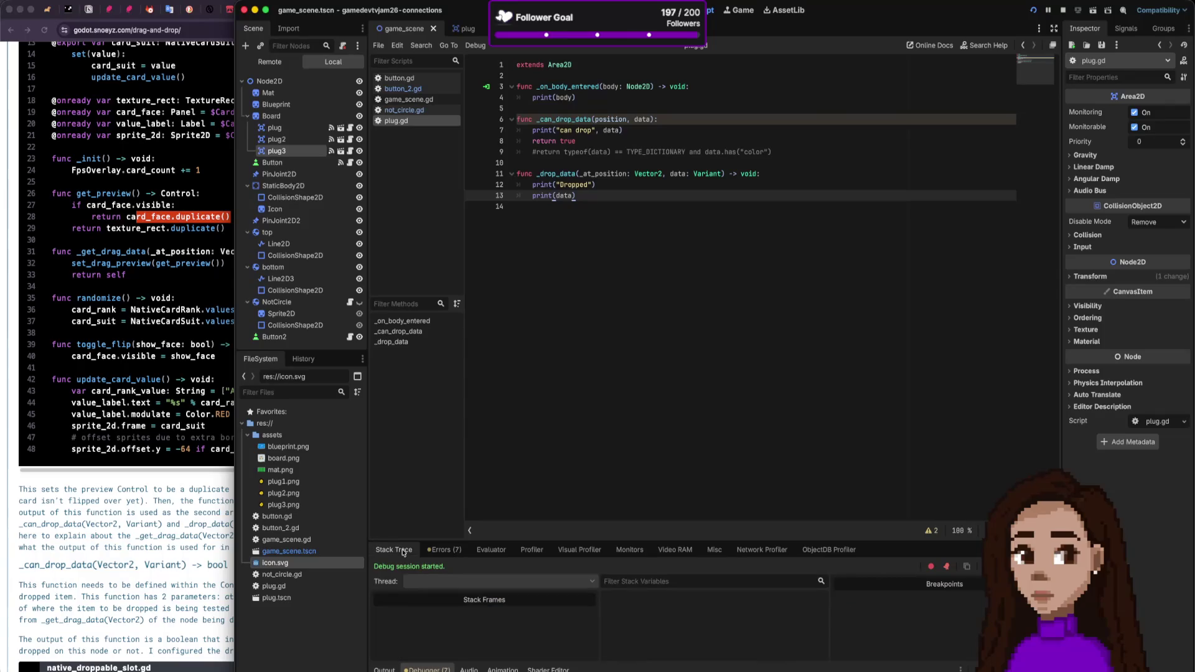
Step: Test-run the project with the Output log showing, then close the game window
left_click(389, 669)
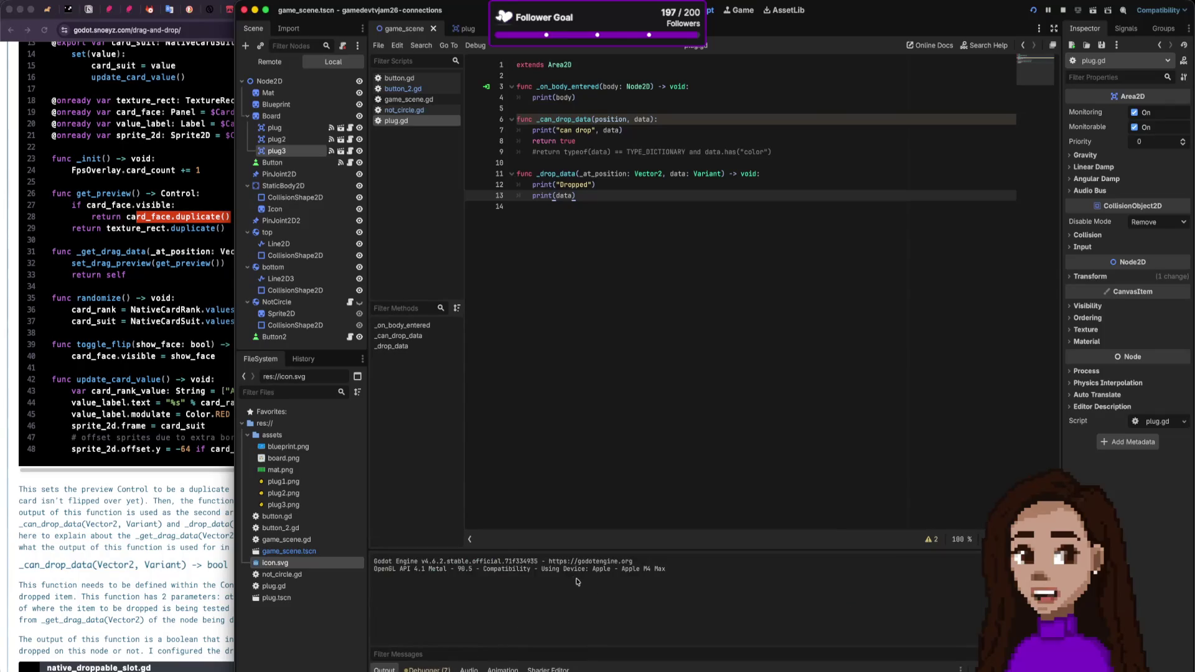
left_click(1078, 10)
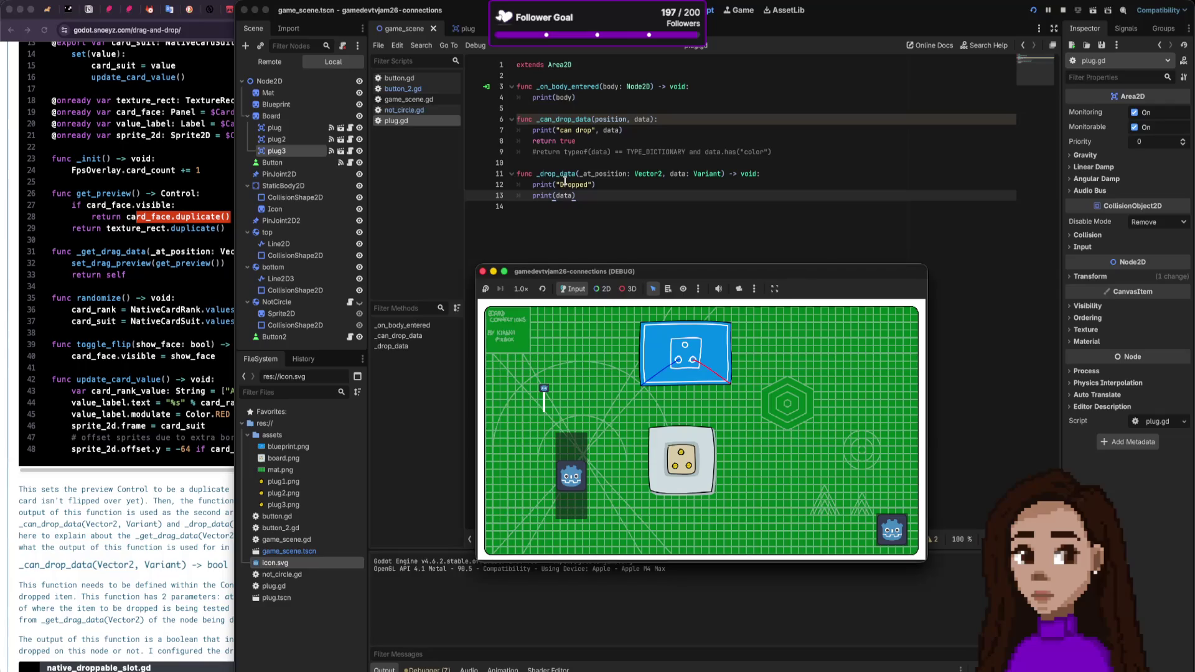
left_click(483, 272)
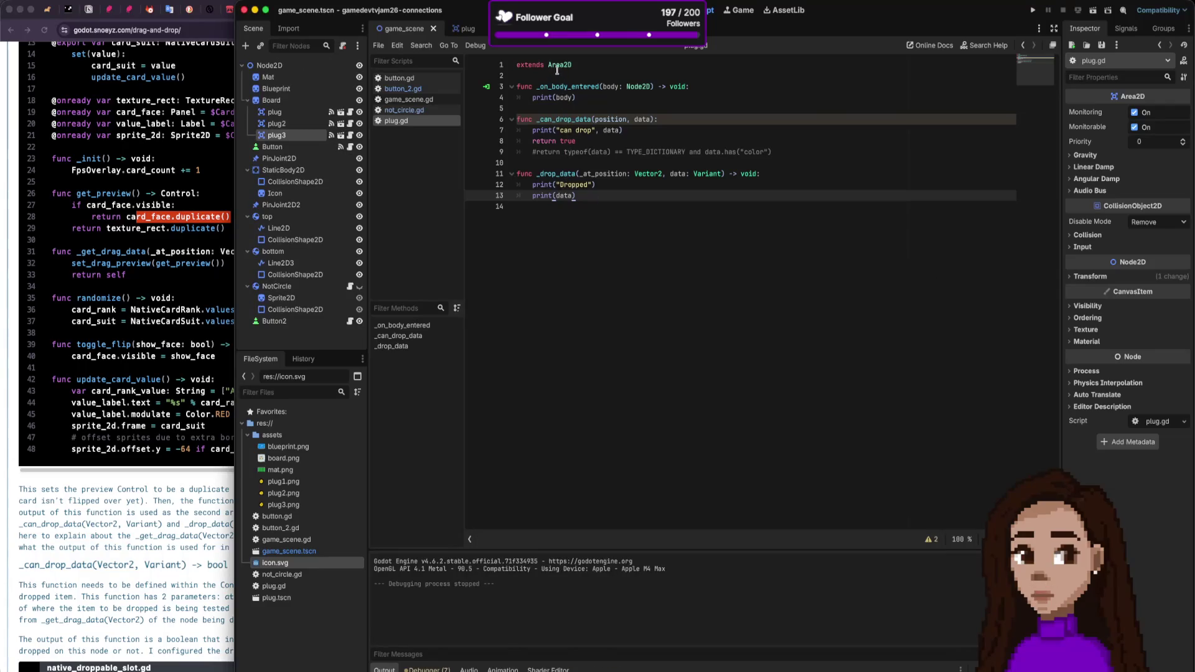
Step: Begin adding a second base class after 'extends Area2D' at the top of the open script
key("Down")
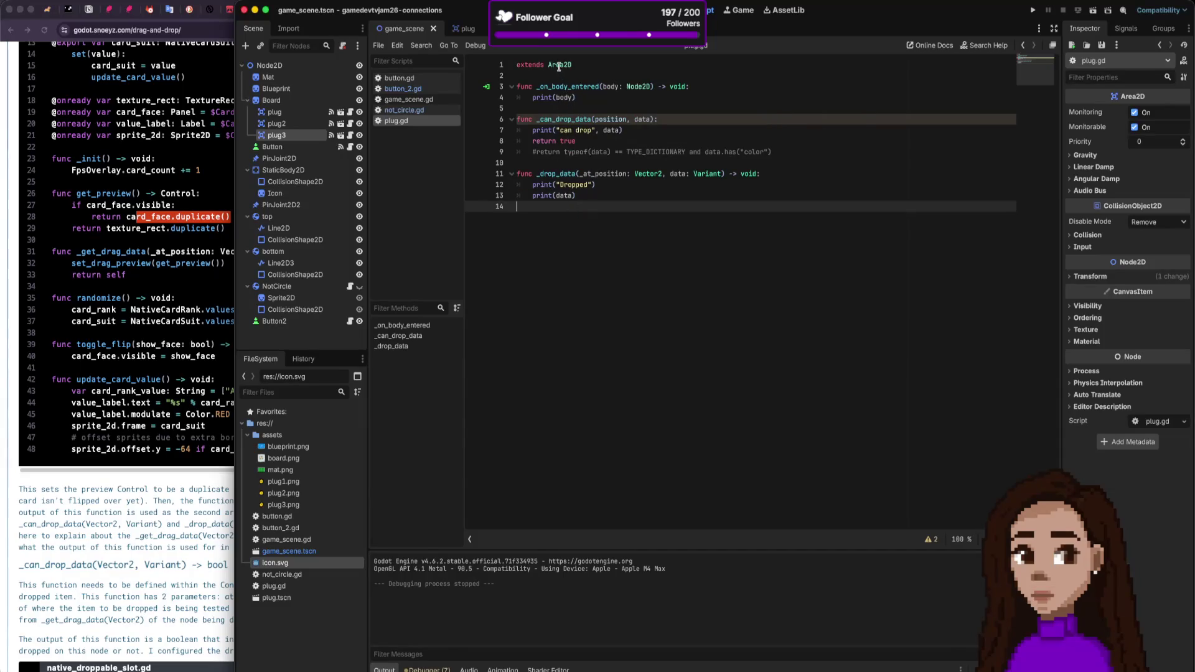
mouse_move(577, 98)
left_mouse_down()
mouse_move(518, 86)
mouse_move(519, 65)
left_mouse_up()
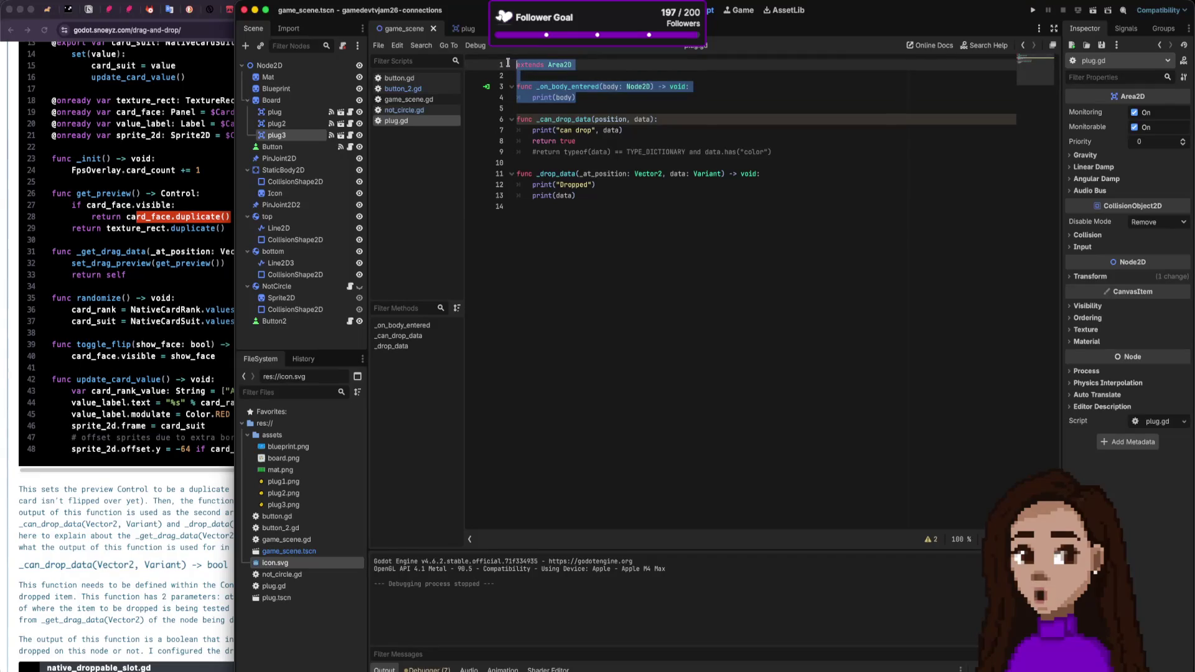
left_click(571, 65)
type(", ")
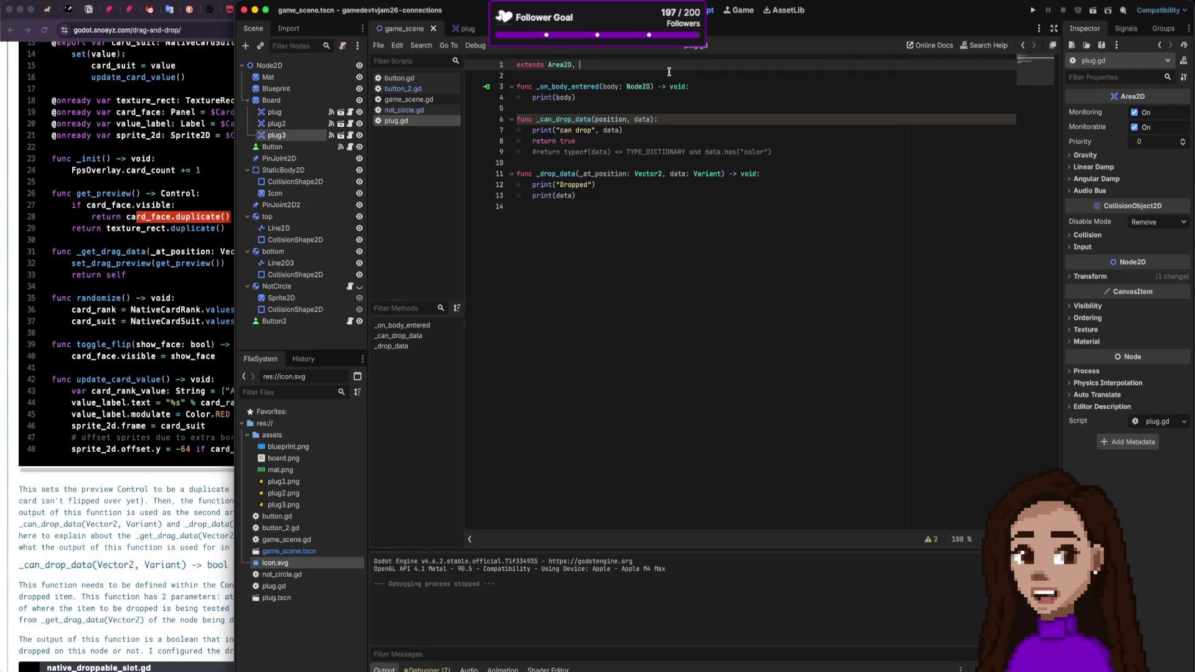
type("Con")
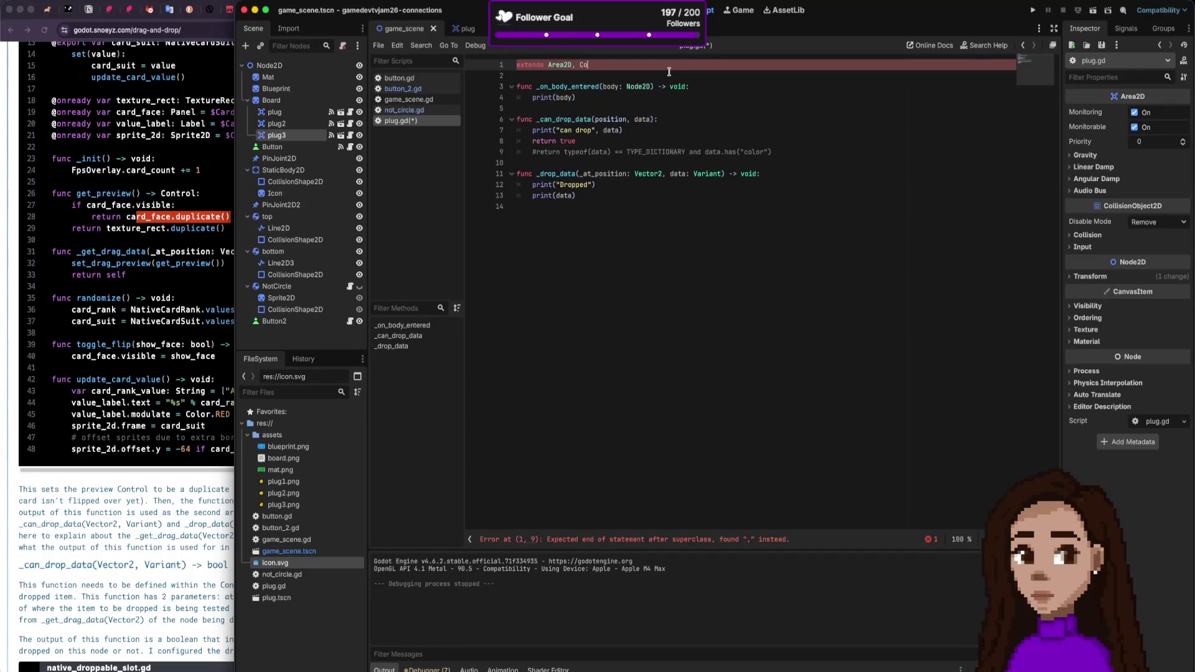
key("BackSpace")
key("BackSpace")
key("BackSpace")
type("D")
Step: In the plug scene's plug.gd, append ', Control' after 'extends Area2D', then view the blog article
left_click(670, 143)
left_click(464, 29)
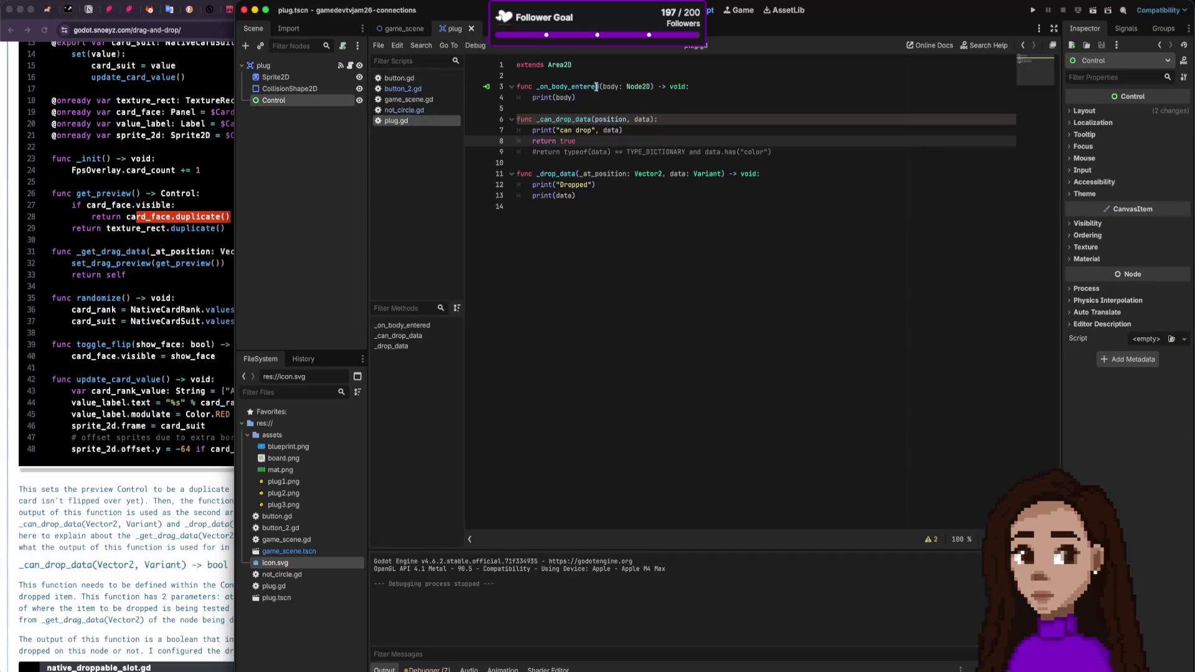
left_click(619, 62)
type(", Control")
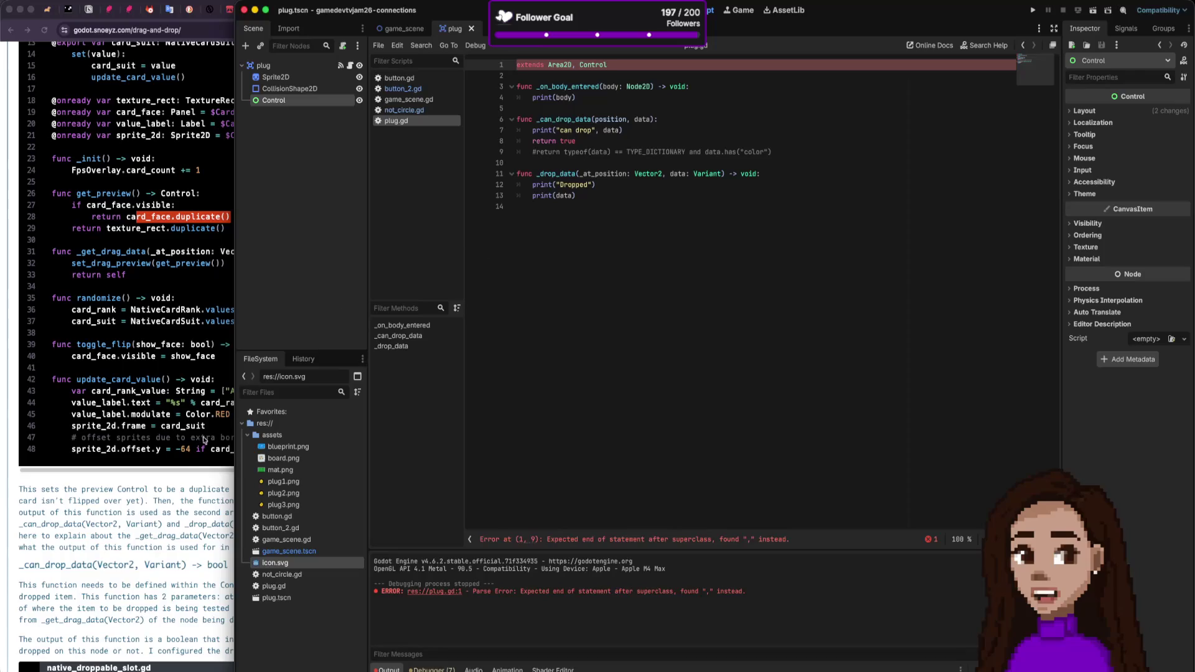
left_click(161, 483)
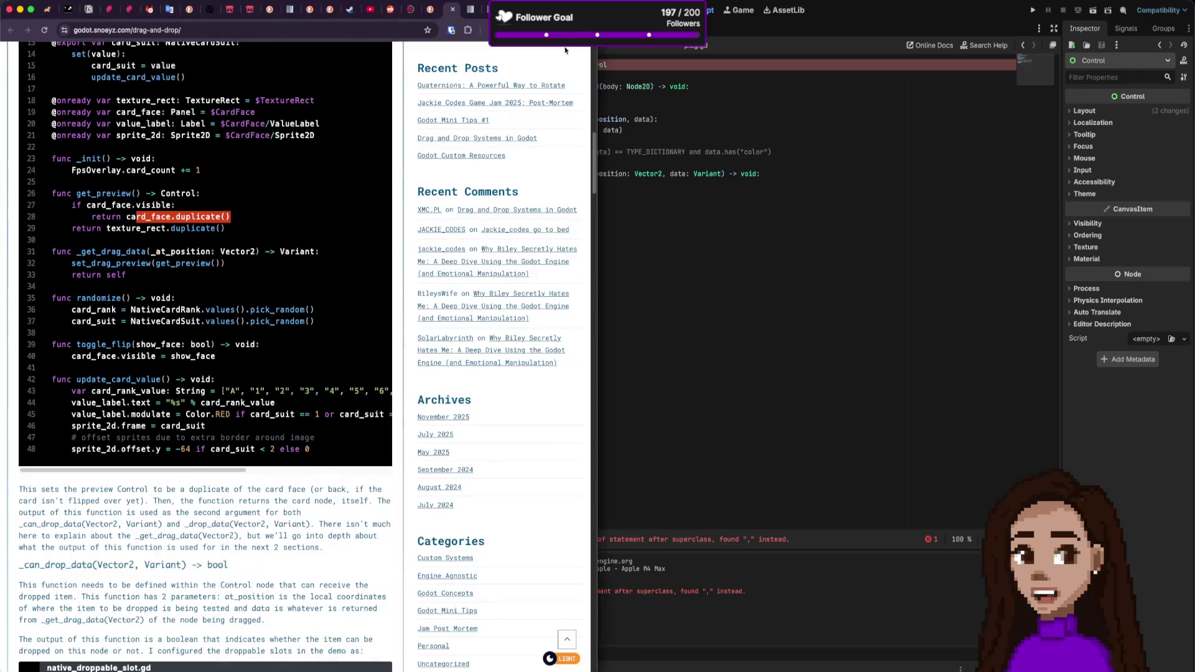
Step: Search the web in a new tab for 'godot extend multiple classes'
key("super+t")
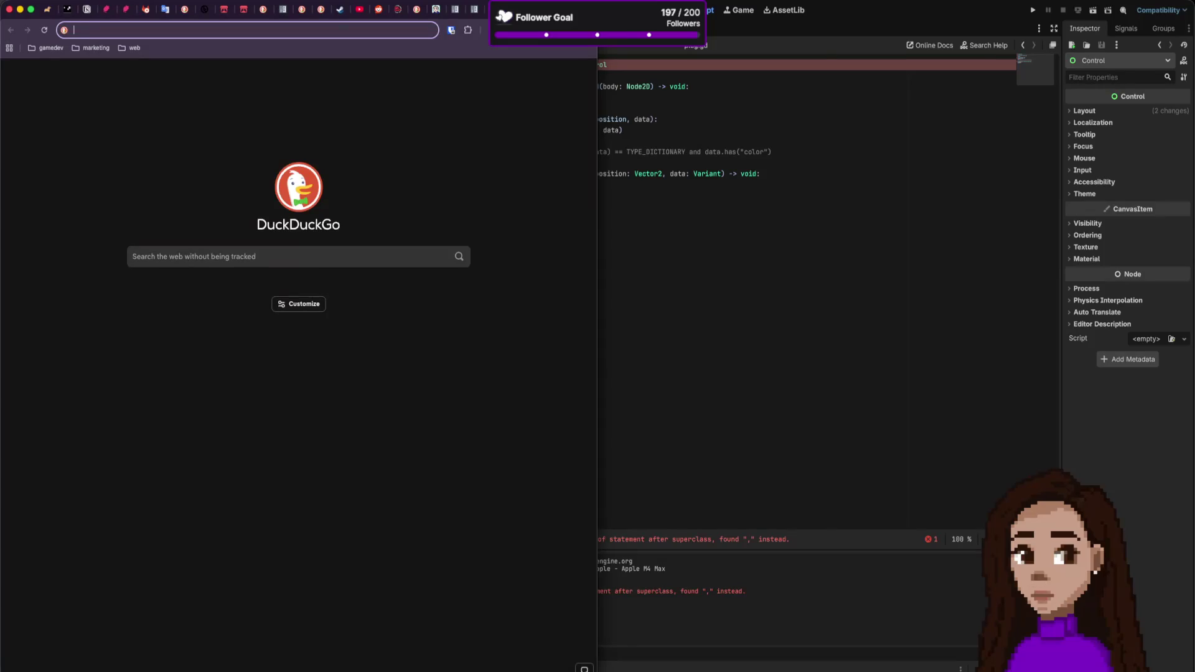
type("godot script ")
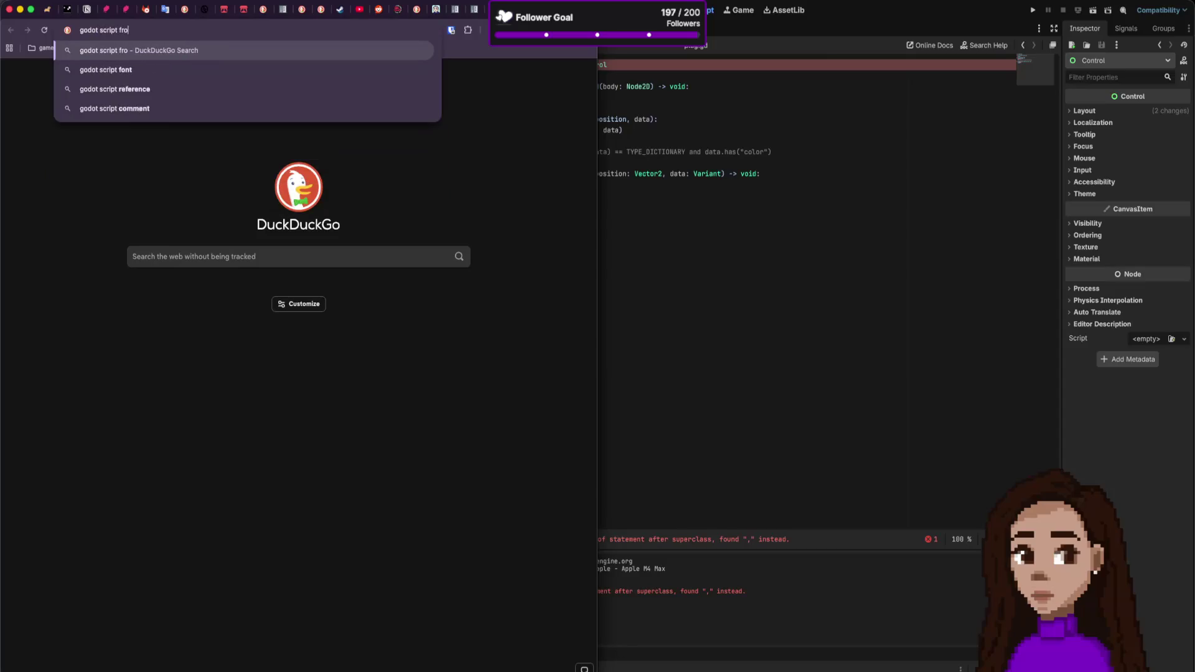
type("exten")
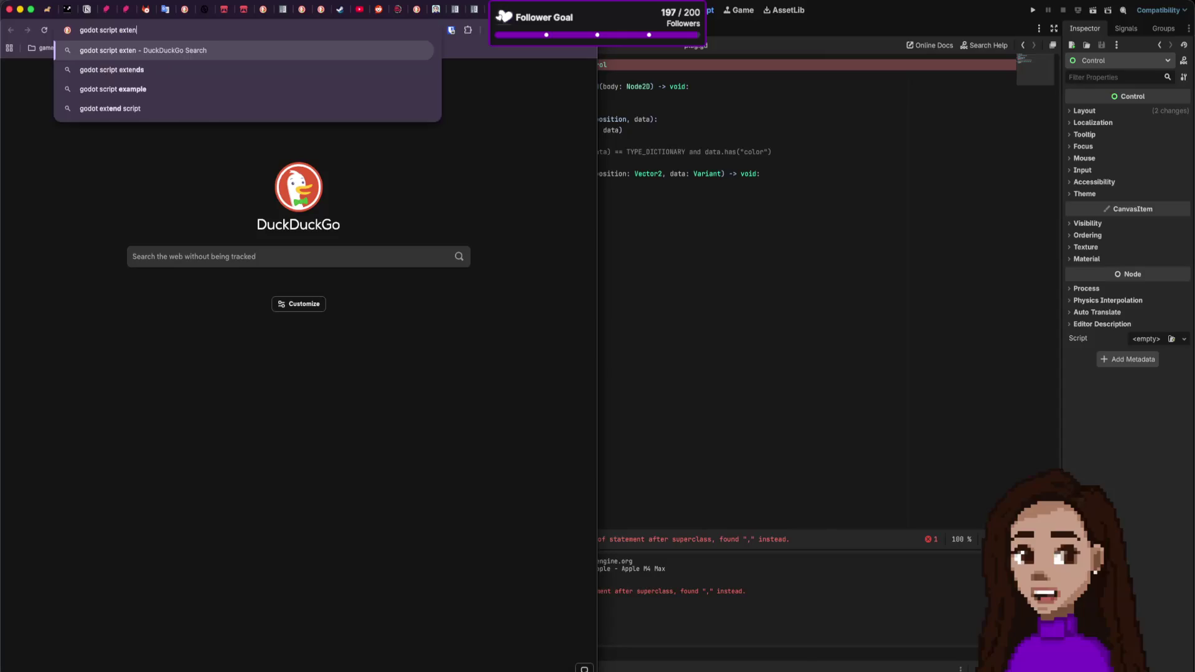
type("ds multiple")
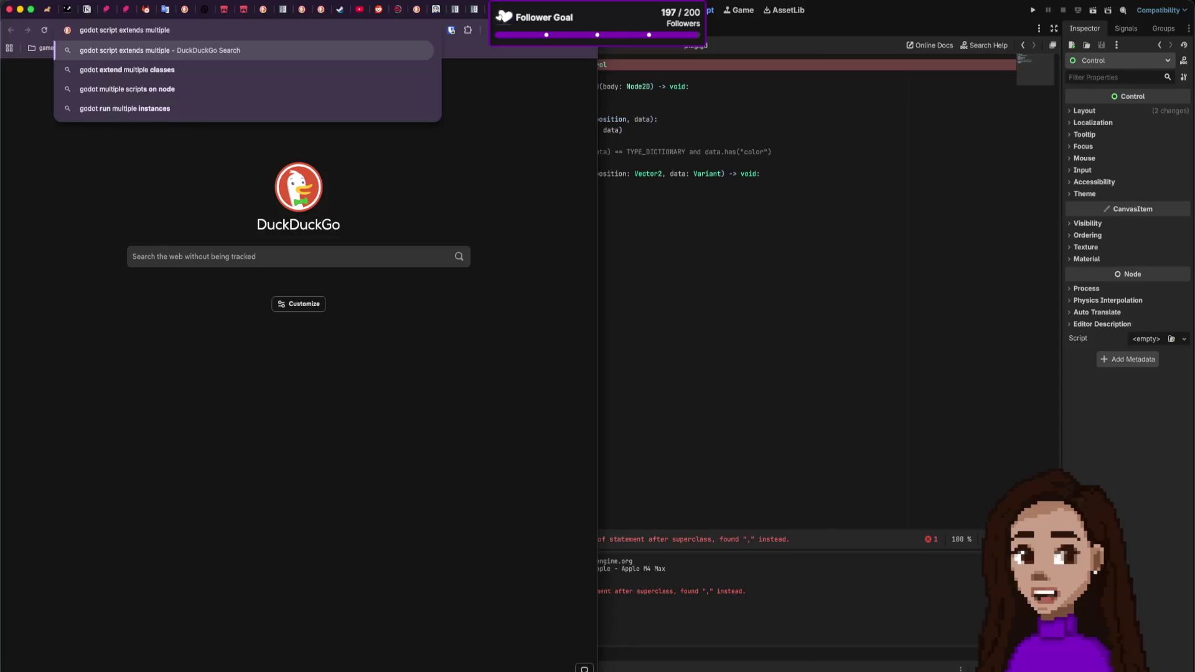
key("Down")
key("Return")
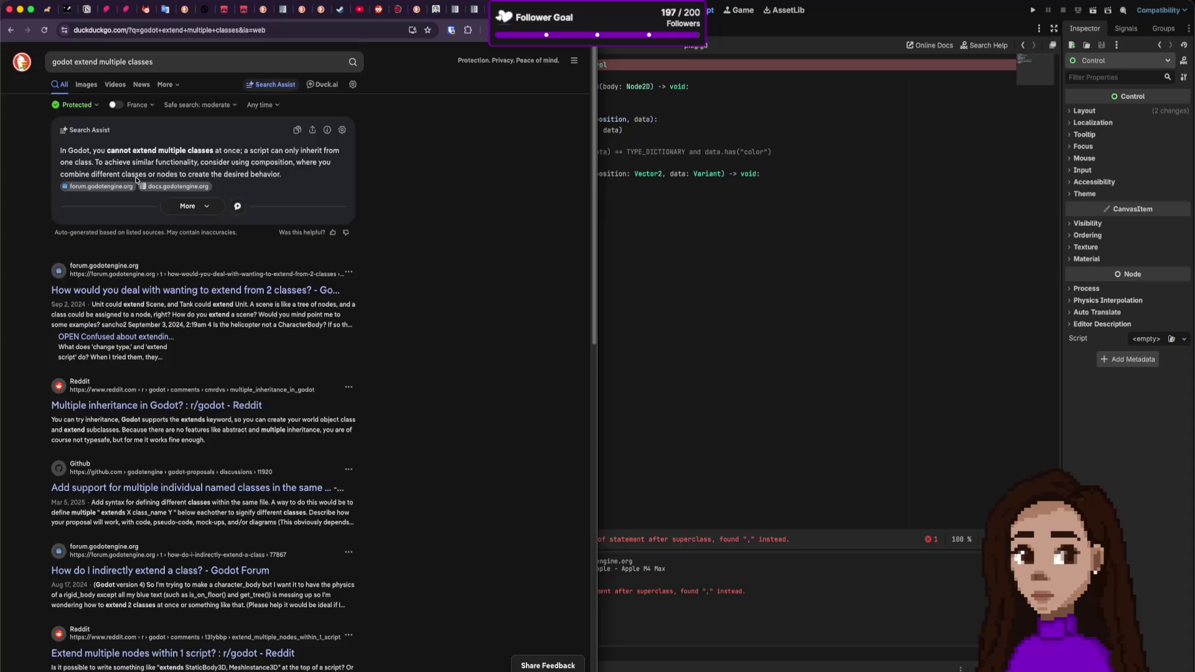
Step: Open the Godot forum result in a new tab and scroll through the thread
middle_click(119, 187)
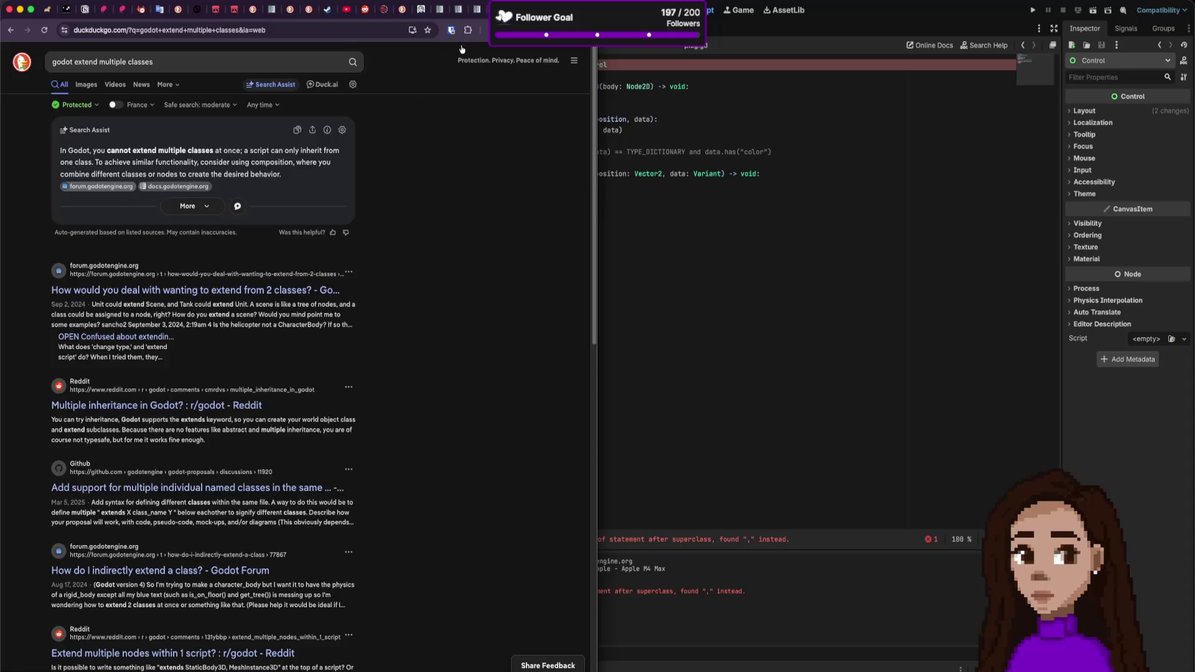
key("ctrl+Tab")
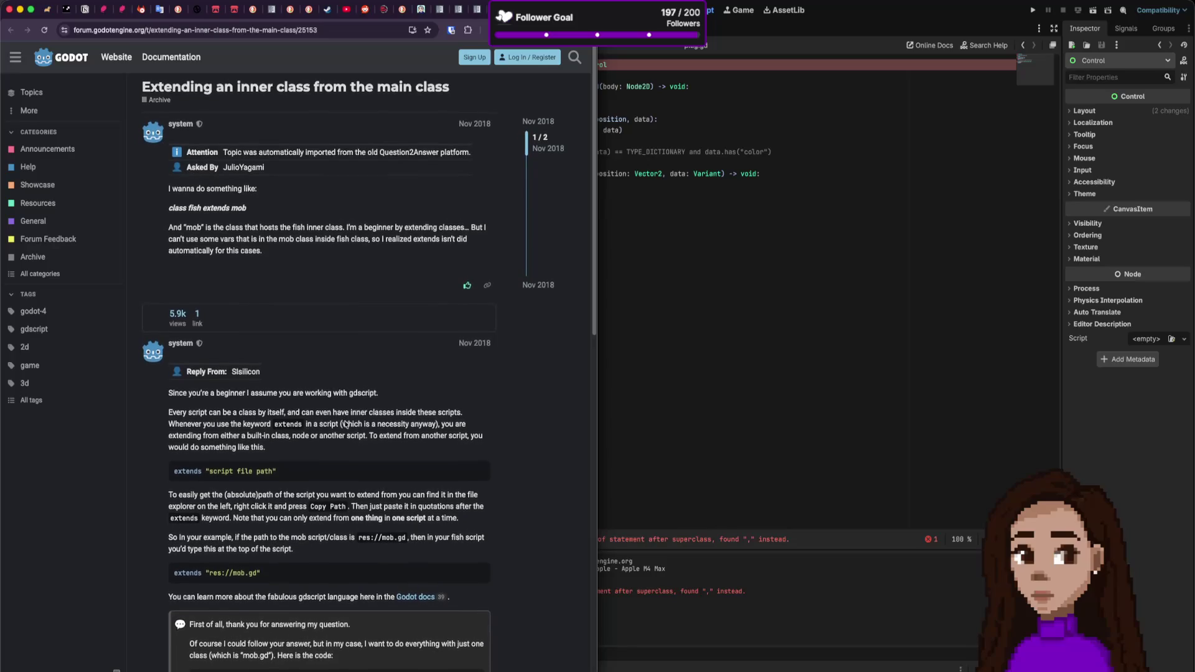
scroll(344, 417, "down", 1)
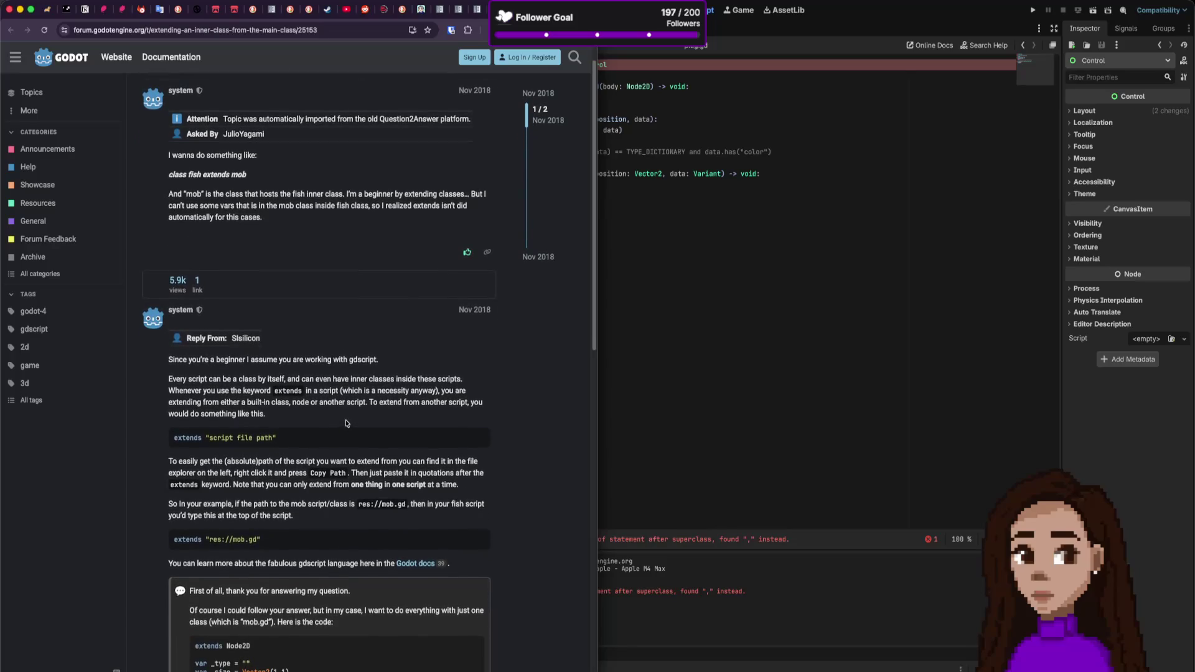
scroll(346, 423, "down", 5)
scroll(347, 423, "down", 4)
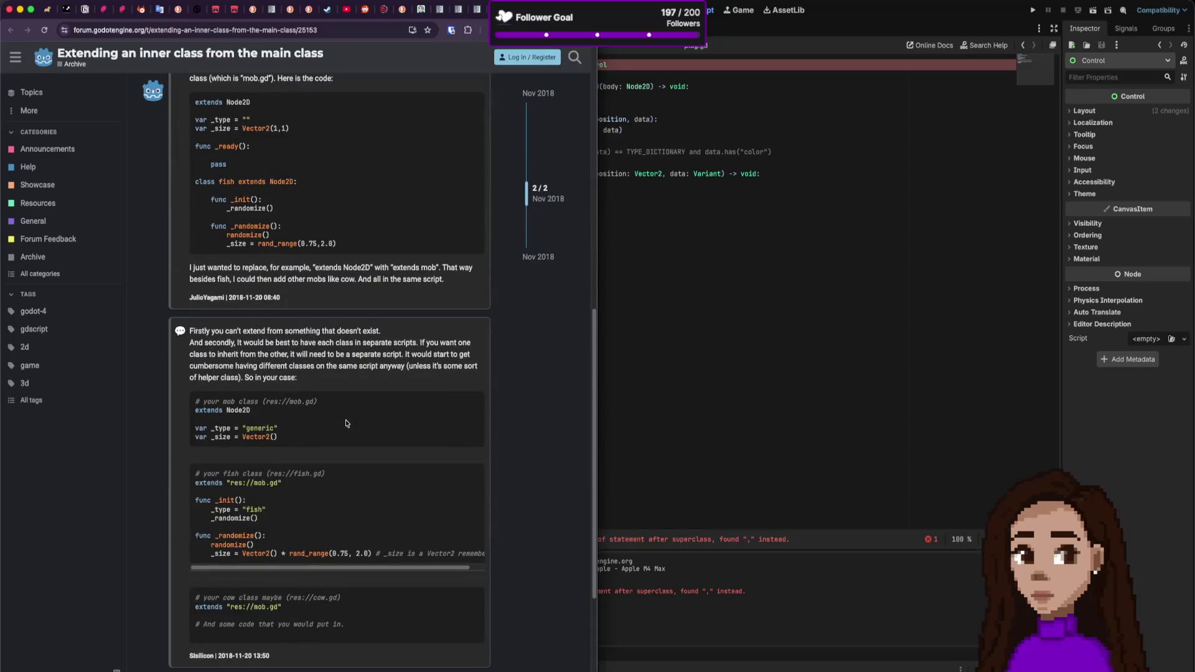
scroll(347, 423, "down", 3)
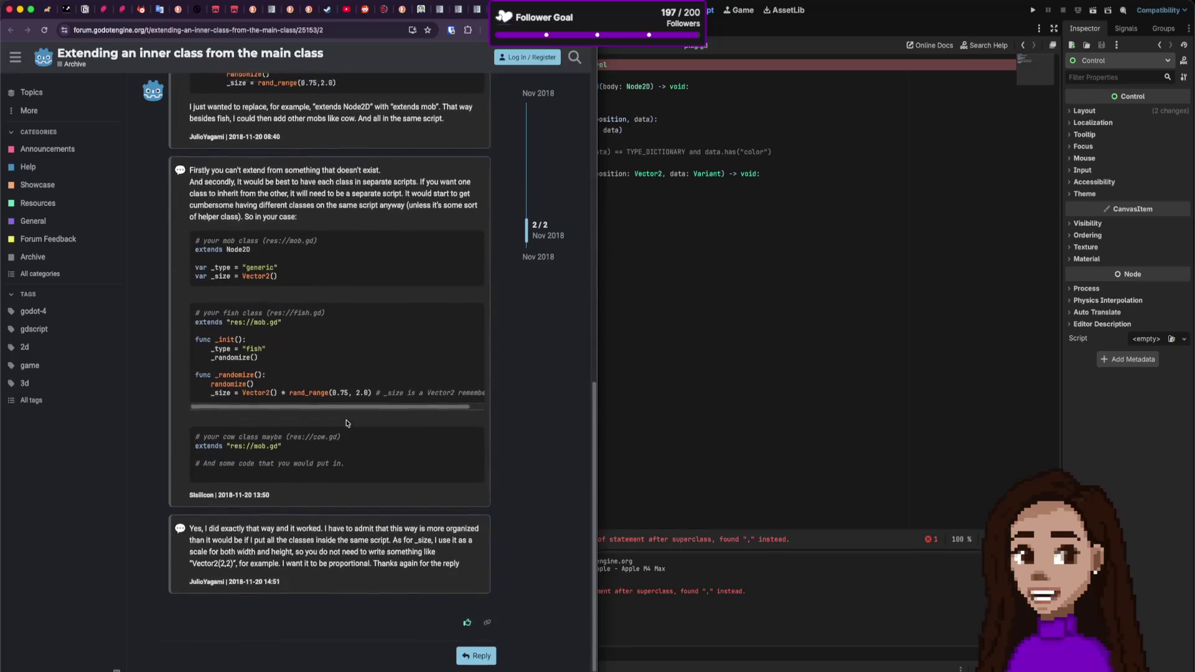
scroll(347, 423, "up", 12)
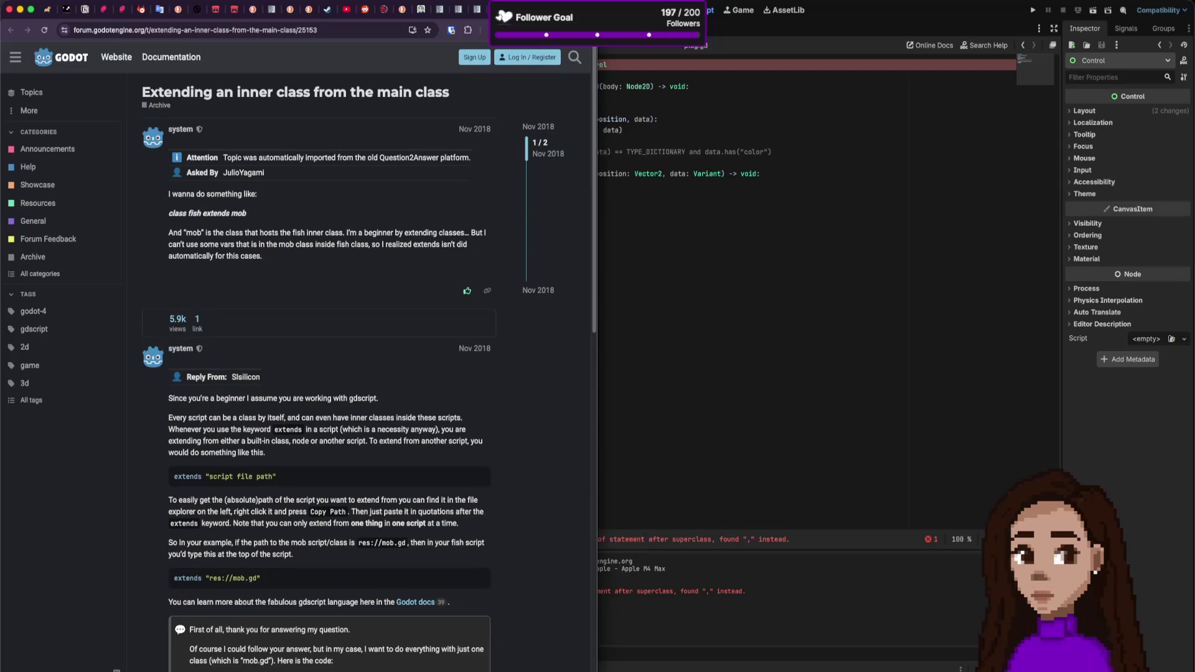
Step: Open the Reddit thread 'Multiple inheritance in Godot?' from the search results
key("super+Left")
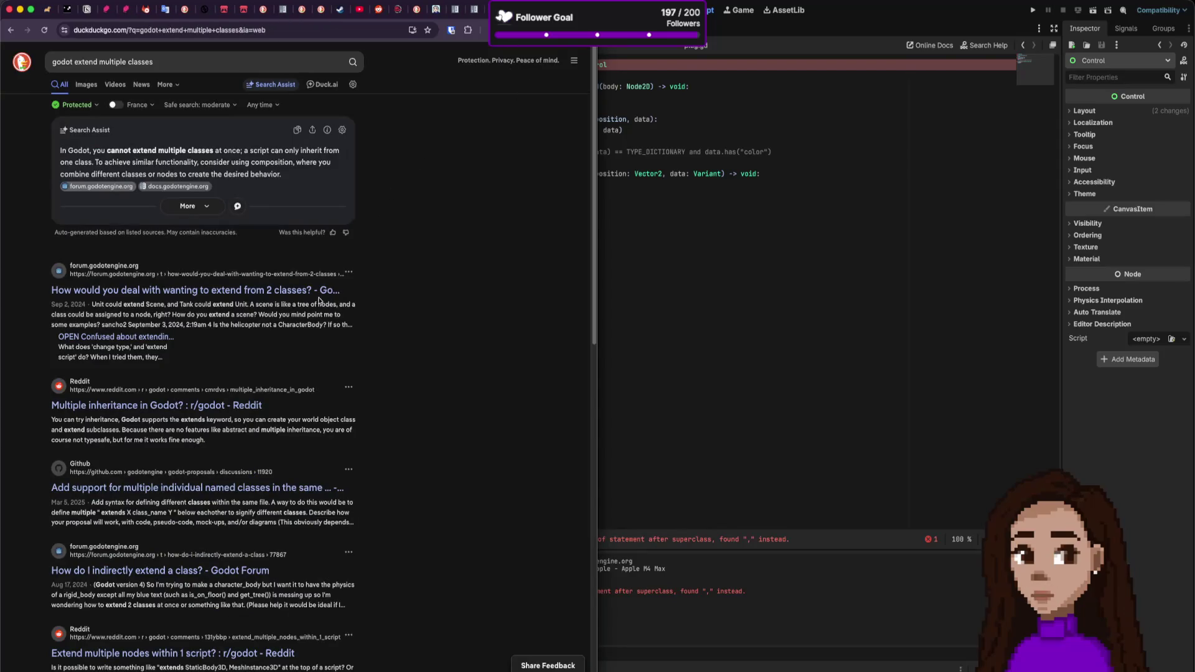
left_click(249, 405, "super")
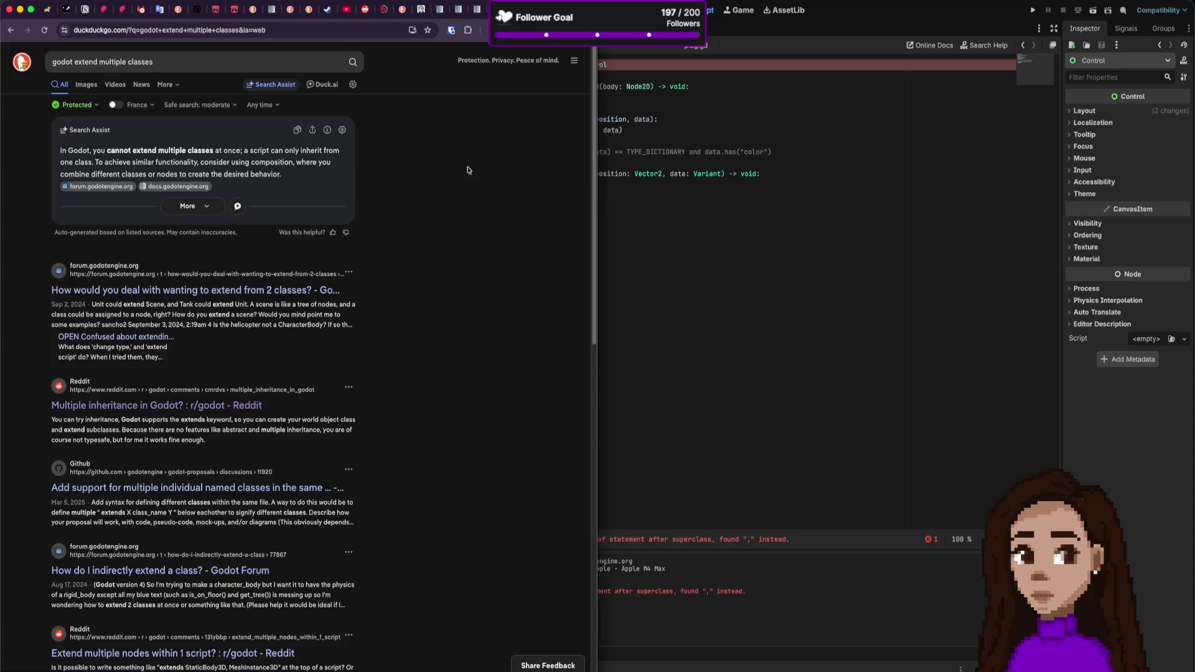
key("ctrl+Tab")
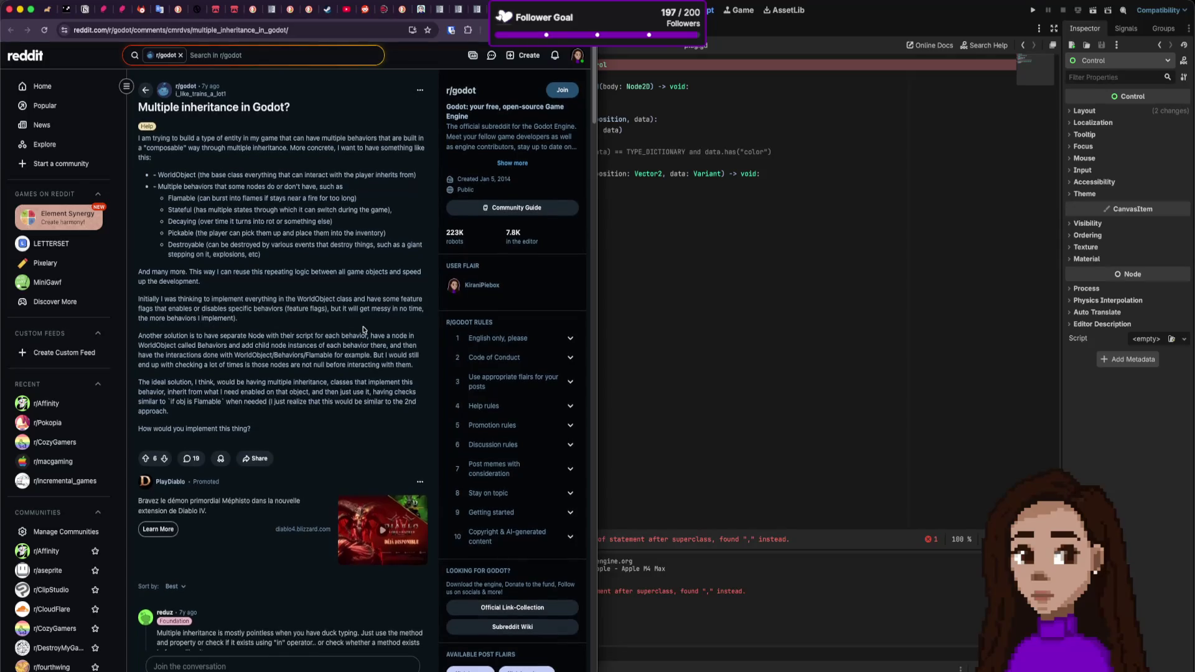
Step: Skim the Reddit replies, highlight a comment praising multiple inheritance, then close the thread
scroll(364, 330, "down", 5)
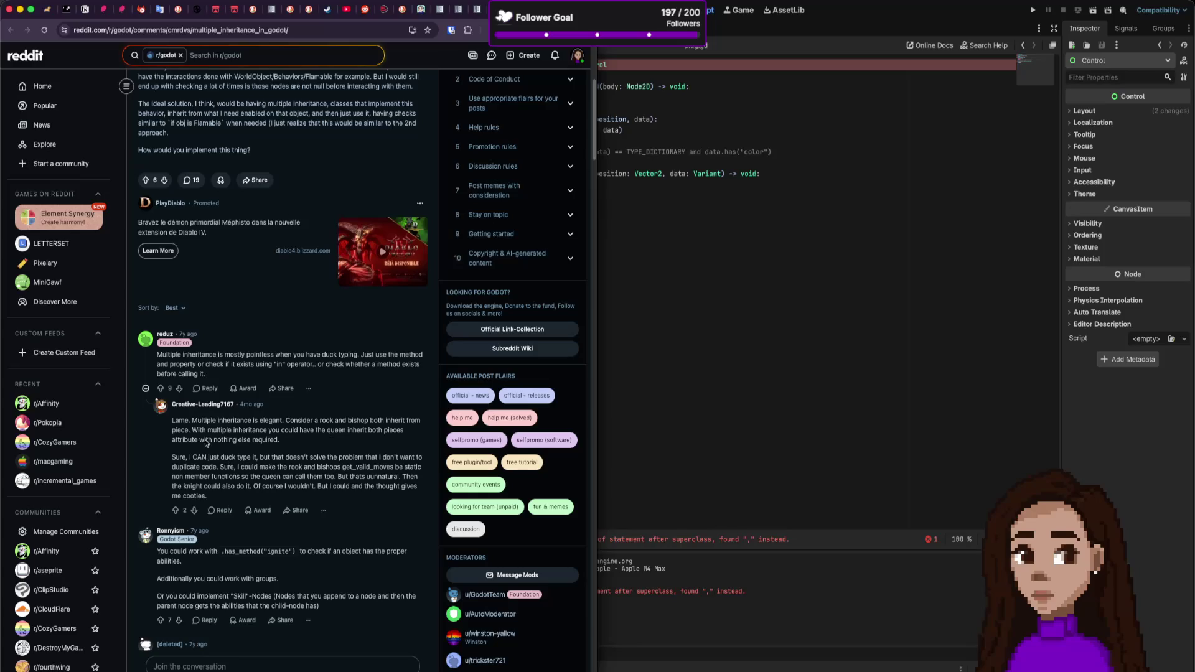
left_click_drag(185, 421, 238, 425)
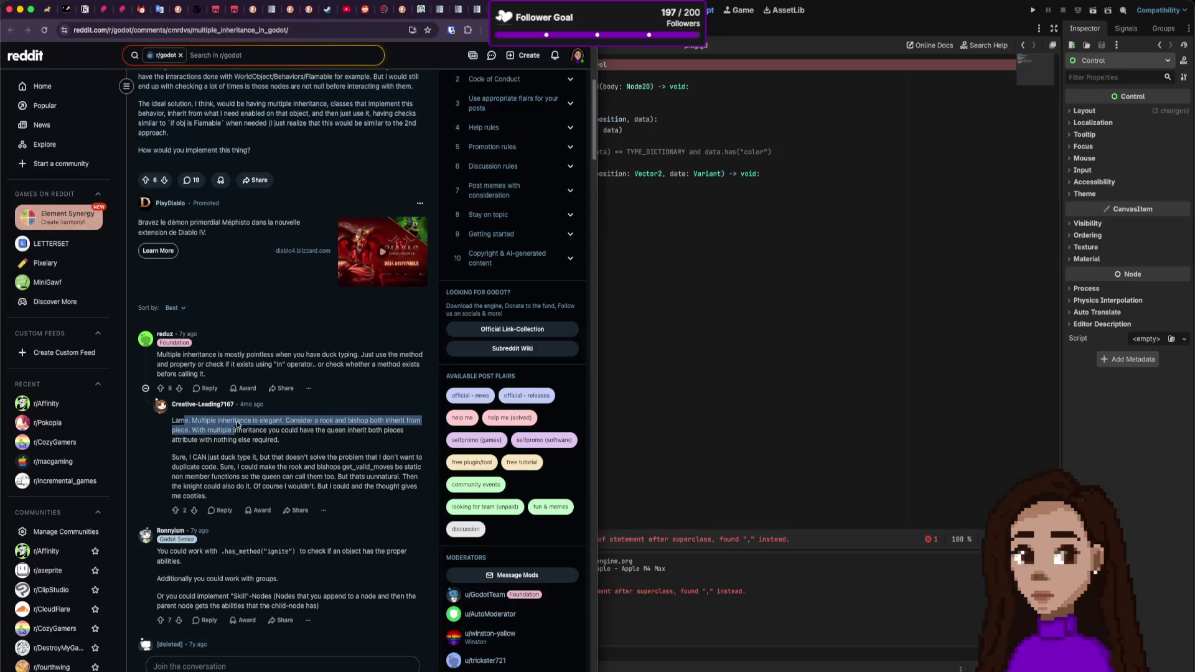
left_click(238, 426)
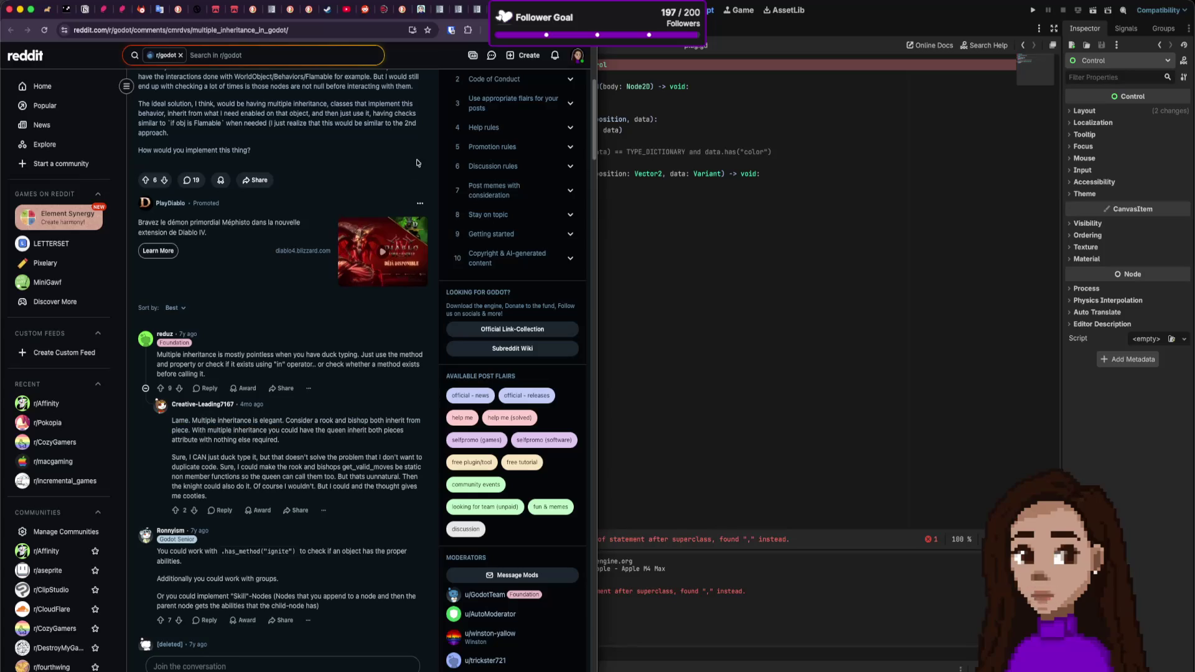
key("super+w")
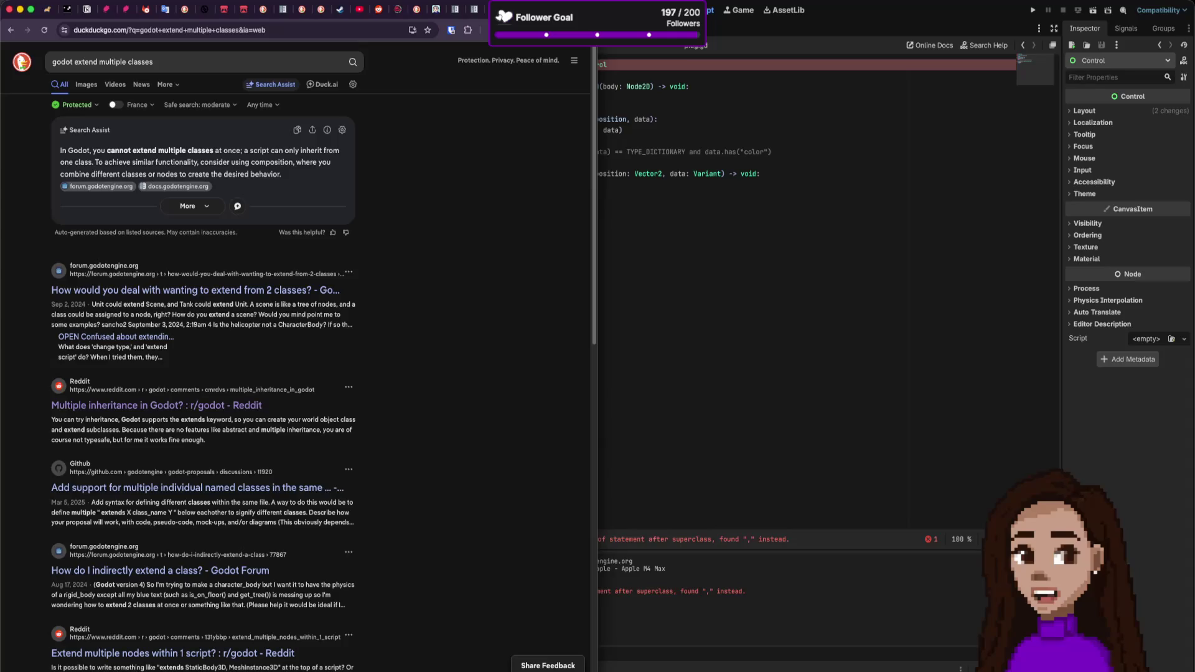
Step: Remove ', Control' from plug.gd's extends line and save the script
left_click(801, 169)
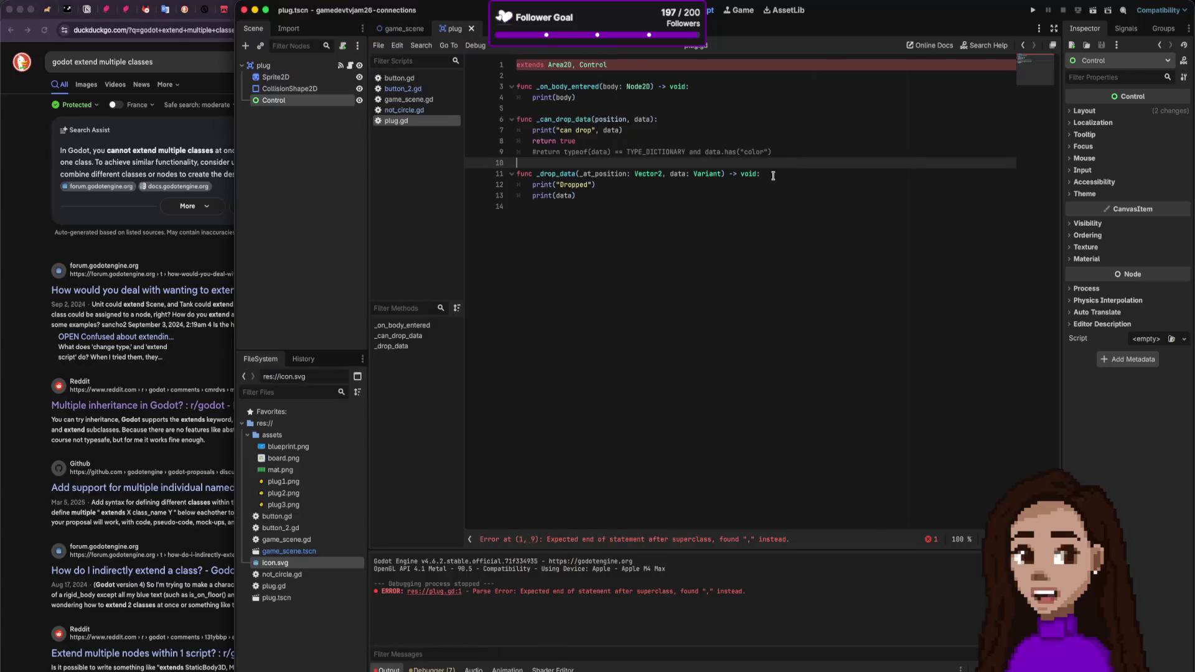
left_click_drag(597, 74, 573, 65)
key("BackSpace")
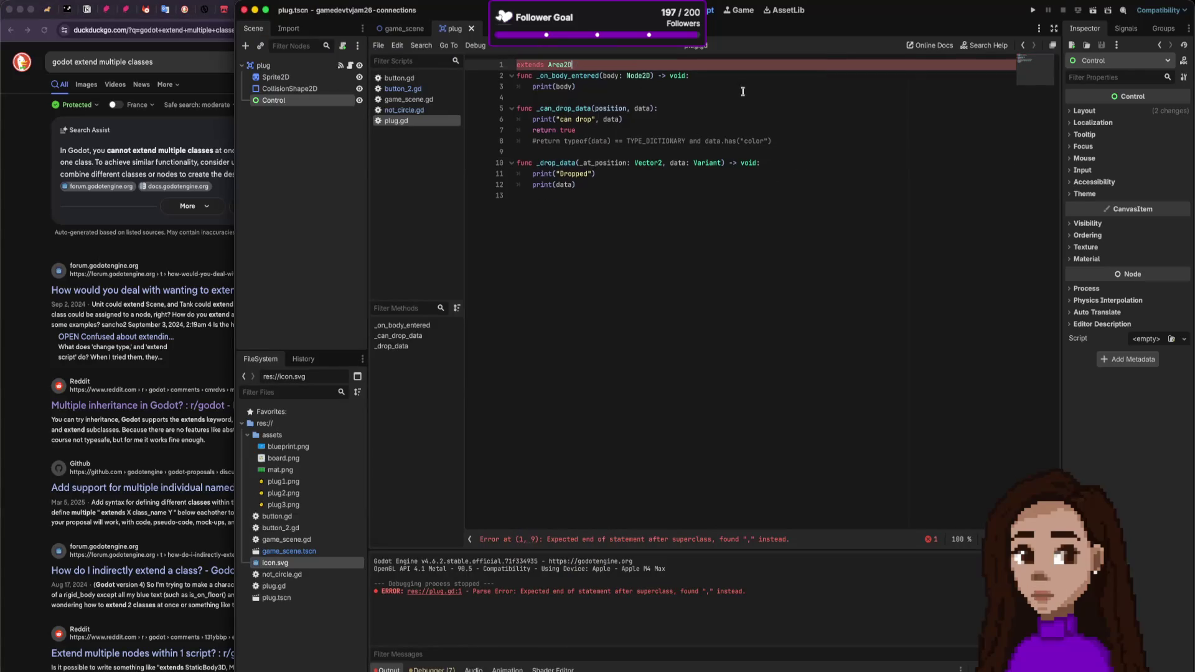
key("Return")
key("ctrl+s")
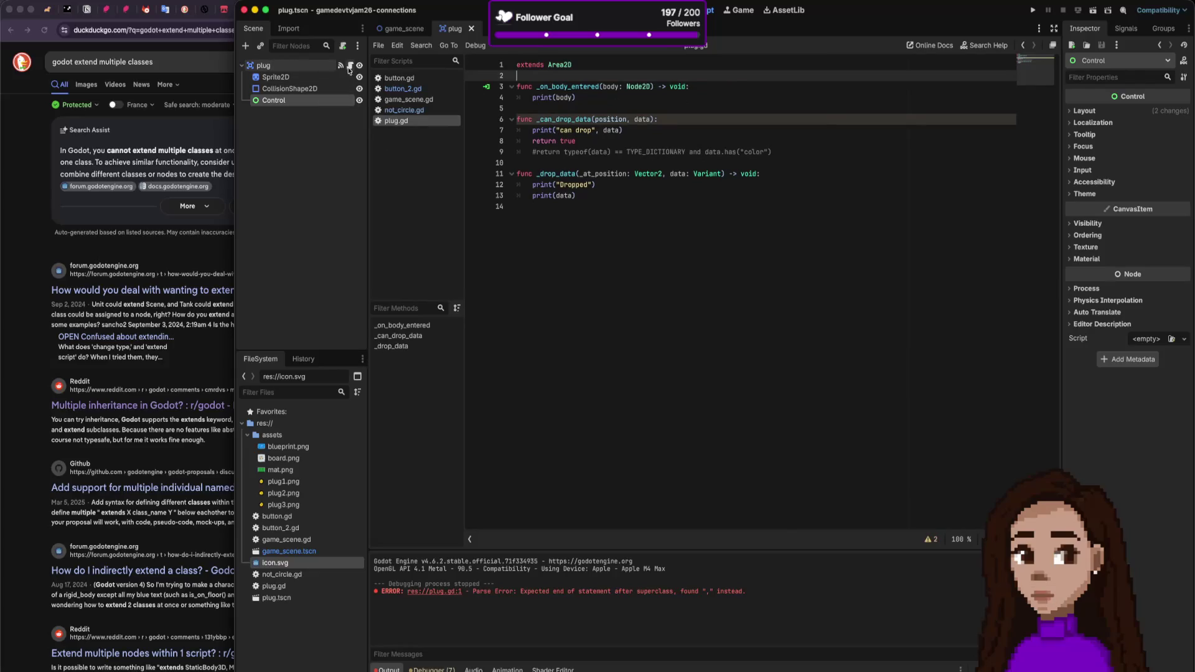
Step: Attach a new script named plug_control.gd to the plug's Control node
left_click(343, 46)
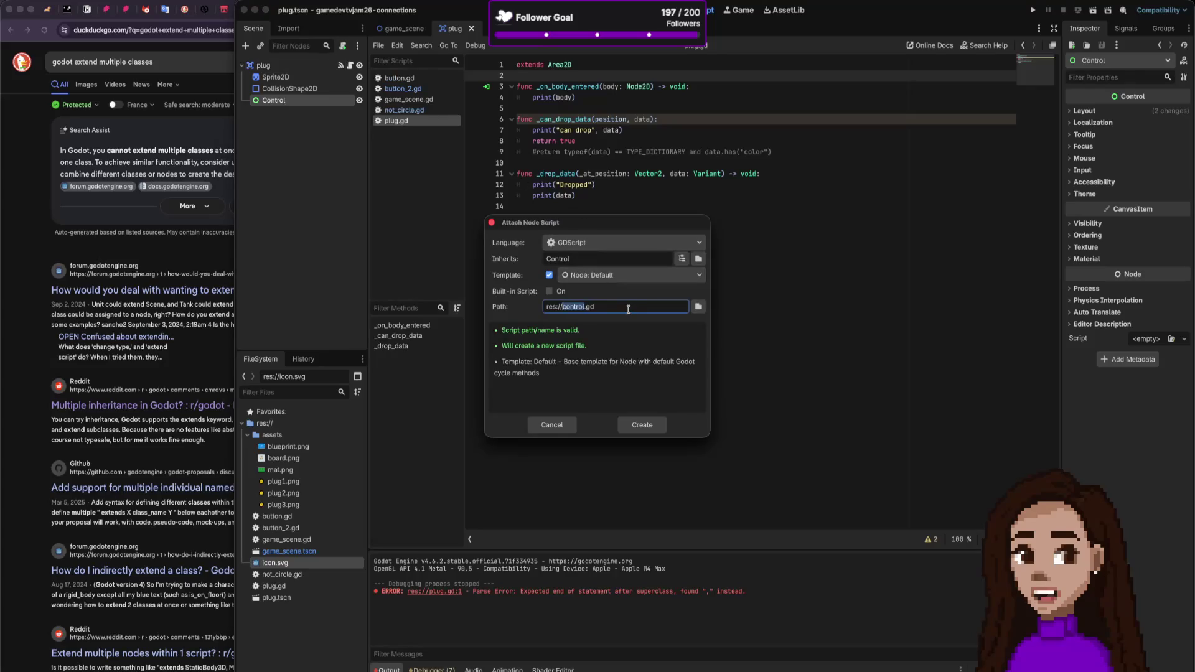
key("Left")
type("plug_")
key("Return")
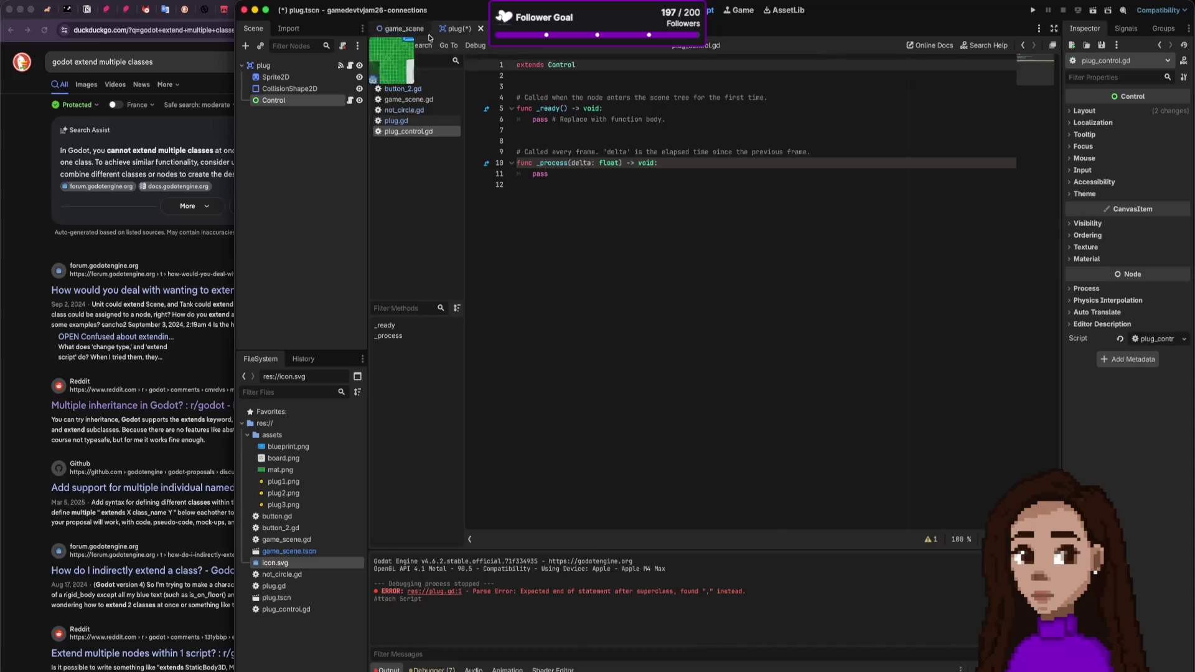
Step: Move _can_drop_data and _drop_data from plug.gd into plug_control.gd, replacing the template code, and save
left_click(396, 120)
mouse_move(603, 208)
left_mouse_down()
mouse_move(560, 132)
mouse_move(514, 119)
left_mouse_up()
key("ctrl+c")
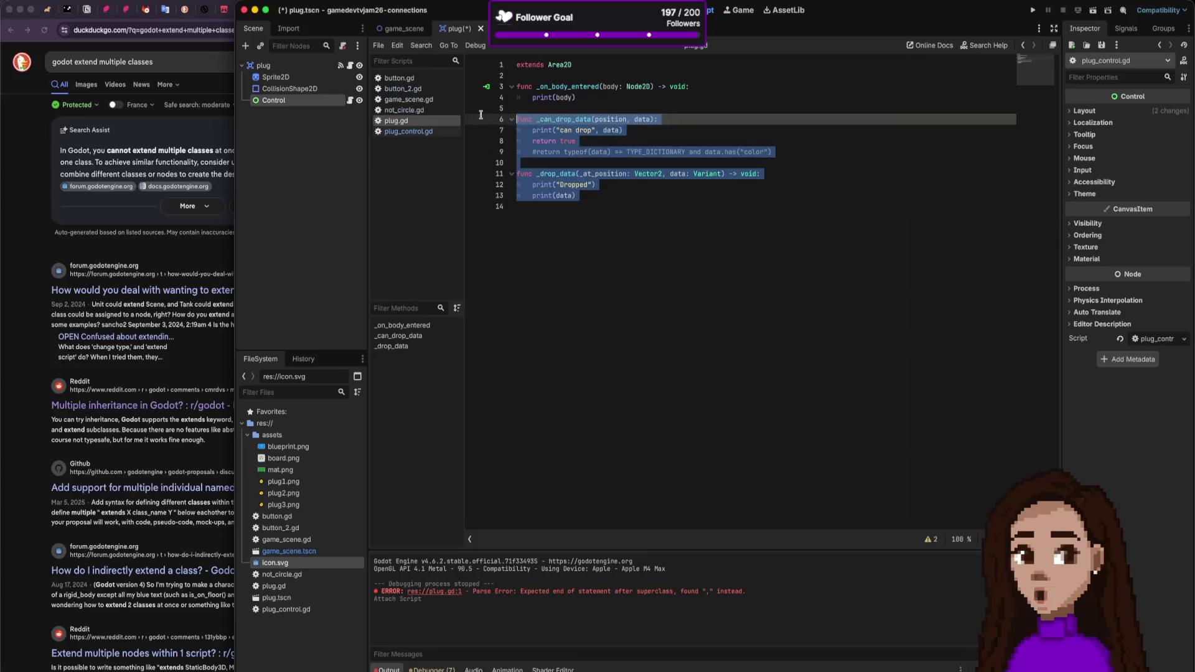
key("BackSpace")
left_click(408, 131)
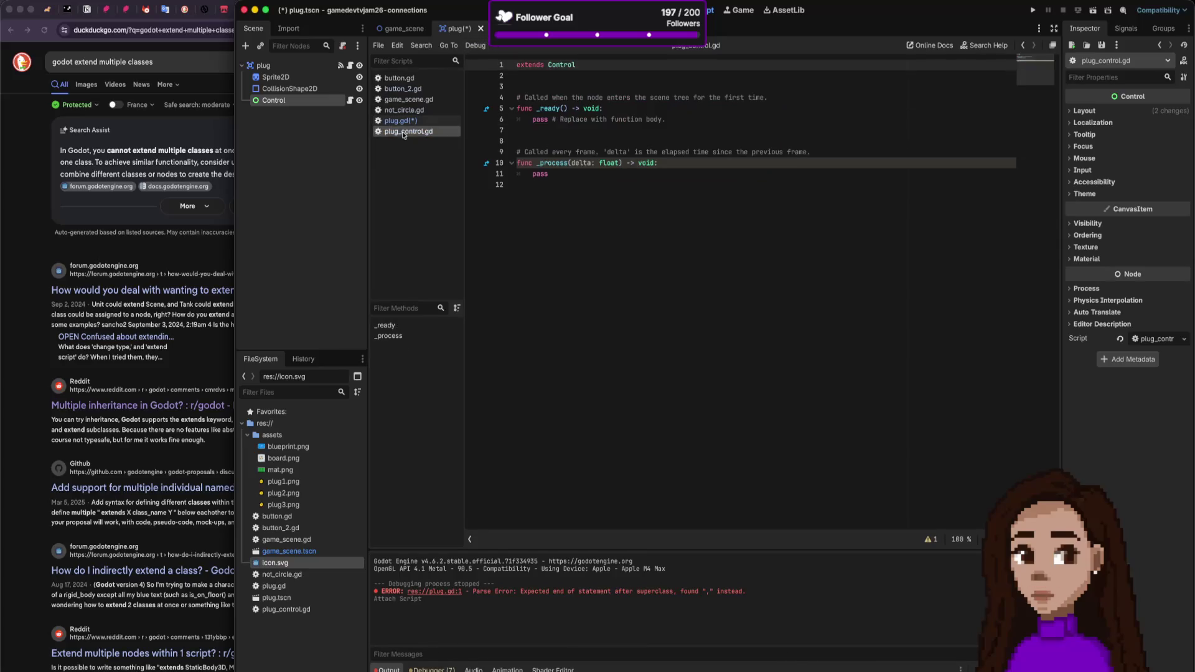
mouse_move(554, 174)
left_mouse_down()
mouse_move(489, 126)
mouse_move(490, 94)
left_mouse_up()
key("ctrl+v")
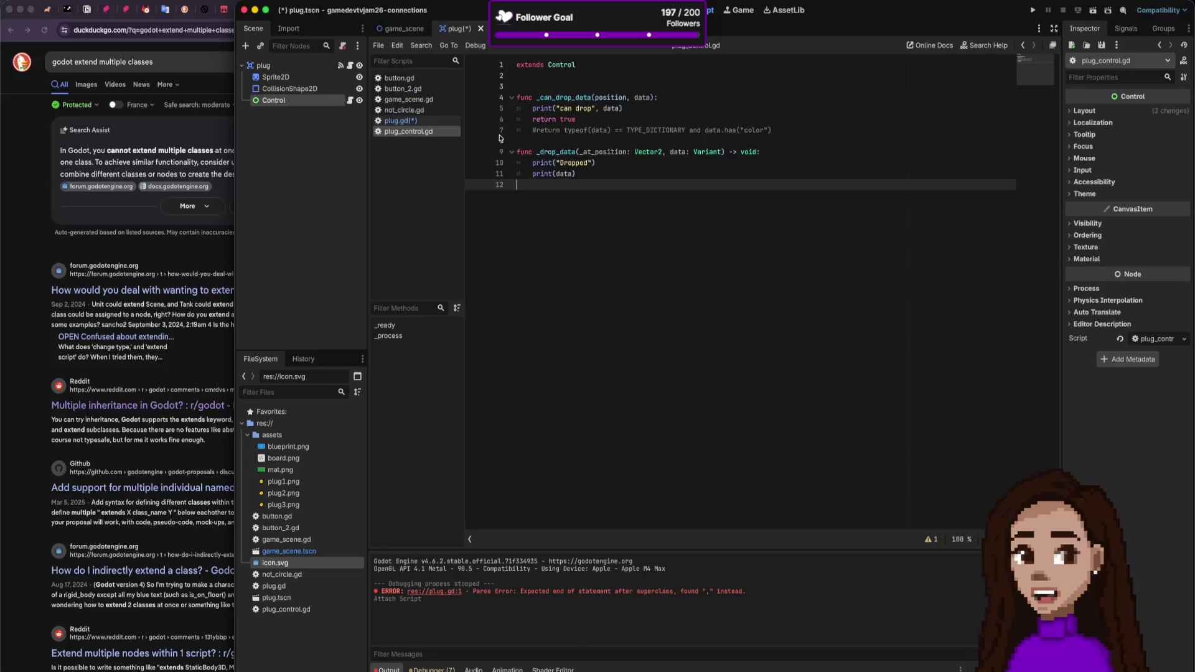
key("ctrl+s")
left_click(538, 81)
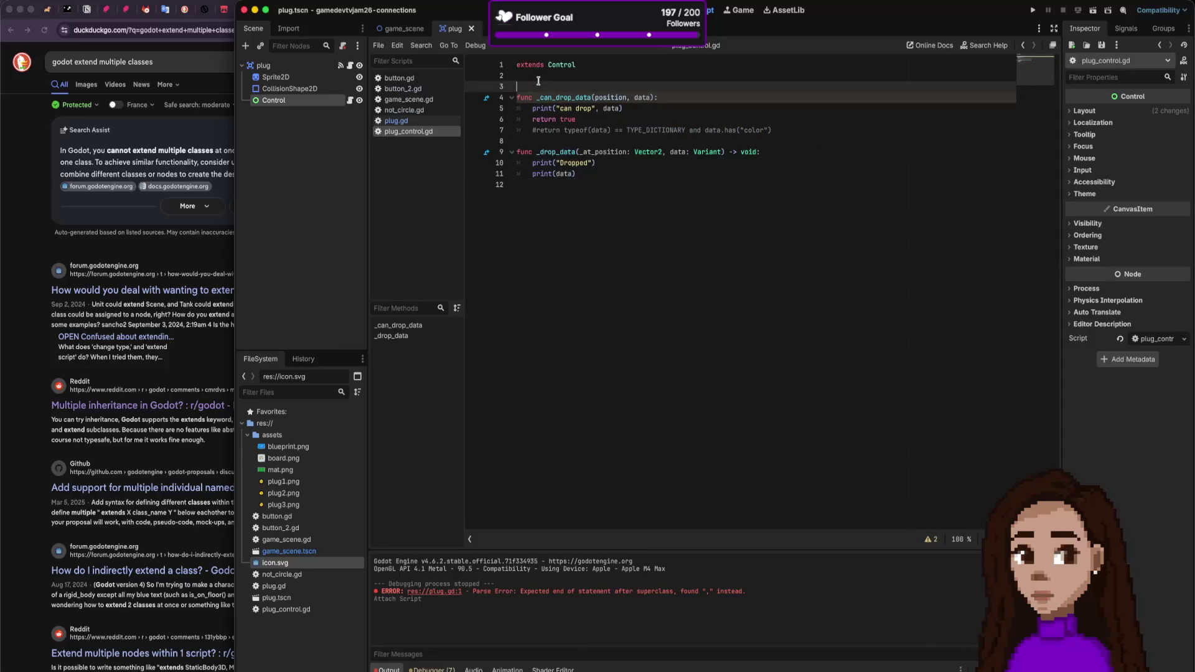
key("Delete")
key("ctrl+s")
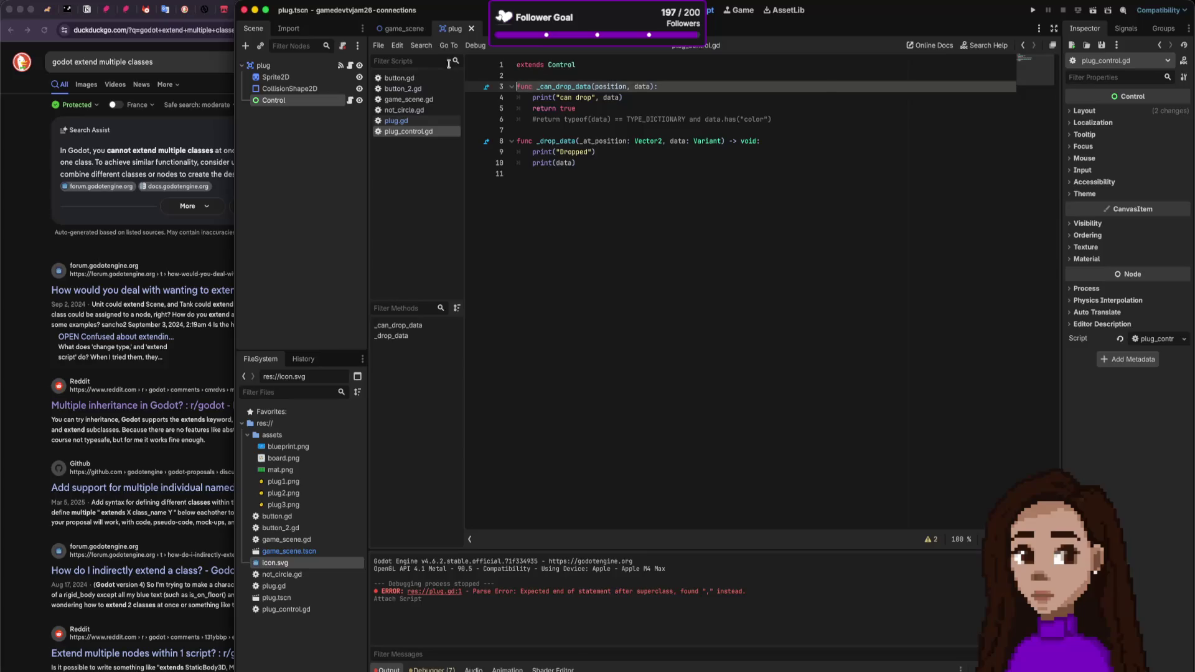
left_click(401, 28)
Step: Run the game, drag a plug onto the centre socket, and stop the run
left_click(1033, 10)
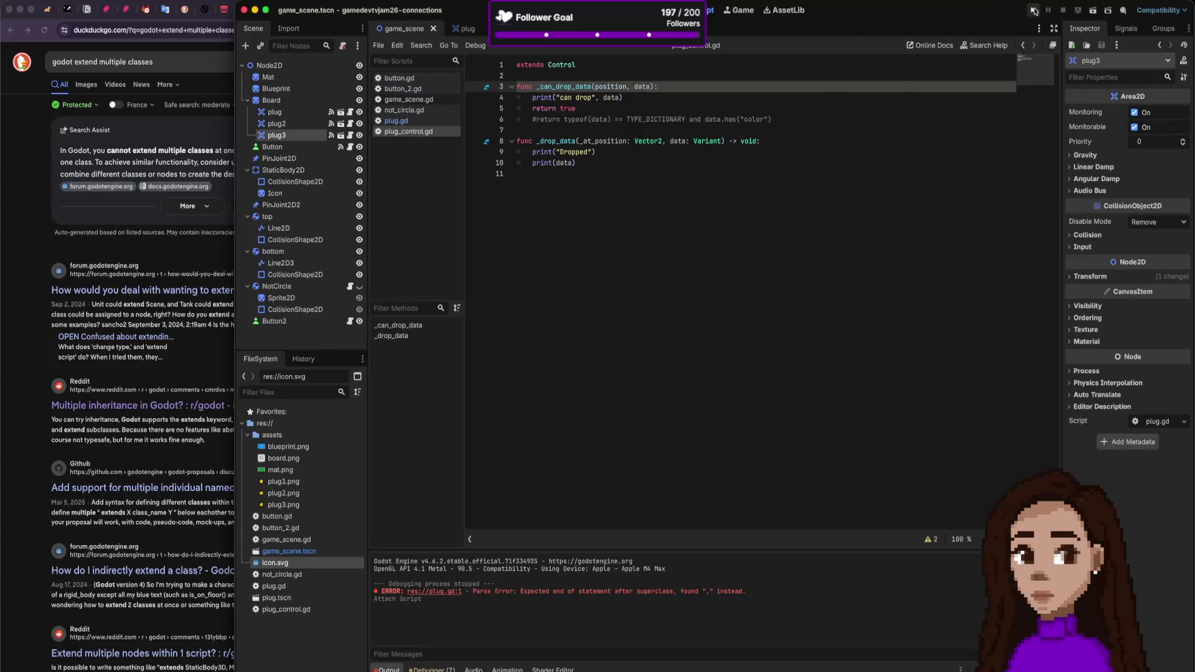
mouse_move(465, 382)
left_mouse_down()
mouse_move(583, 380)
mouse_move(576, 361)
mouse_move(593, 388)
left_mouse_up()
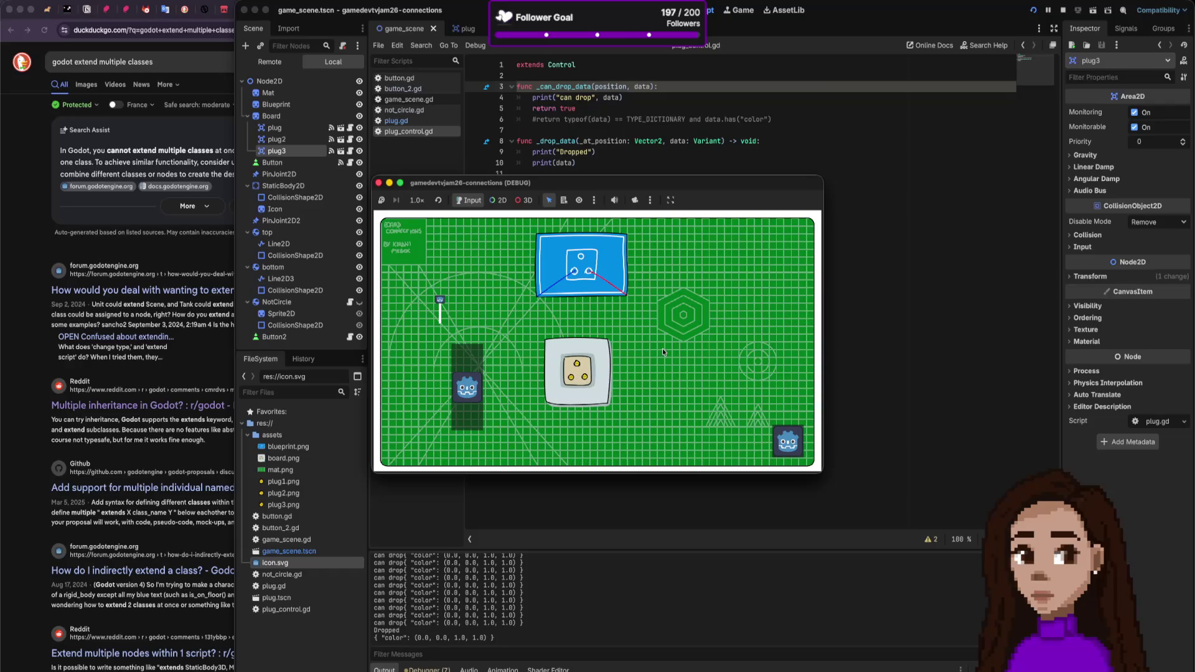
mouse_move(467, 386)
left_mouse_down()
mouse_move(452, 371)
mouse_move(572, 369)
left_mouse_up()
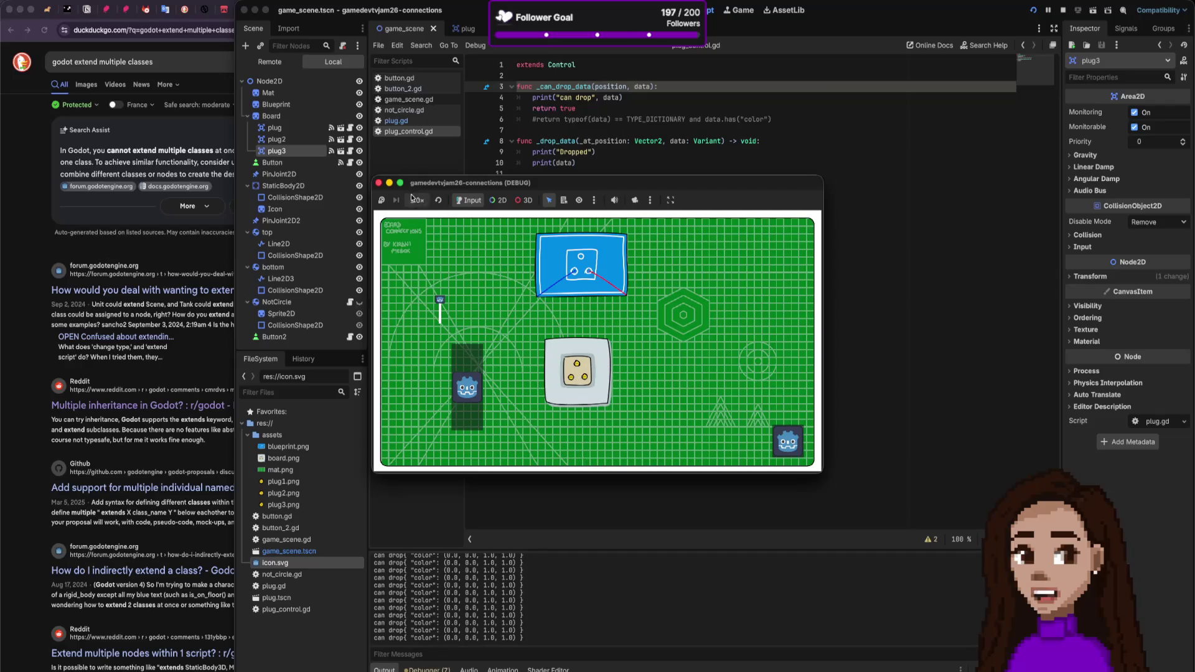
left_click(379, 183)
Step: Switch between the plug and game_scene scenes, ending on game_scene's 2D view
left_click(662, 111)
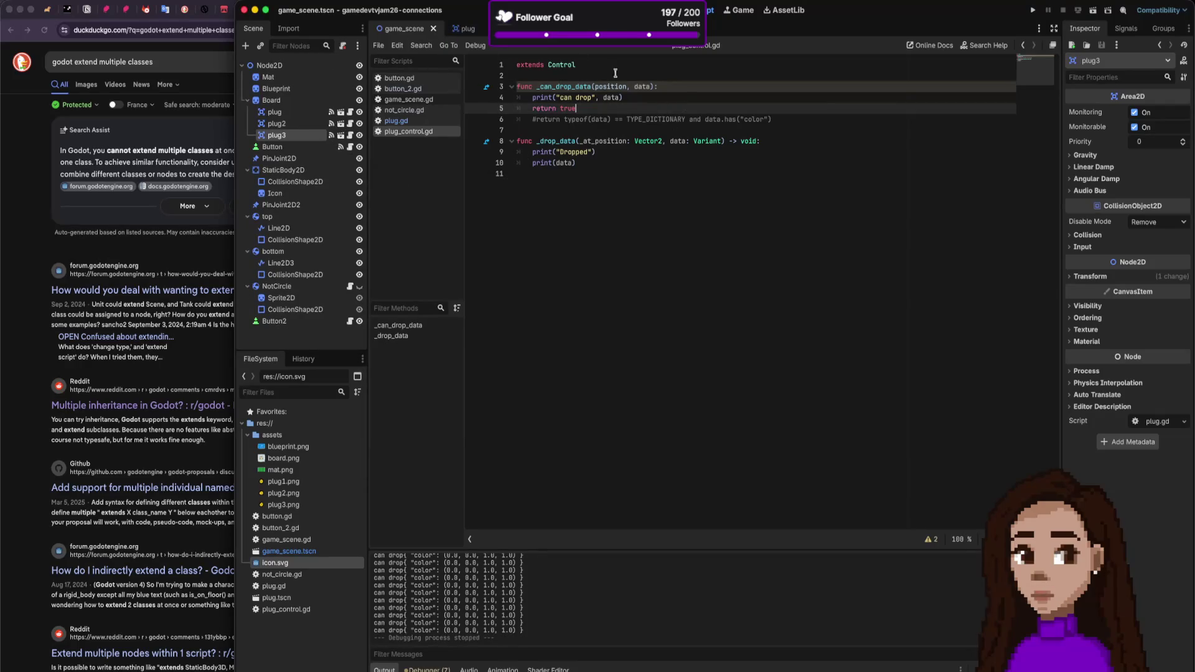
left_click(462, 28)
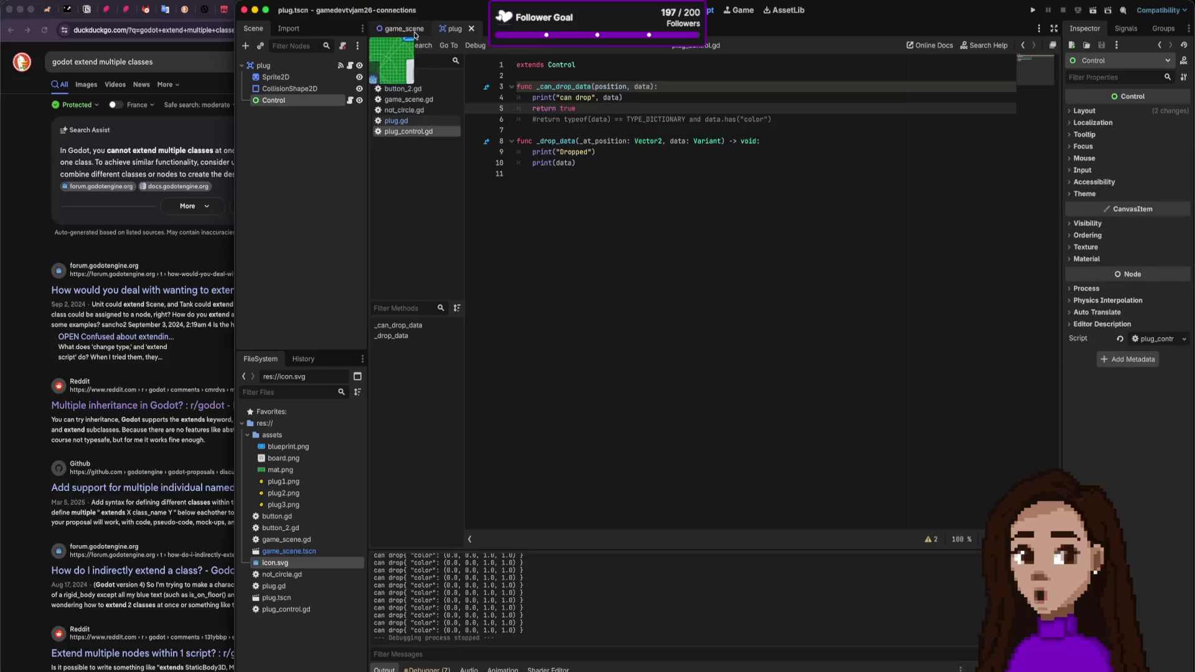
left_click(413, 34)
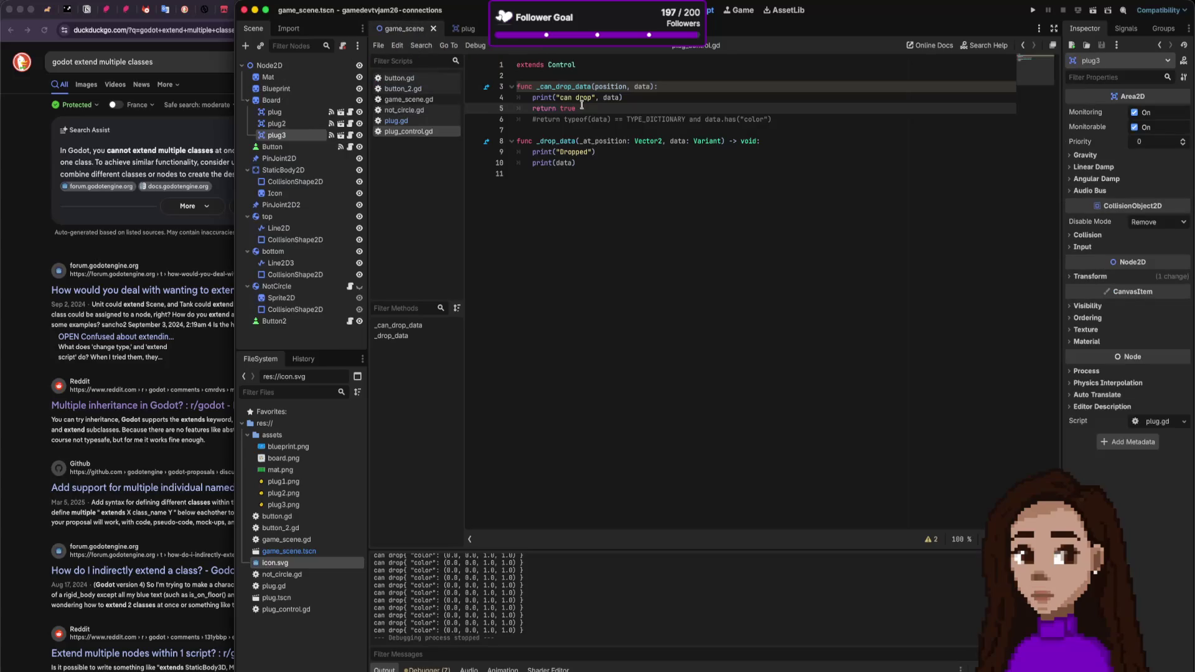
left_click(468, 31)
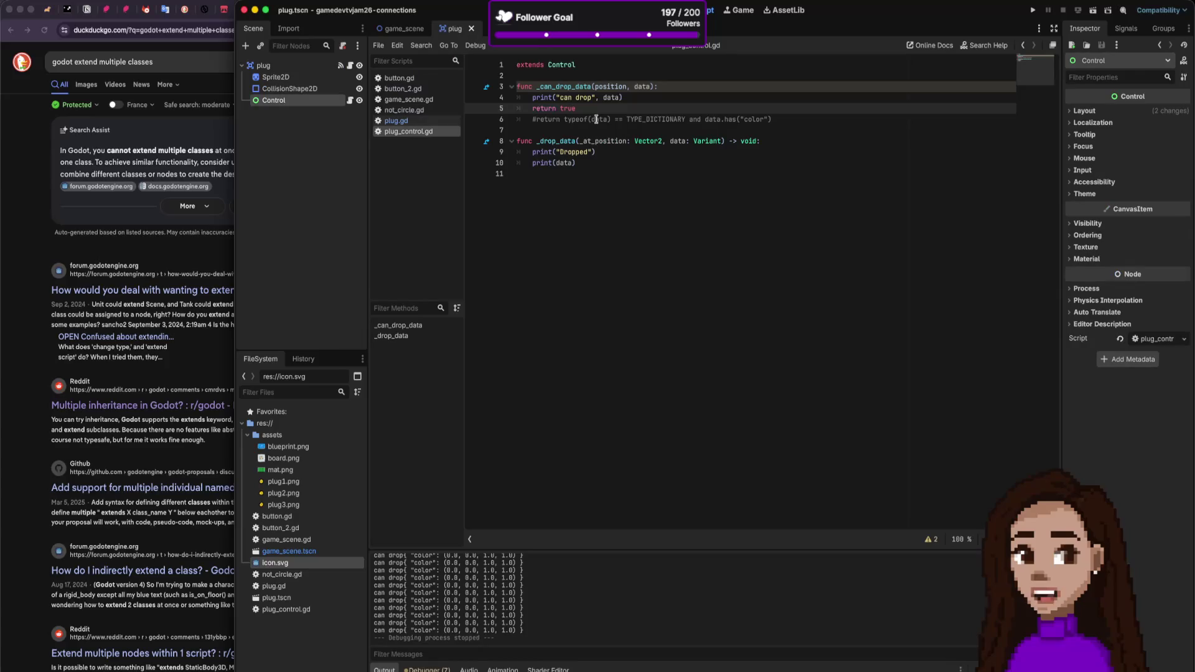
left_click(402, 28)
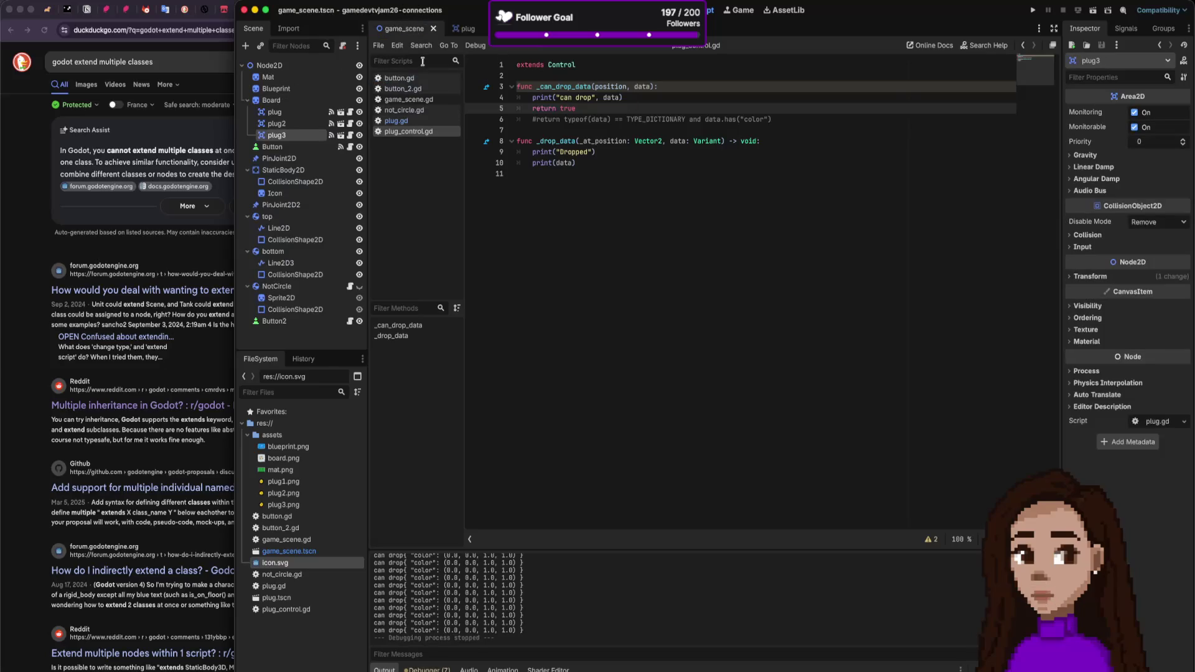
left_click(620, 10)
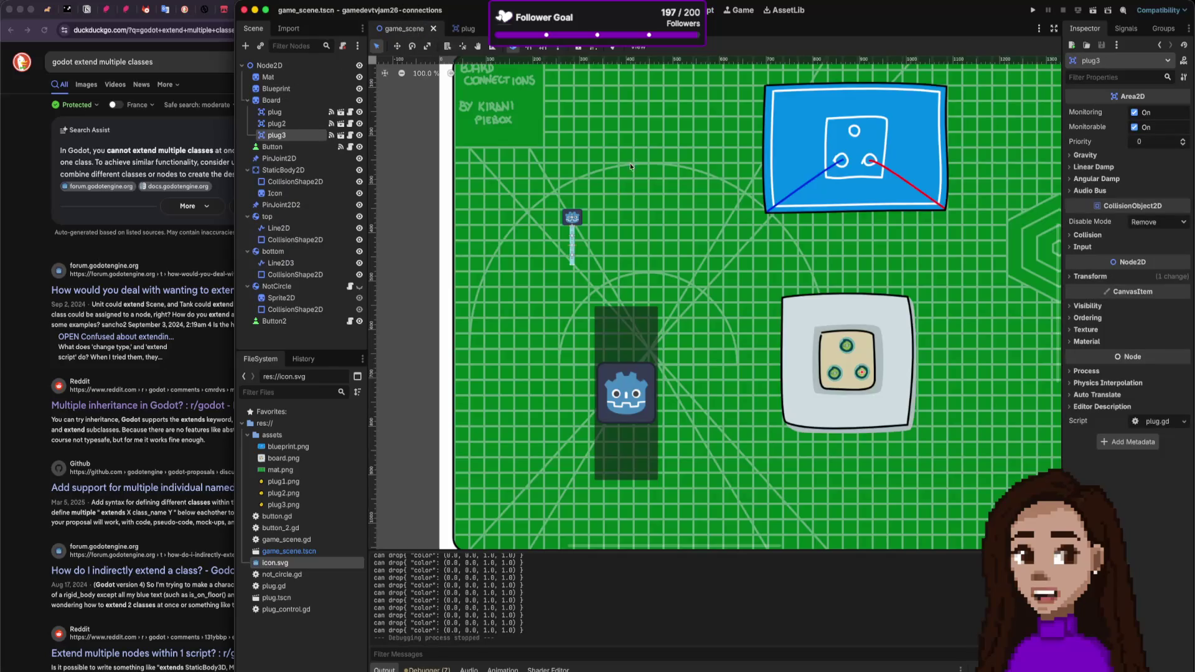
Step: Resize Button2 into a 136×136 square and clear its Godot icon
left_click(635, 360)
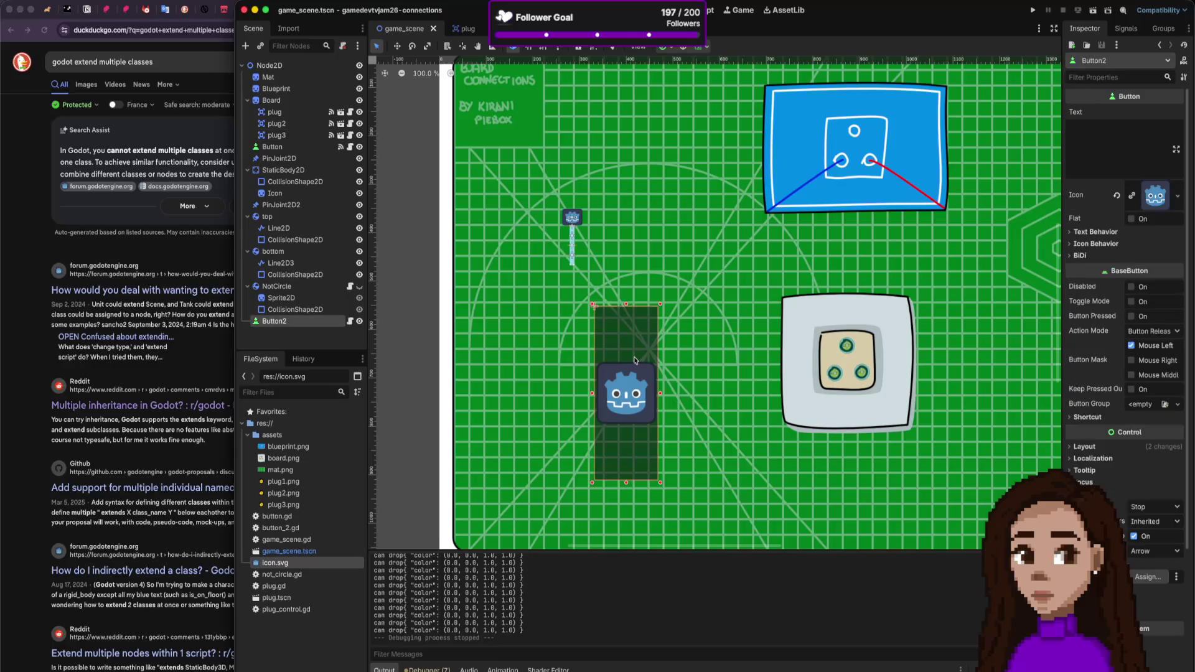
left_click(573, 216)
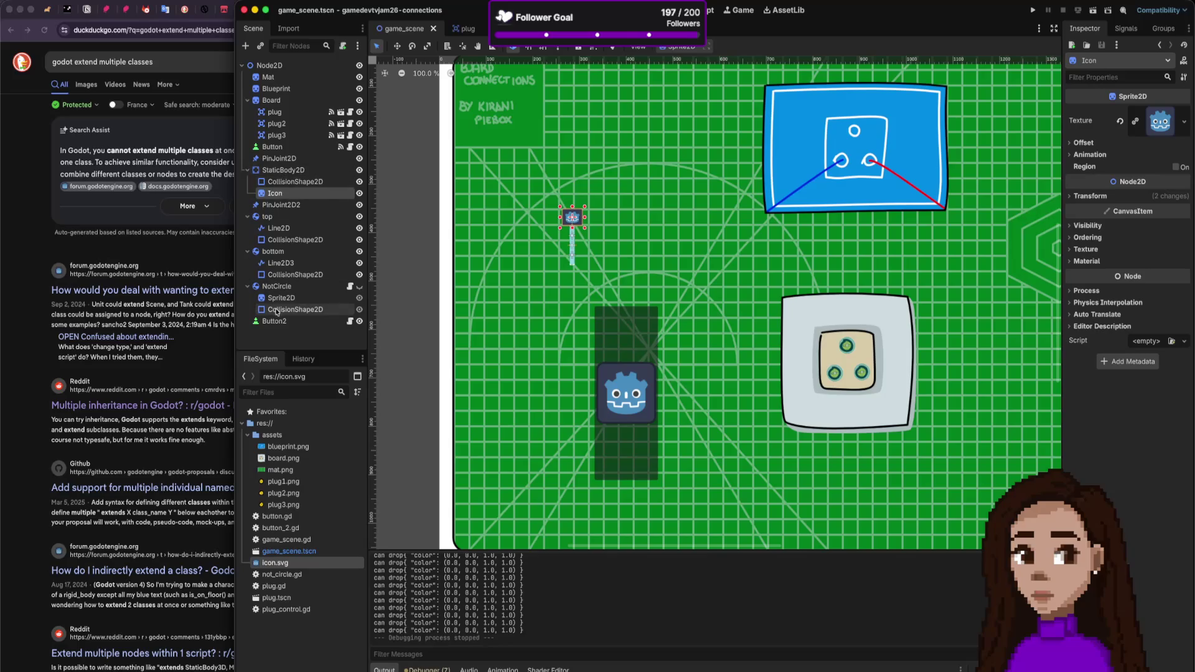
left_click(278, 320)
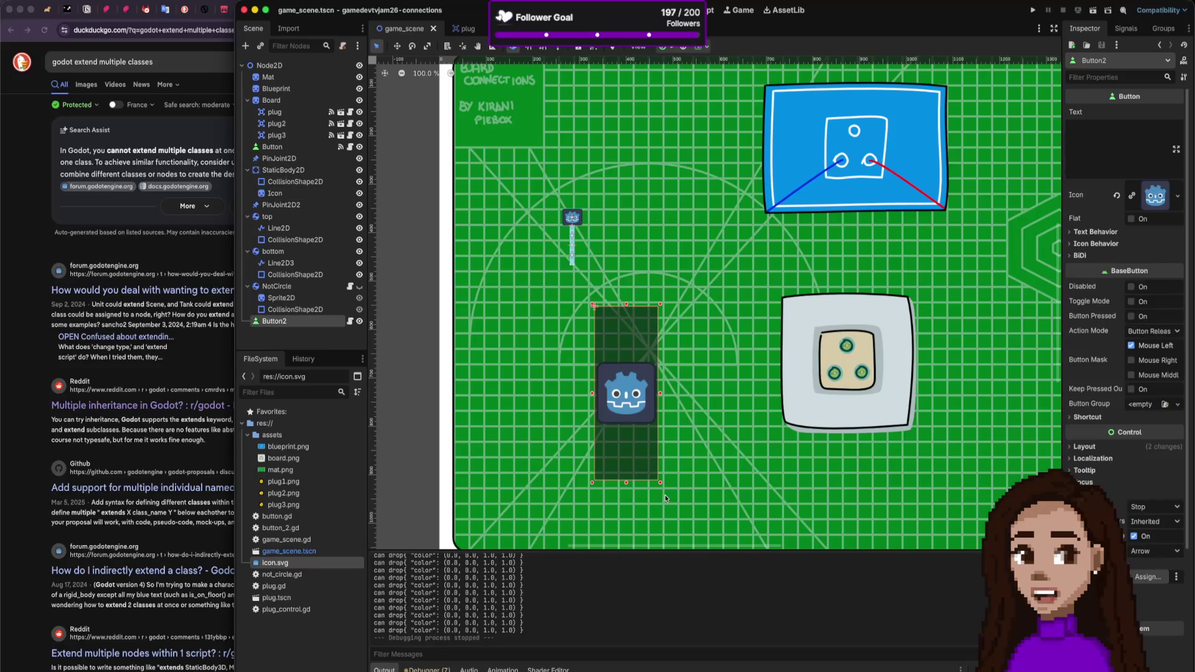
left_click_drag(661, 484, 659, 372)
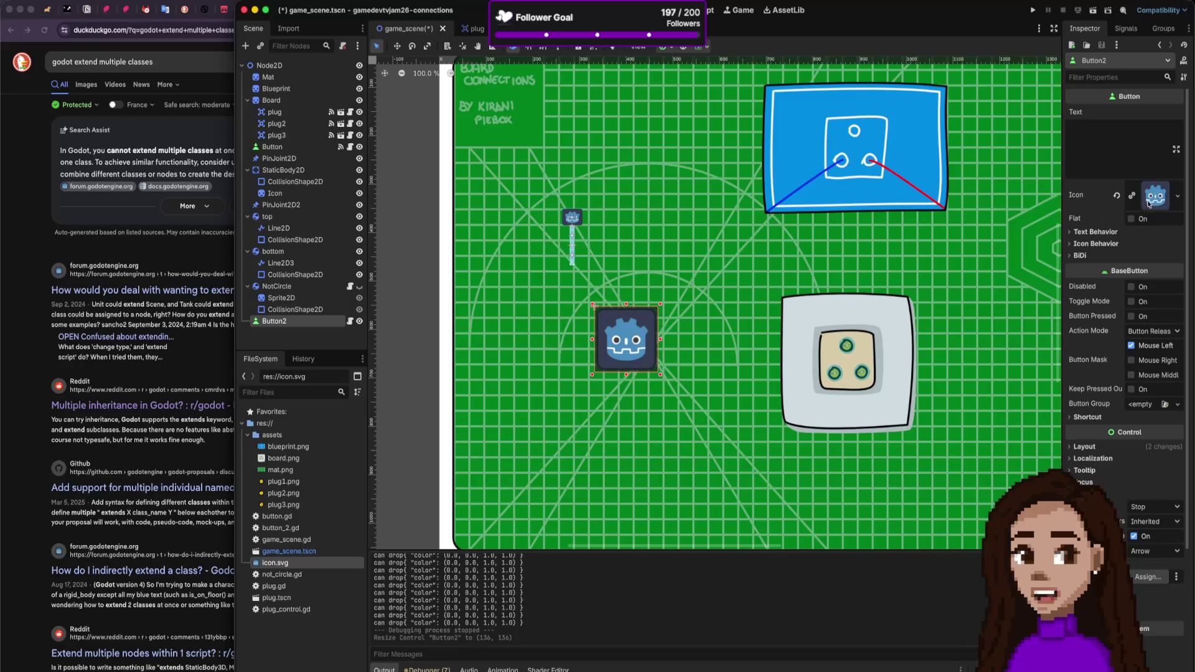
left_click(1117, 195)
Step: Shrink Button2 to 45×37 over the upper plug icon and save the game scene
mouse_move(661, 374)
left_mouse_down()
mouse_move(614, 326)
mouse_move(571, 207)
mouse_move(590, 216)
left_mouse_up()
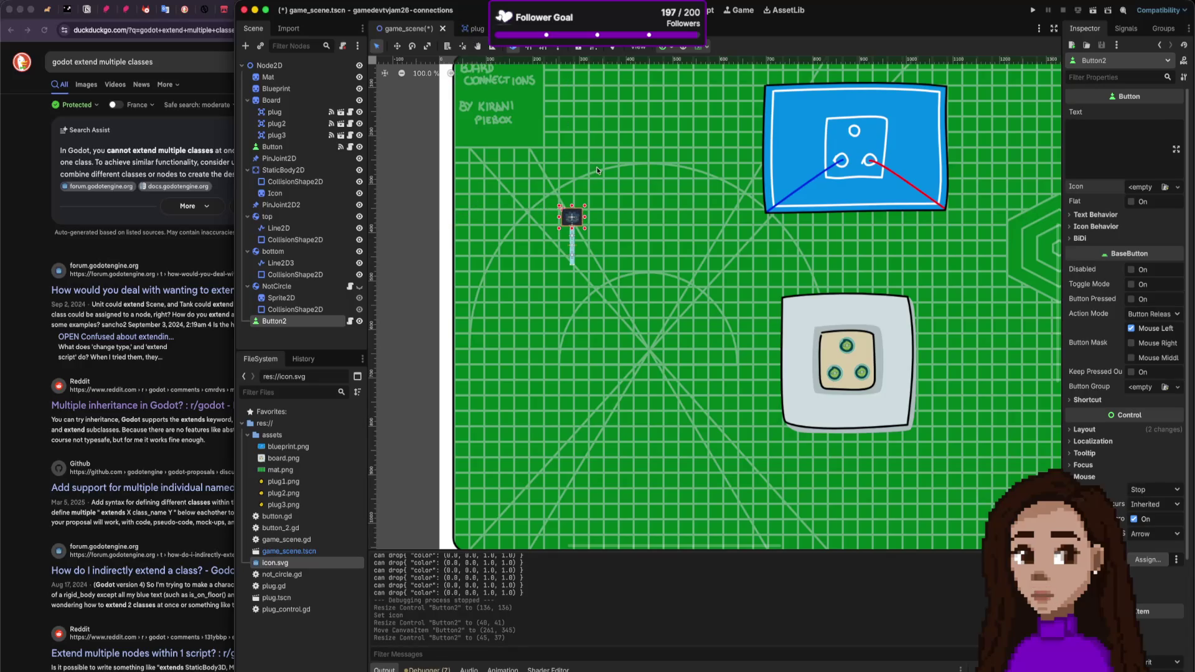
key("ctrl+s")
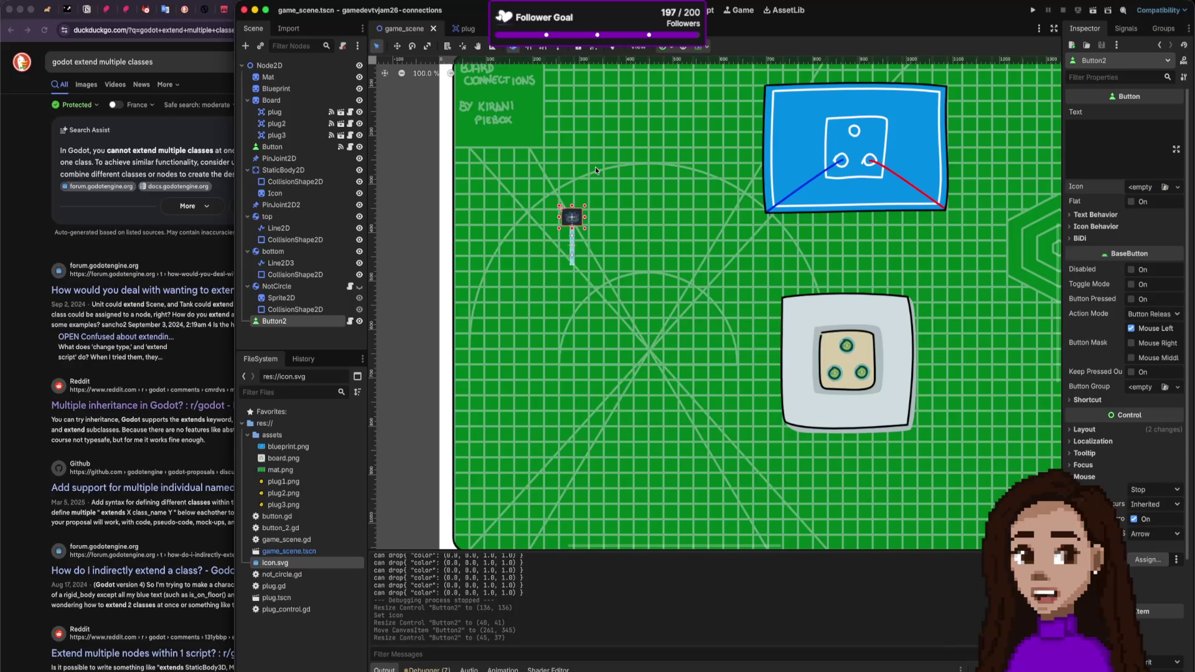
left_click(205, 65)
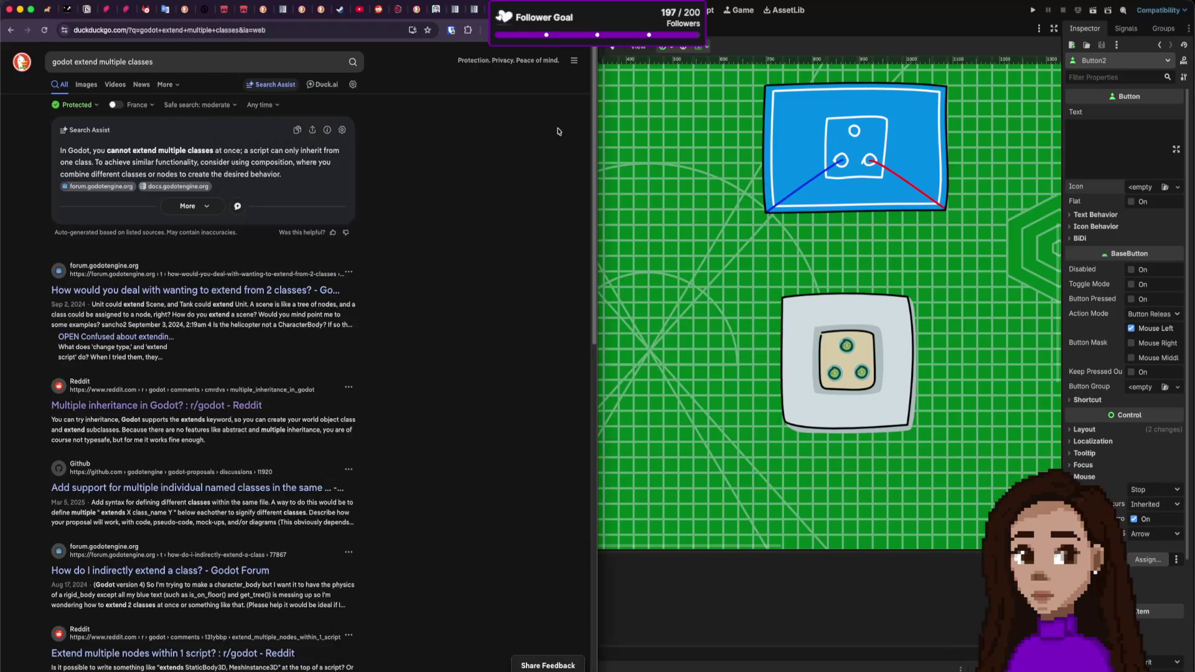
Step: Read through the Snoeyz article's button_draggable_card.gd code and explanation, then return to Godot
left_click(457, 8)
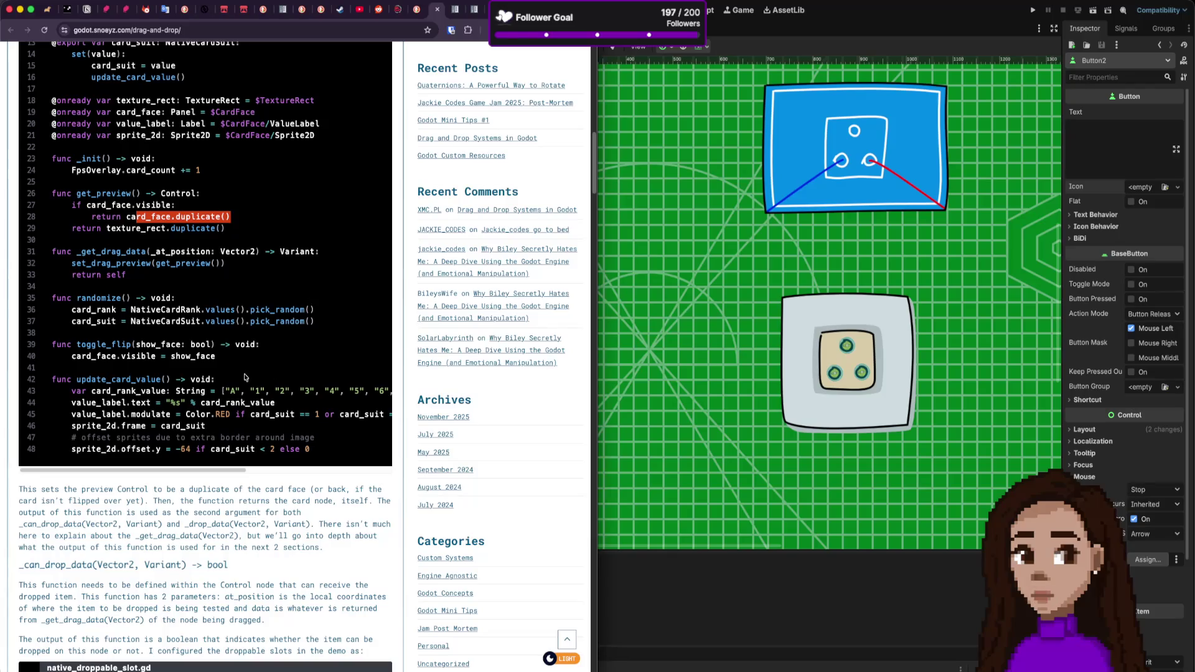
scroll(315, 383, "down", 10)
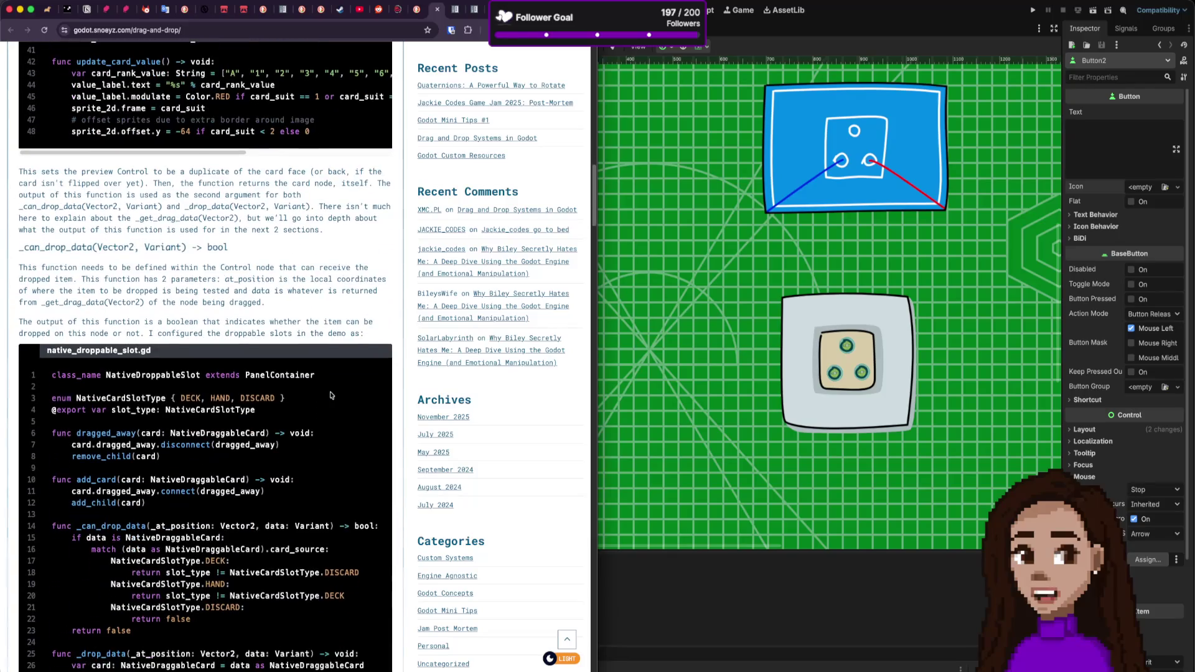
scroll(332, 395, "down", 15)
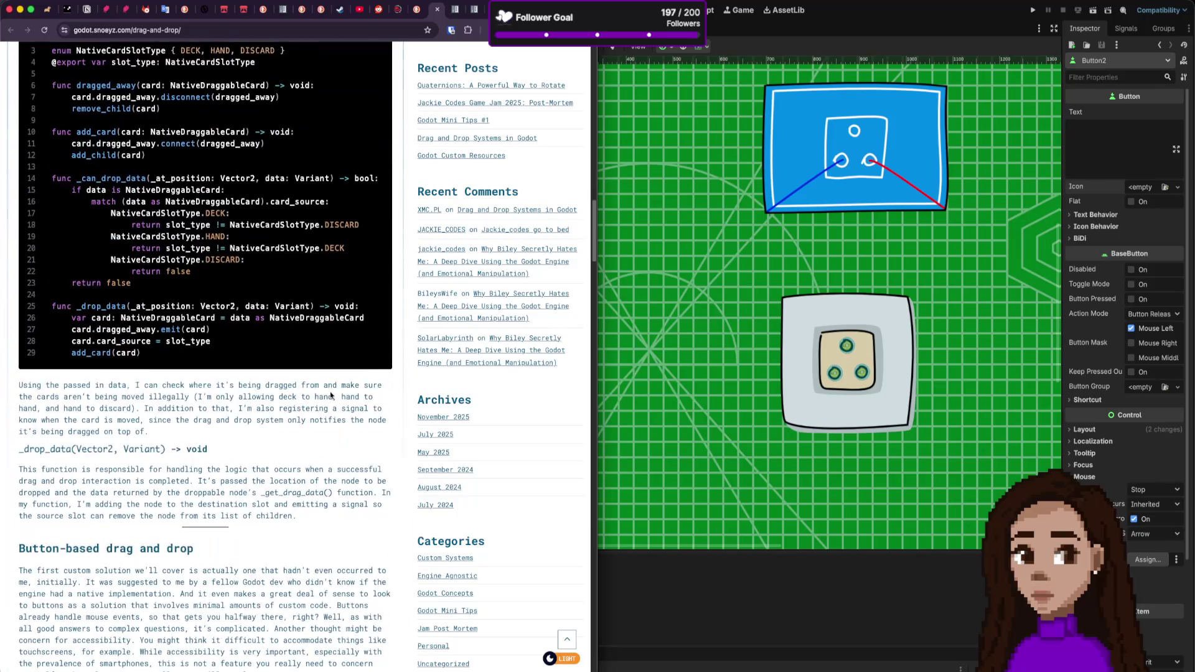
scroll(330, 395, "down", 8)
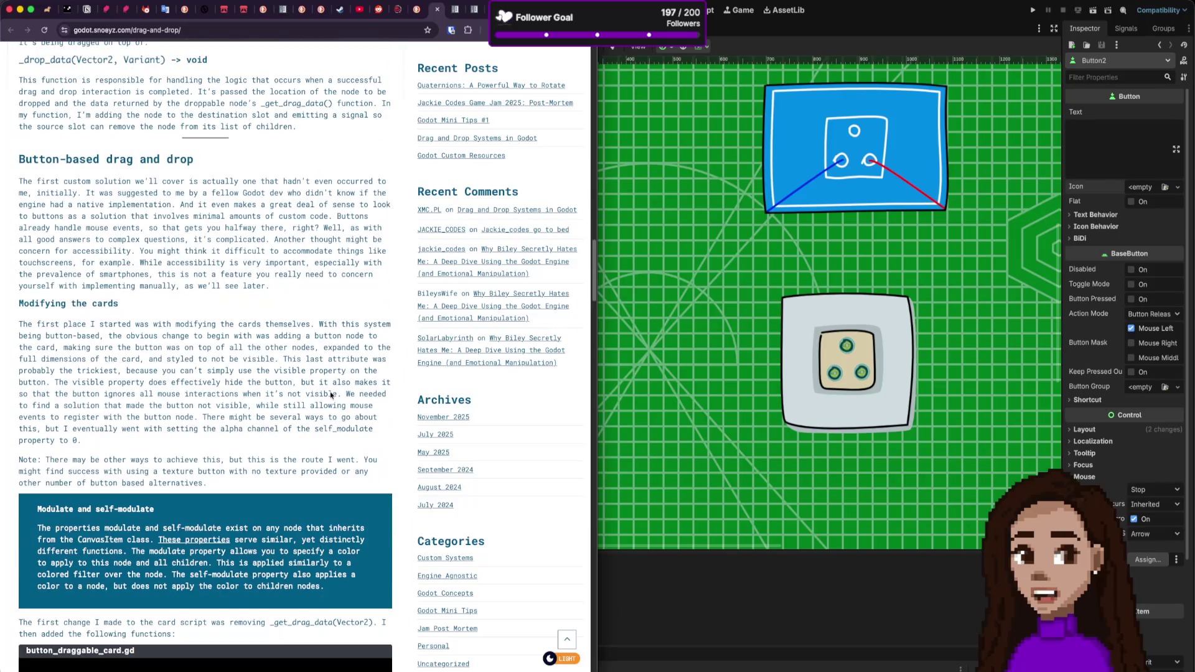
scroll(330, 395, "up", 6)
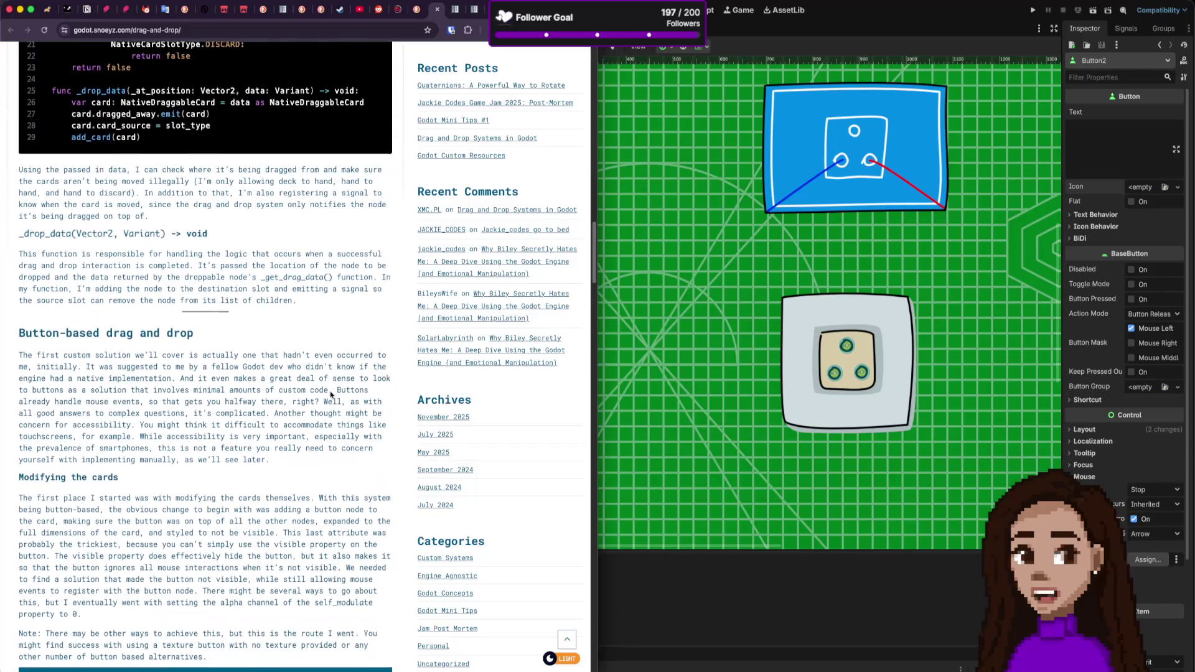
scroll(331, 396, "down", 20)
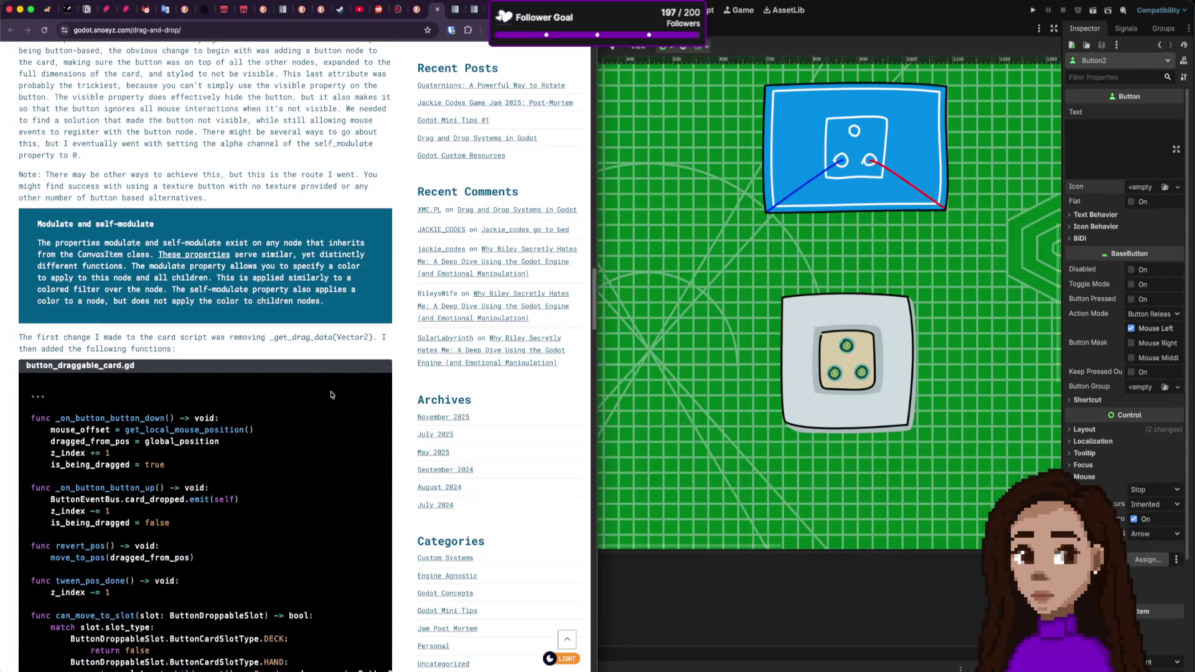
scroll(332, 395, "down", 8)
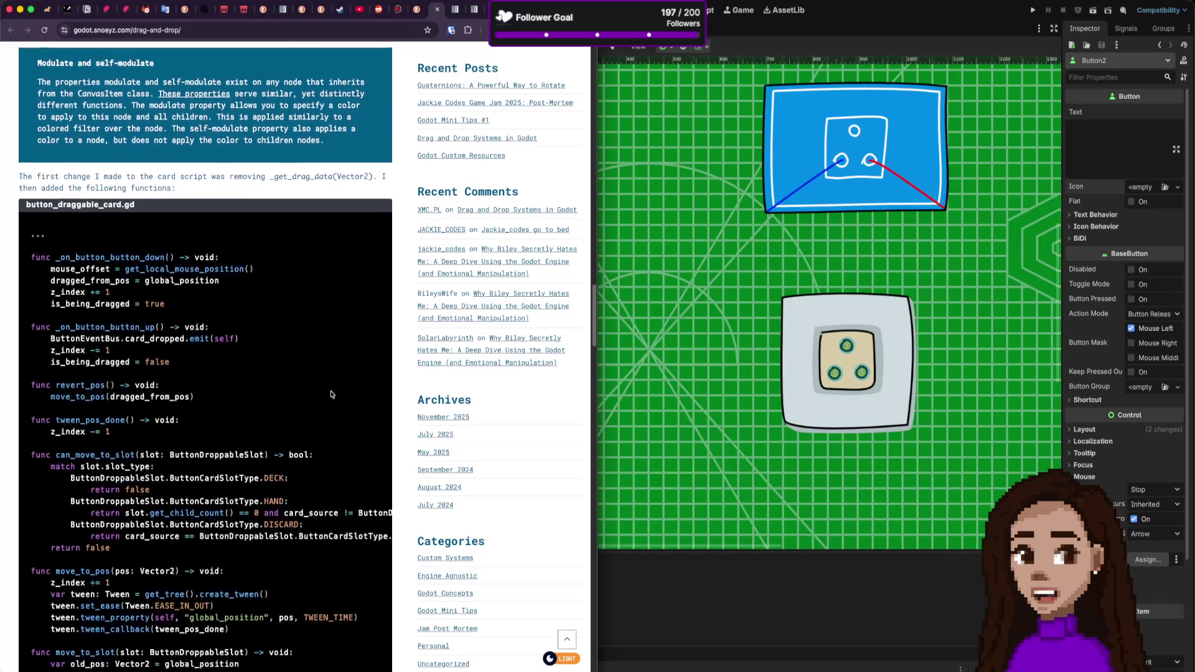
scroll(332, 395, "down", 20)
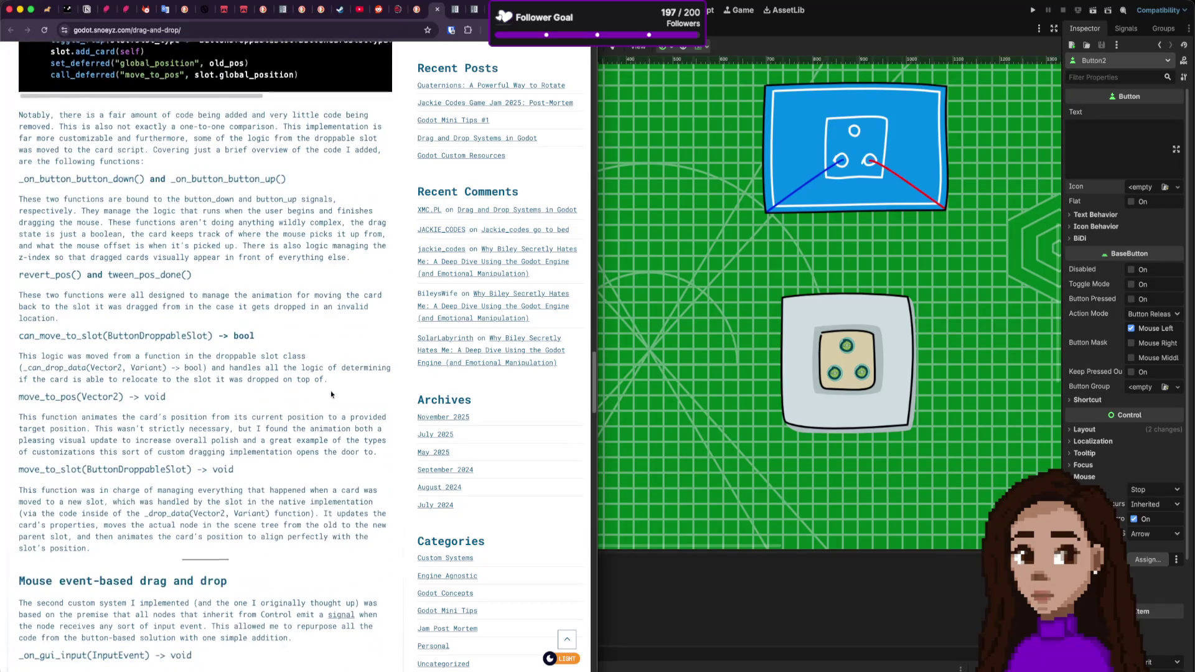
scroll(331, 395, "down", 6)
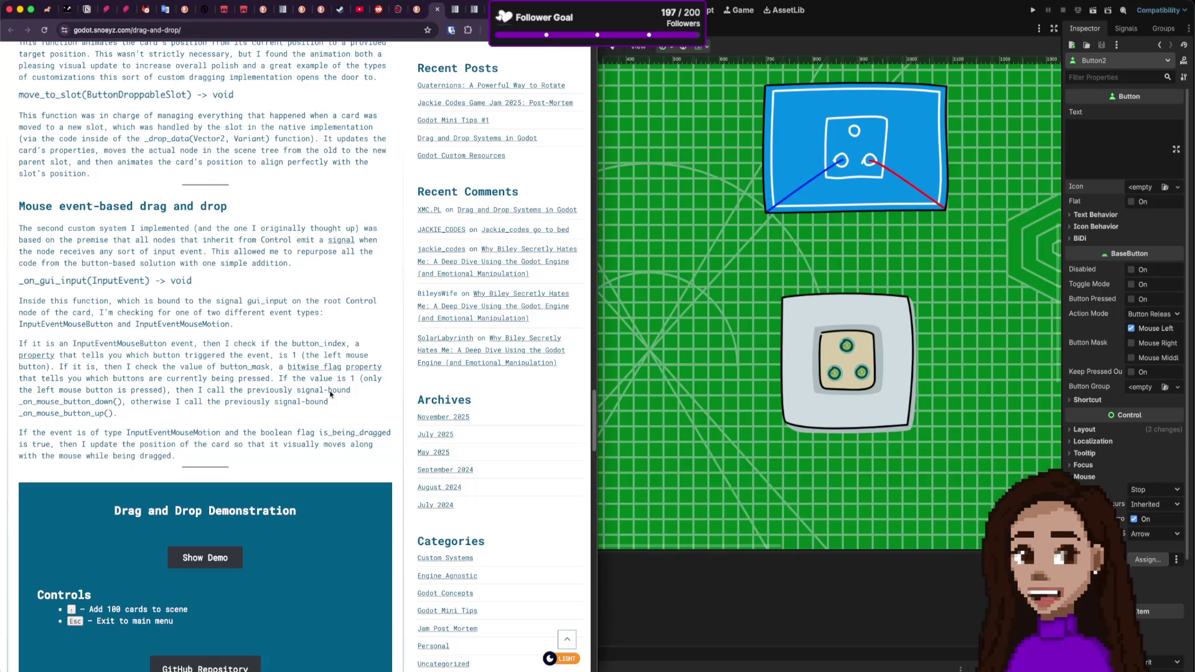
scroll(328, 397, "down", 14)
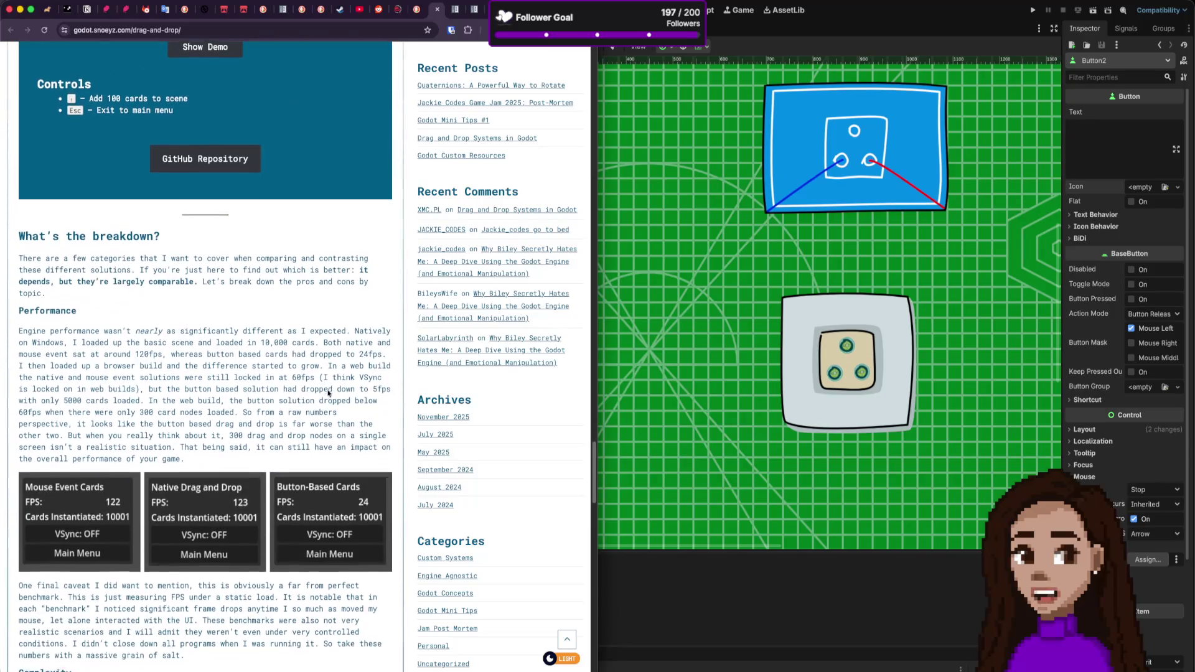
scroll(328, 394, "up", 15)
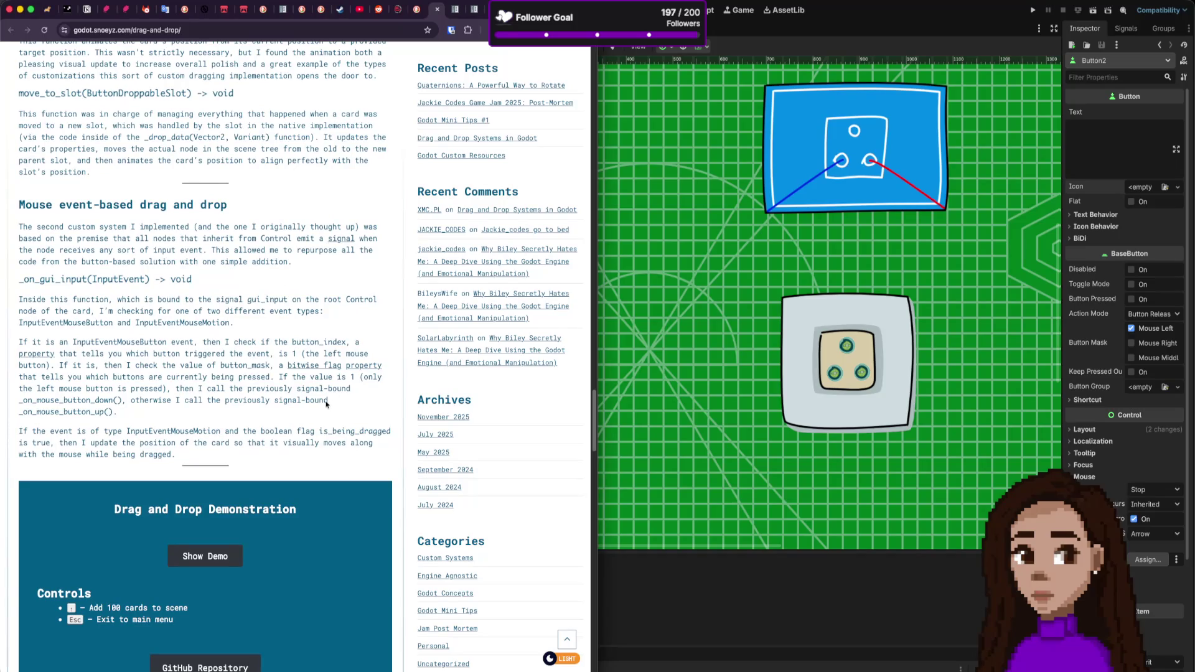
scroll(321, 405, "up", 11)
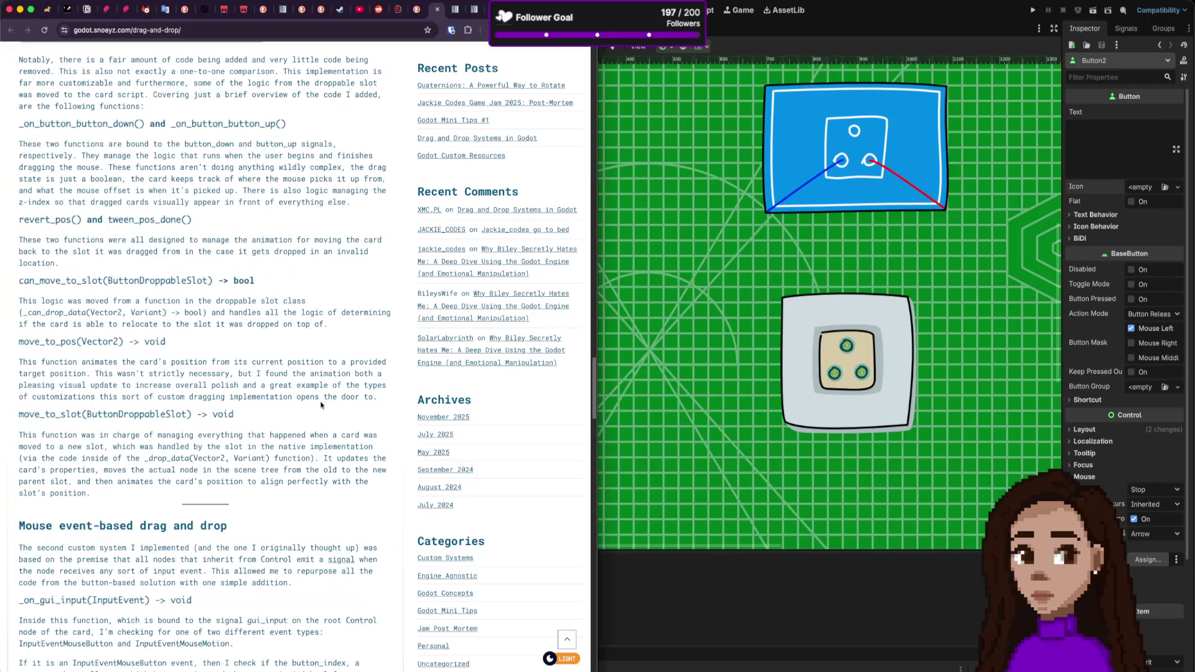
scroll(322, 405, "up", 20)
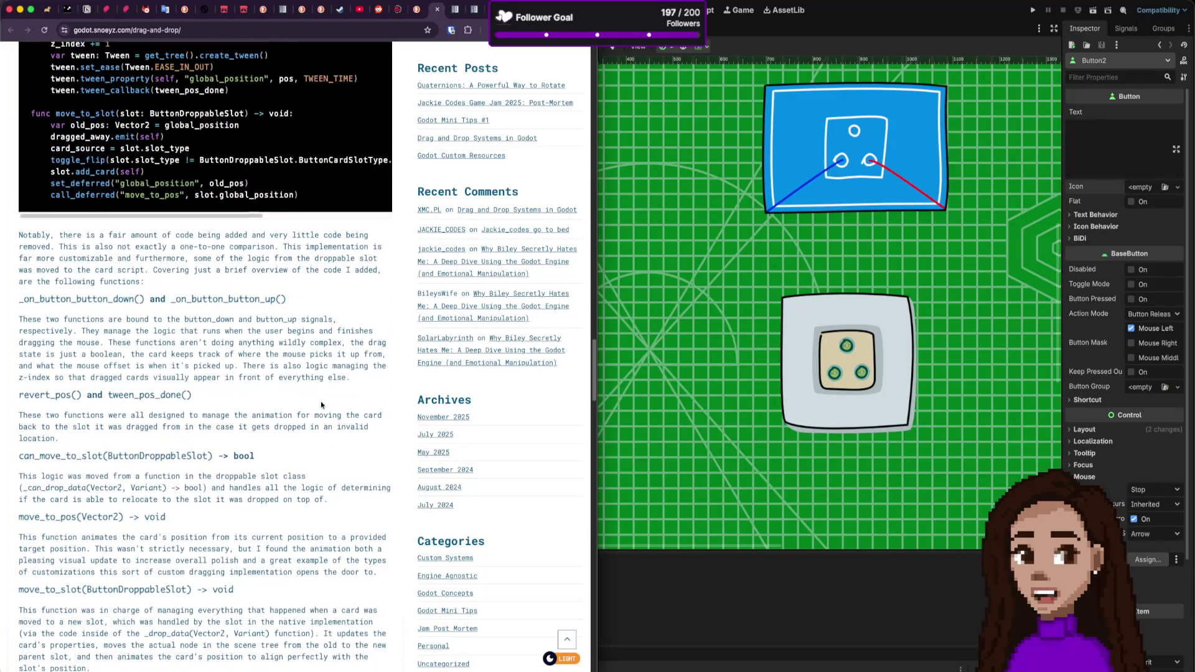
scroll(322, 404, "up", 7)
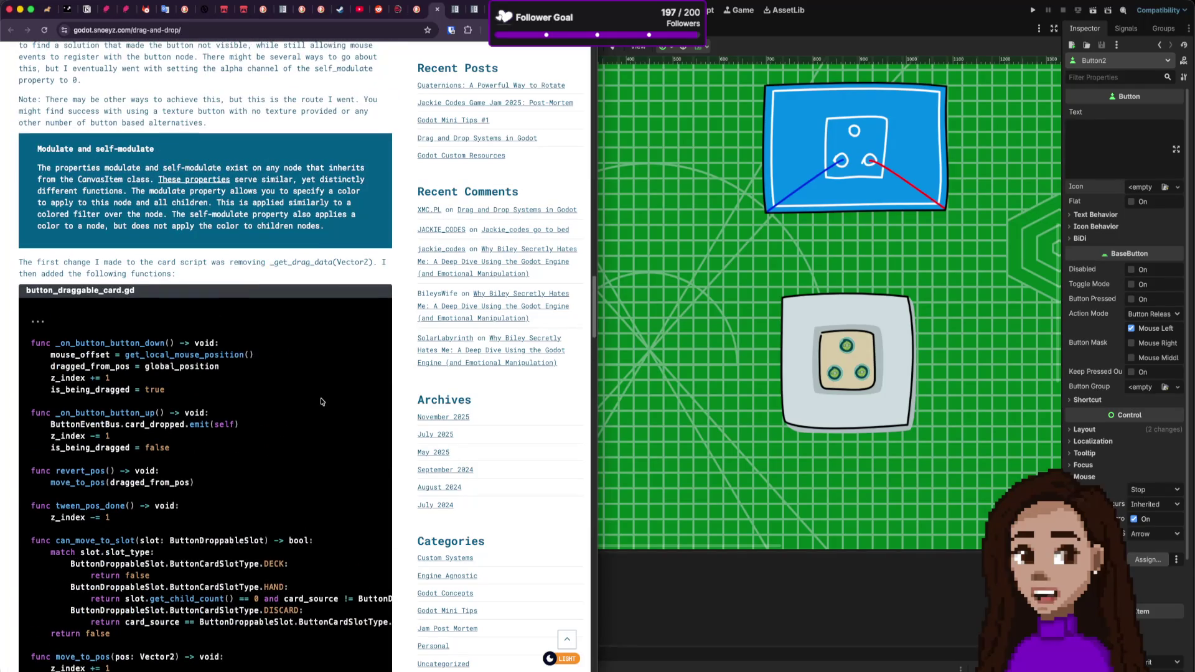
scroll(296, 396, "down", 3)
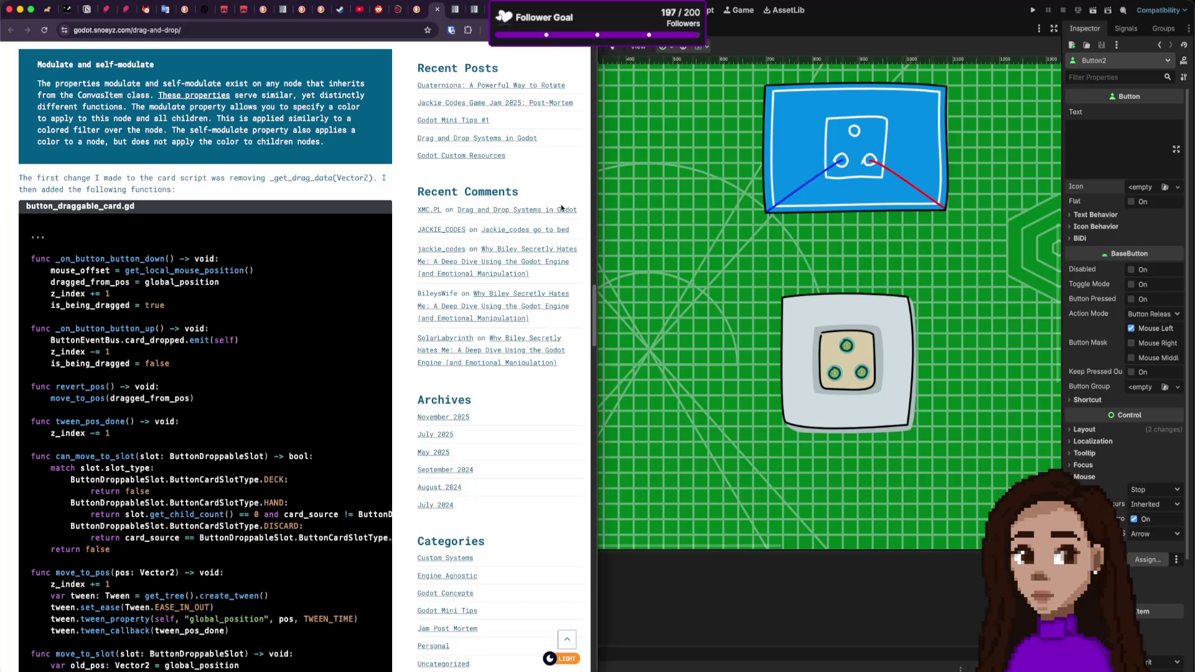
left_click(687, 113)
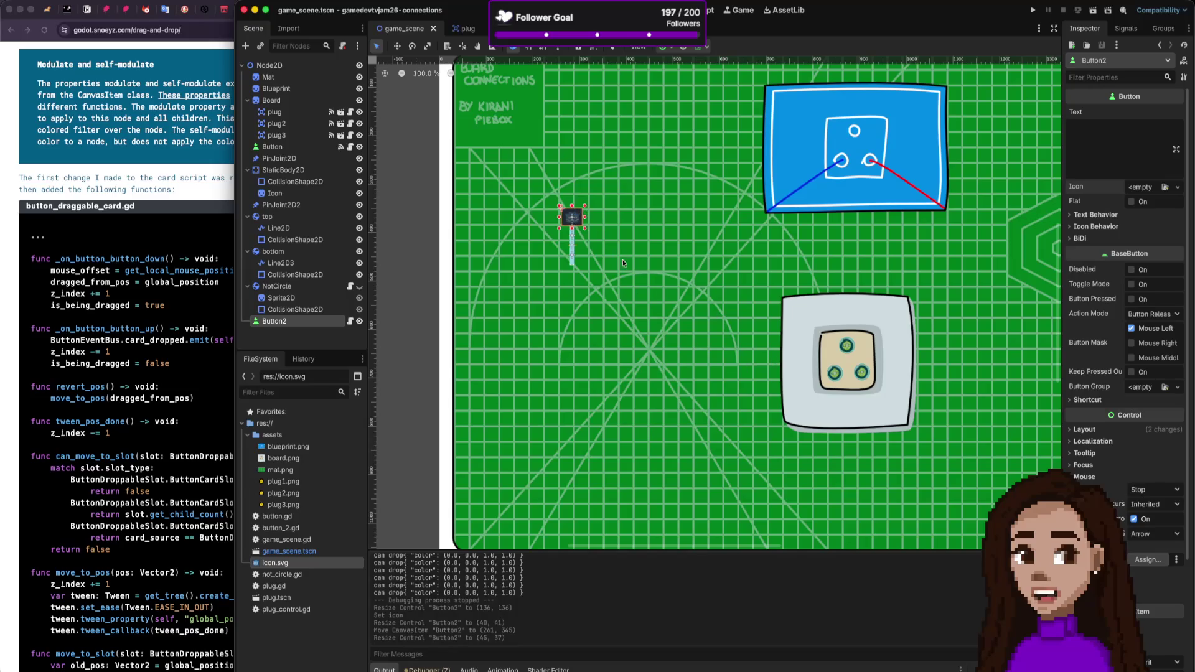
Step: Locate button_2.gd among the scripts and comment out its set_drag_preview(duplicate()) line
left_click(462, 29)
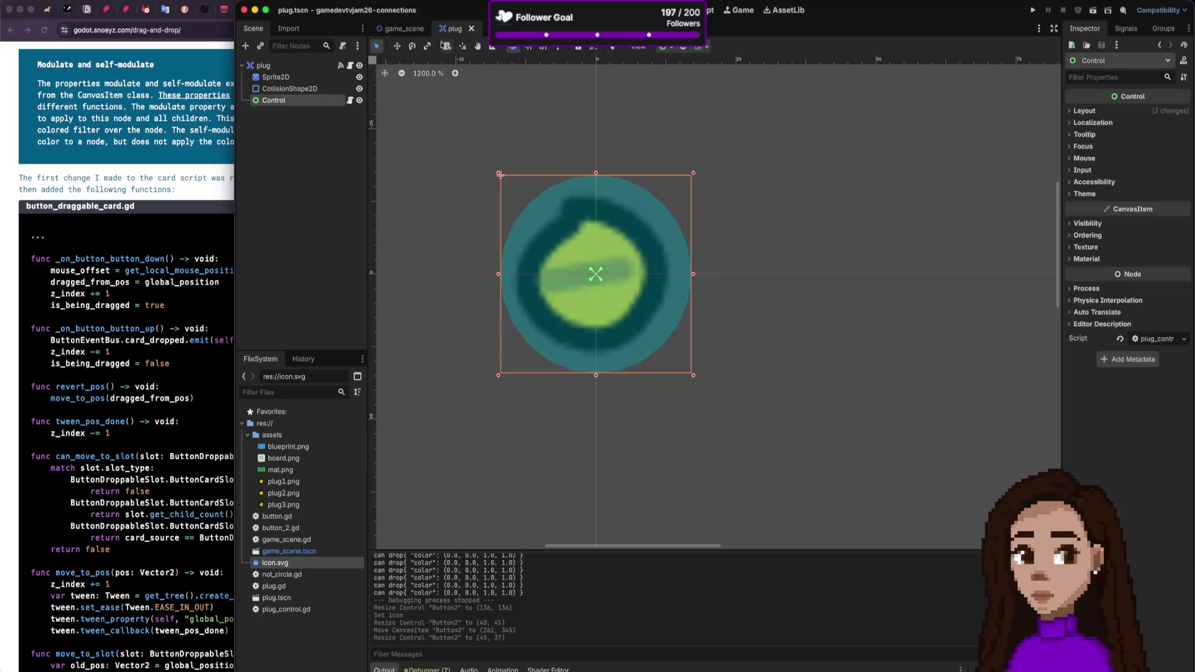
left_click(402, 28)
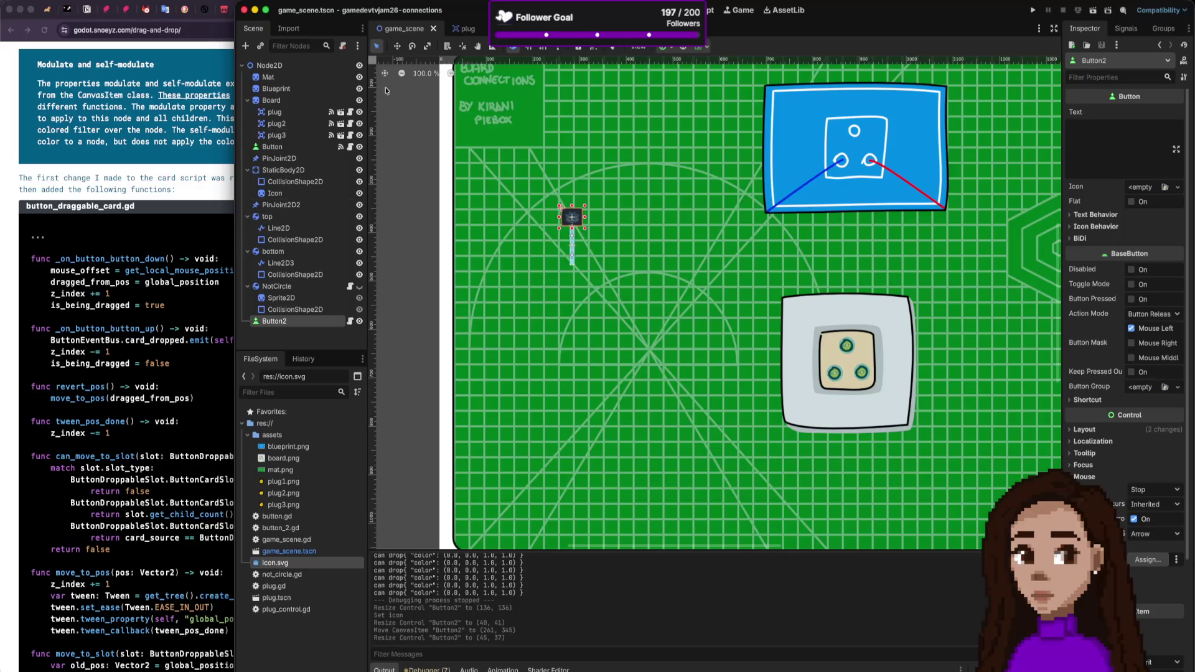
left_click(710, 10)
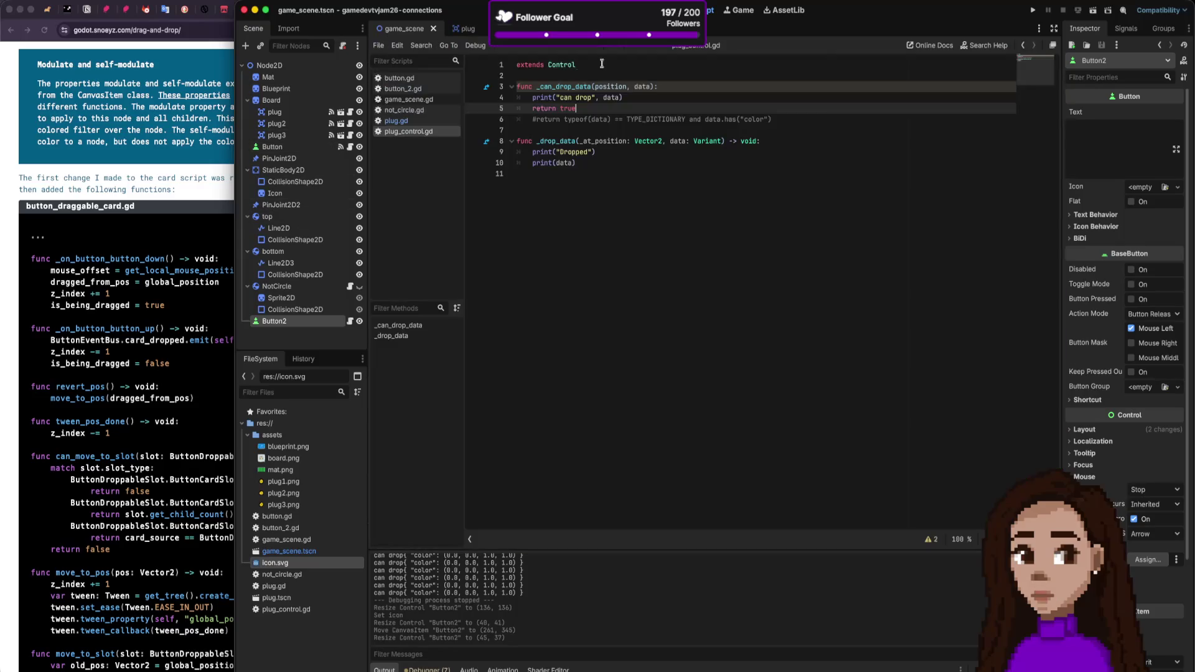
left_click(414, 123)
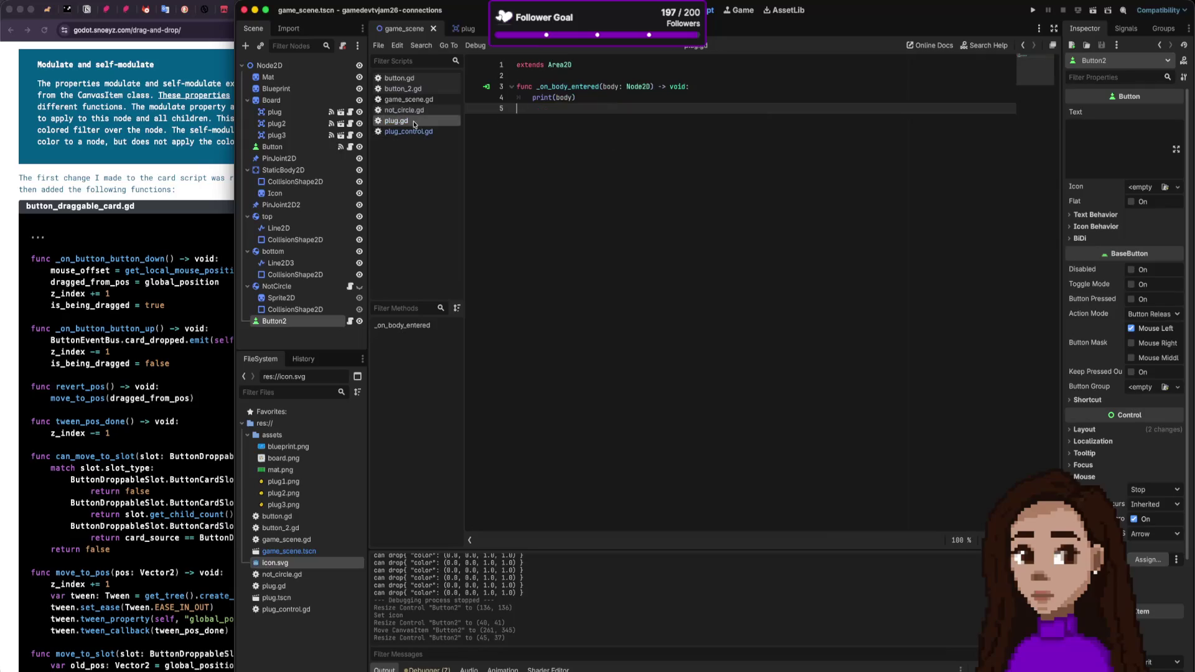
left_click(417, 110)
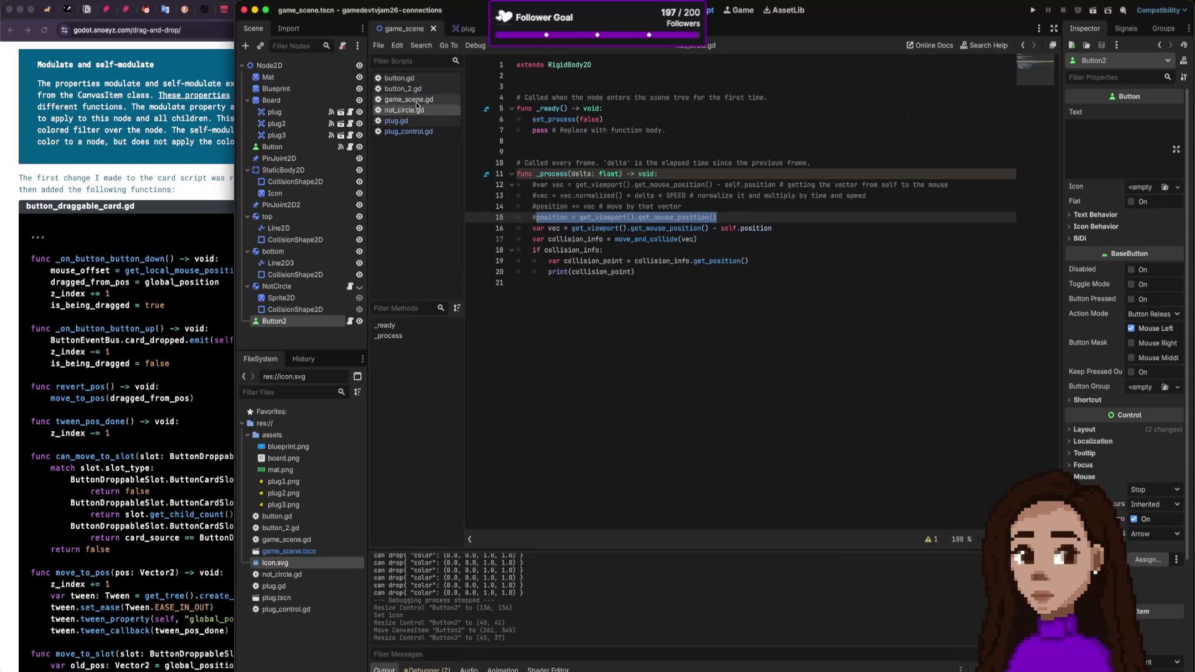
left_click(417, 101)
left_click(411, 89)
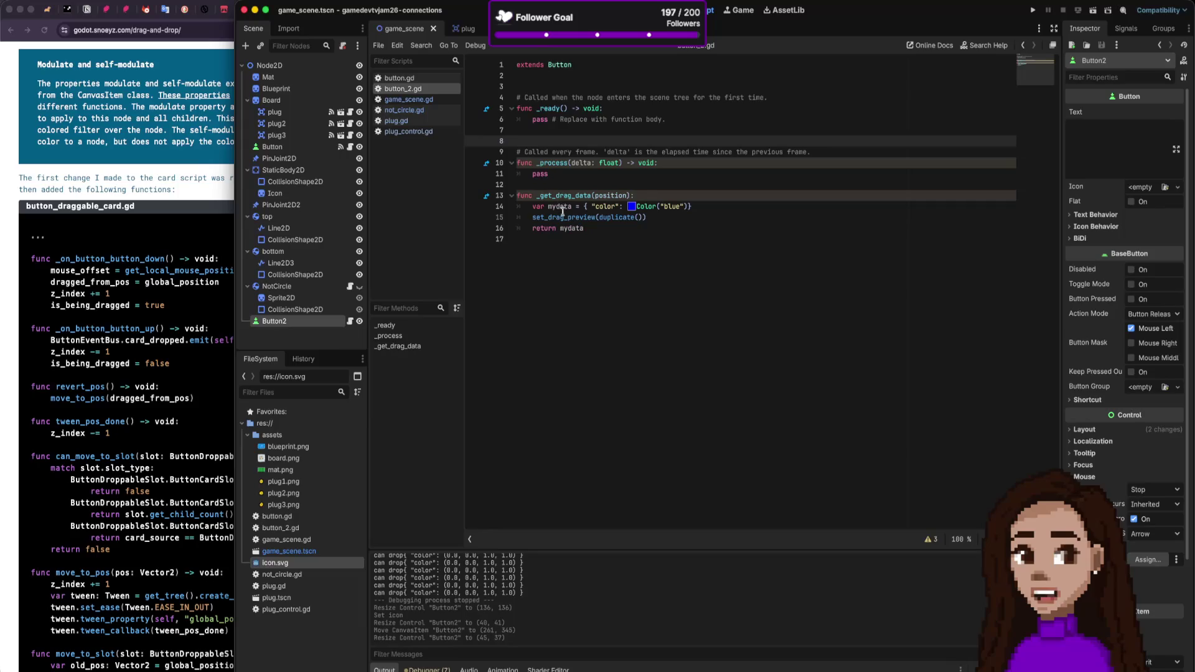
left_click(564, 217)
type("#")
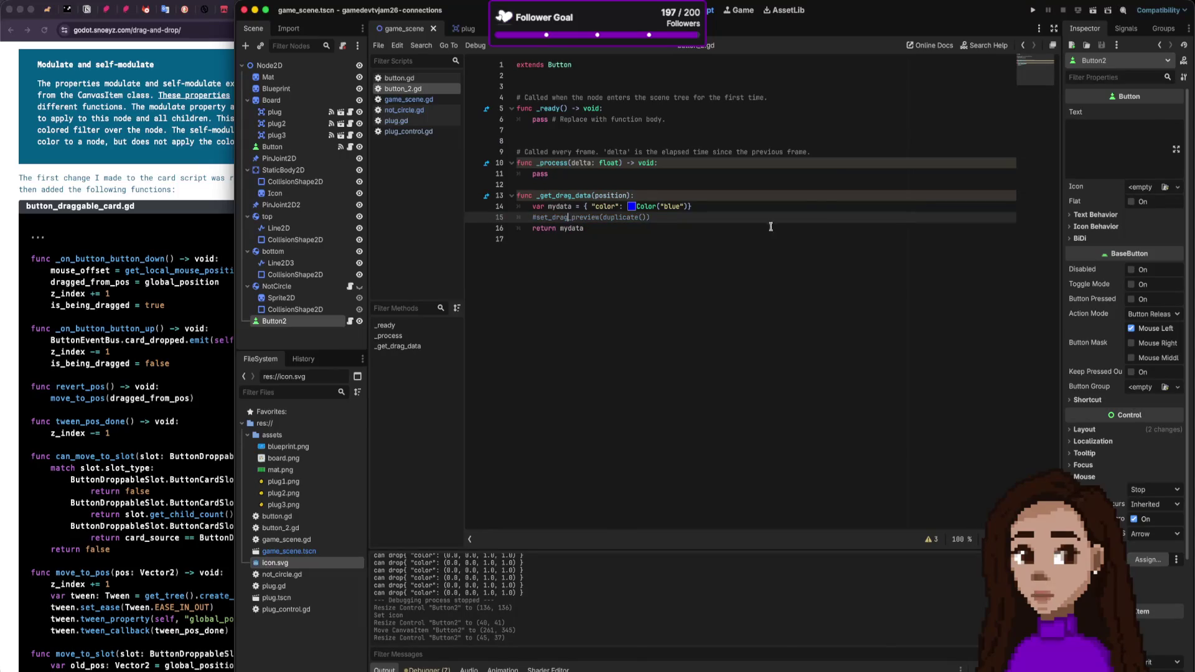
key("super+Tab")
key("super+Tab")
key("super+Tab")
key("super+Tab")
Step: Run the game, drop Button2 onto the plug to check the Output log, then stop it
left_click(1033, 10)
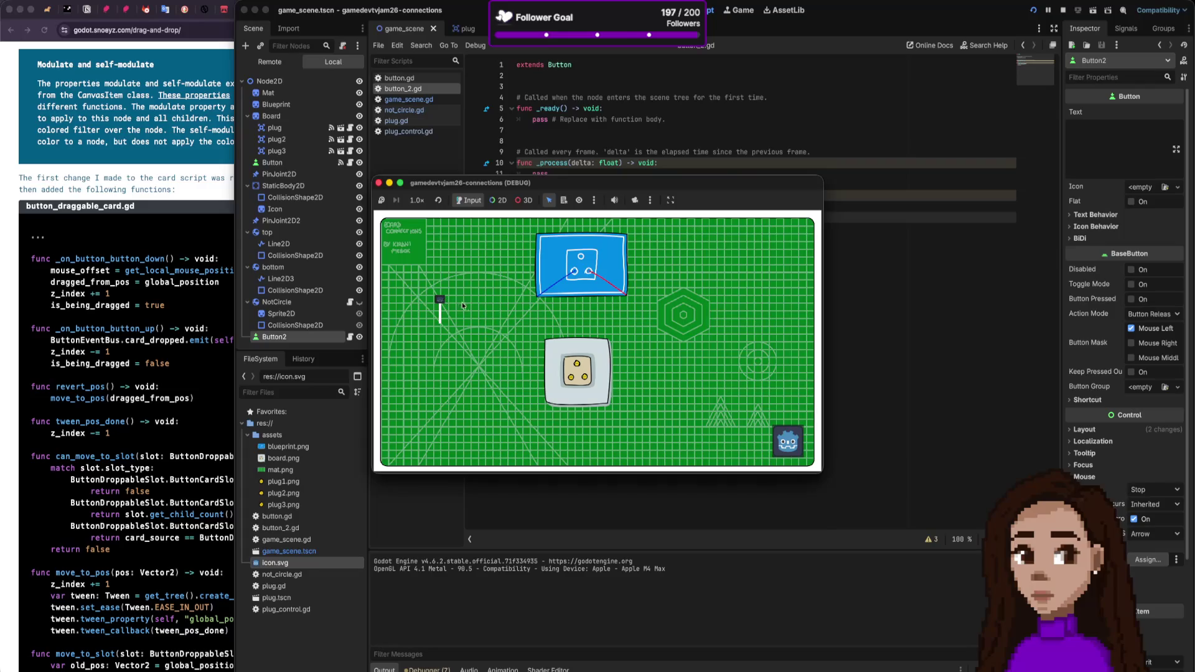
left_click(547, 361)
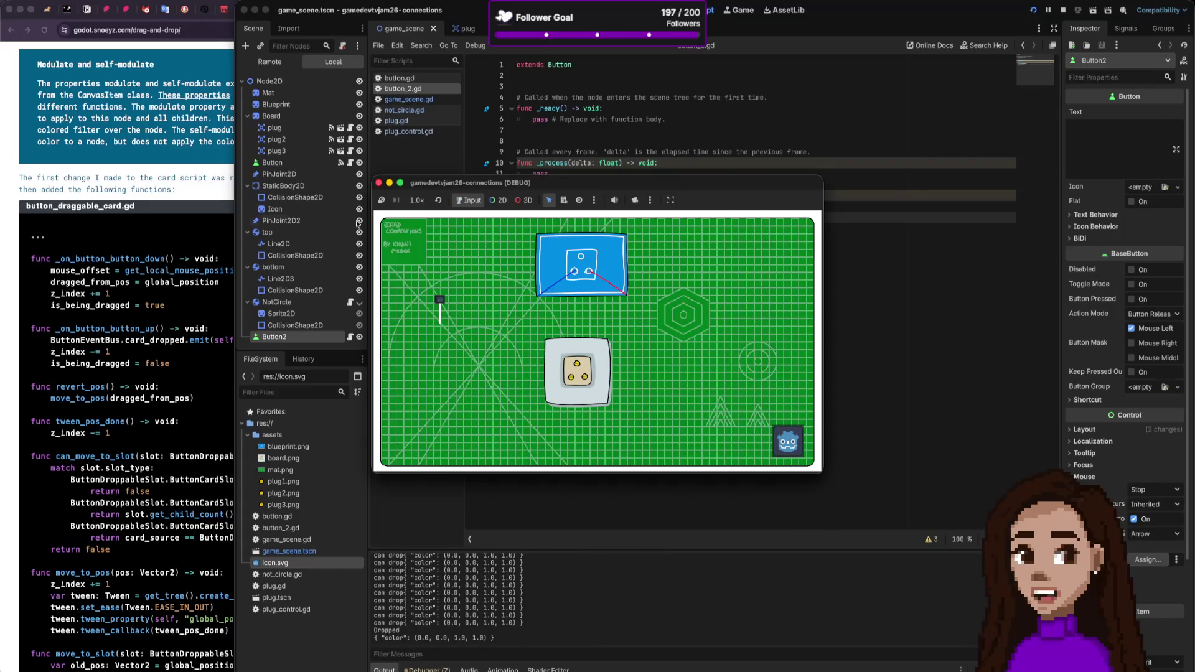
left_click(378, 182)
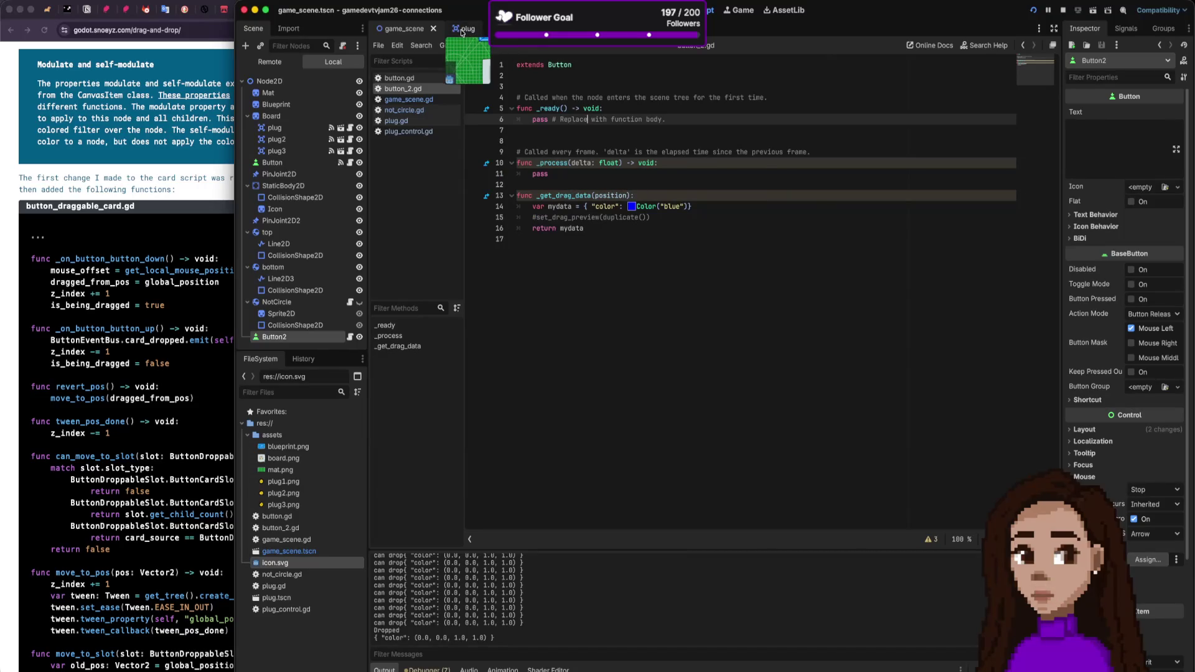
Step: Look over the plug scene, return to the game scene, and bring the blog article forward
left_click(462, 31)
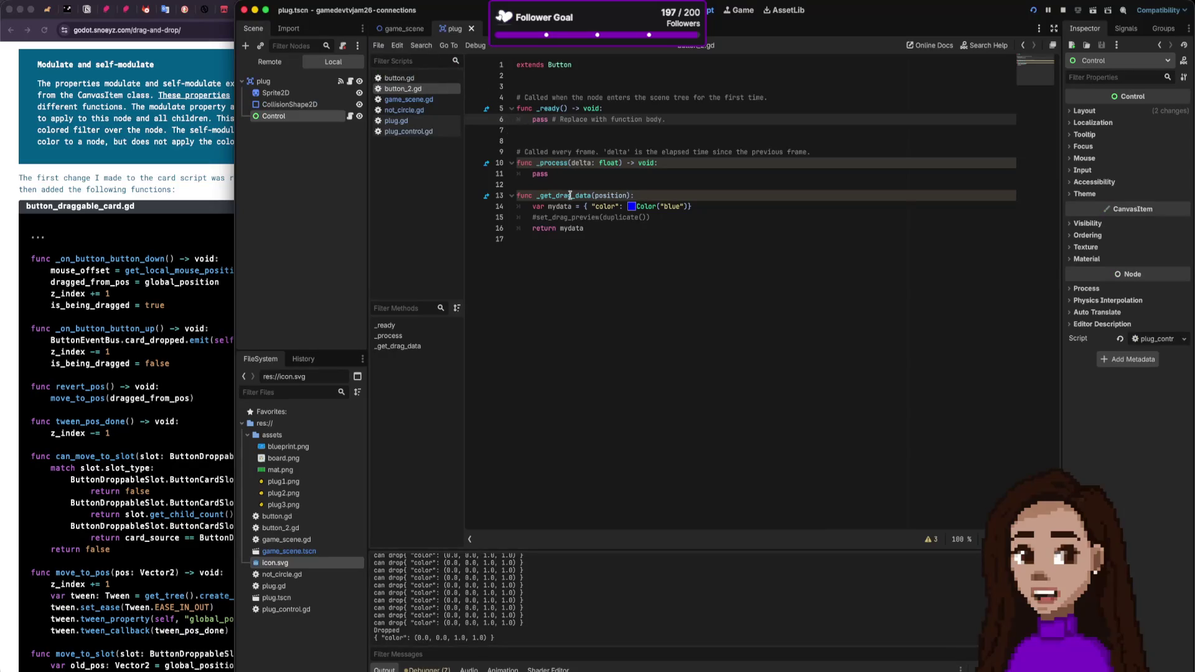
mouse_move(568, 196)
left_click(412, 29)
left_click(187, 299)
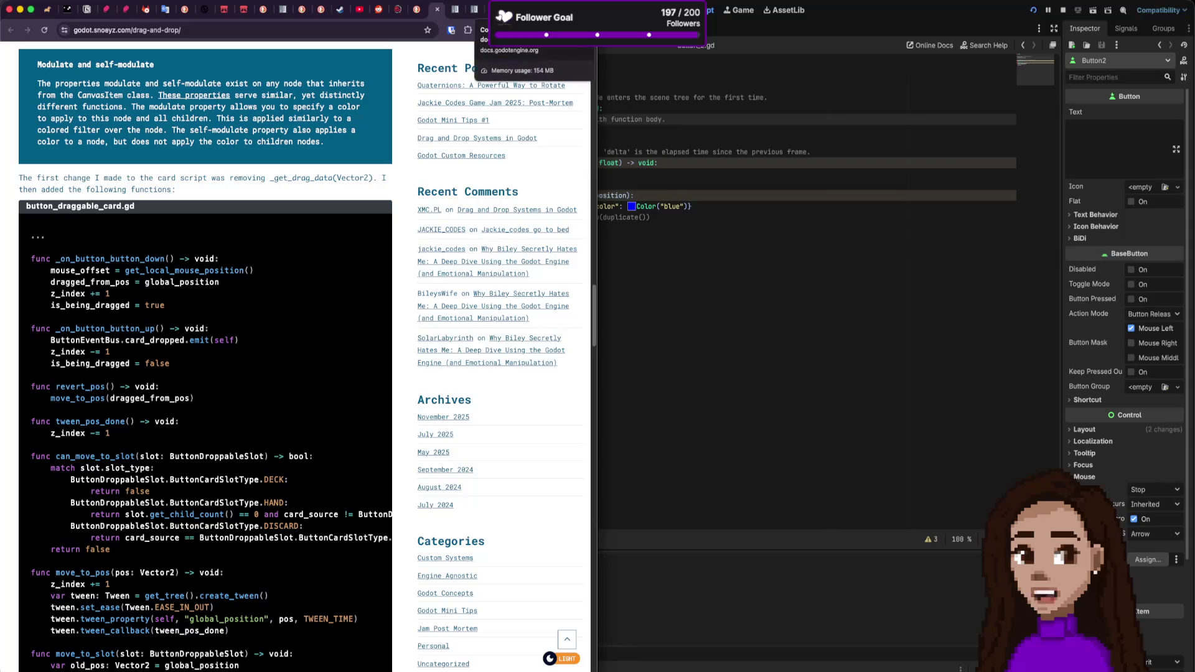
Step: Search the Godot Control class docs for 'dragging' and step through the matches
left_click(455, 9)
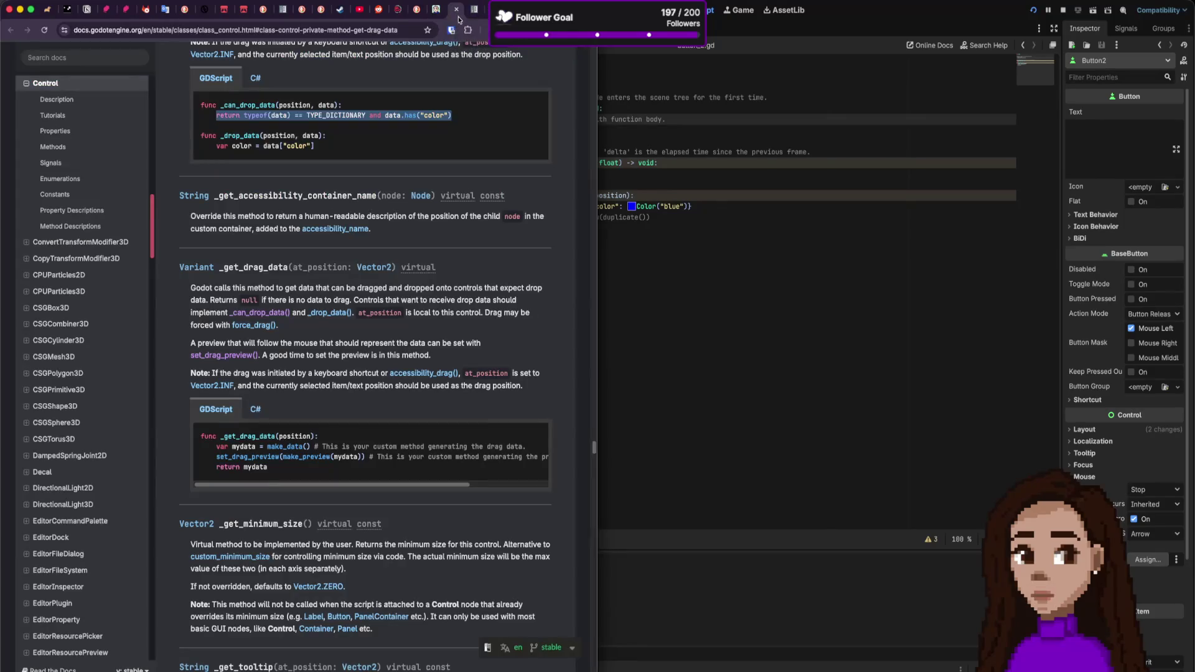
scroll(398, 258, "down", 5)
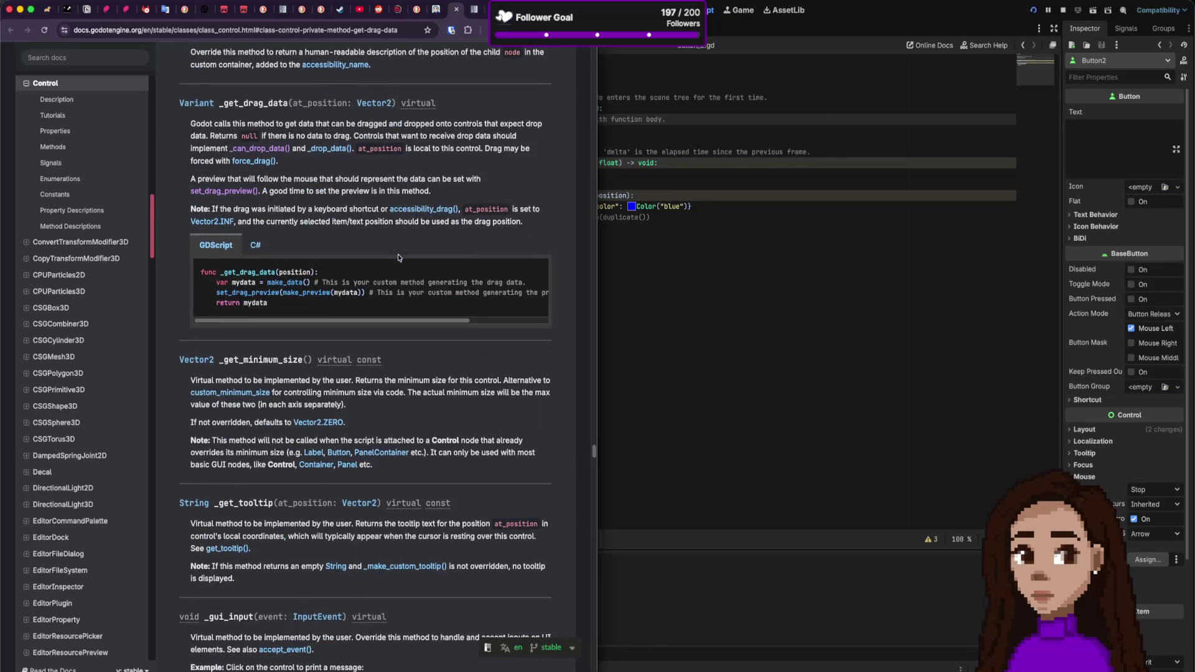
scroll(398, 257, "up", 10)
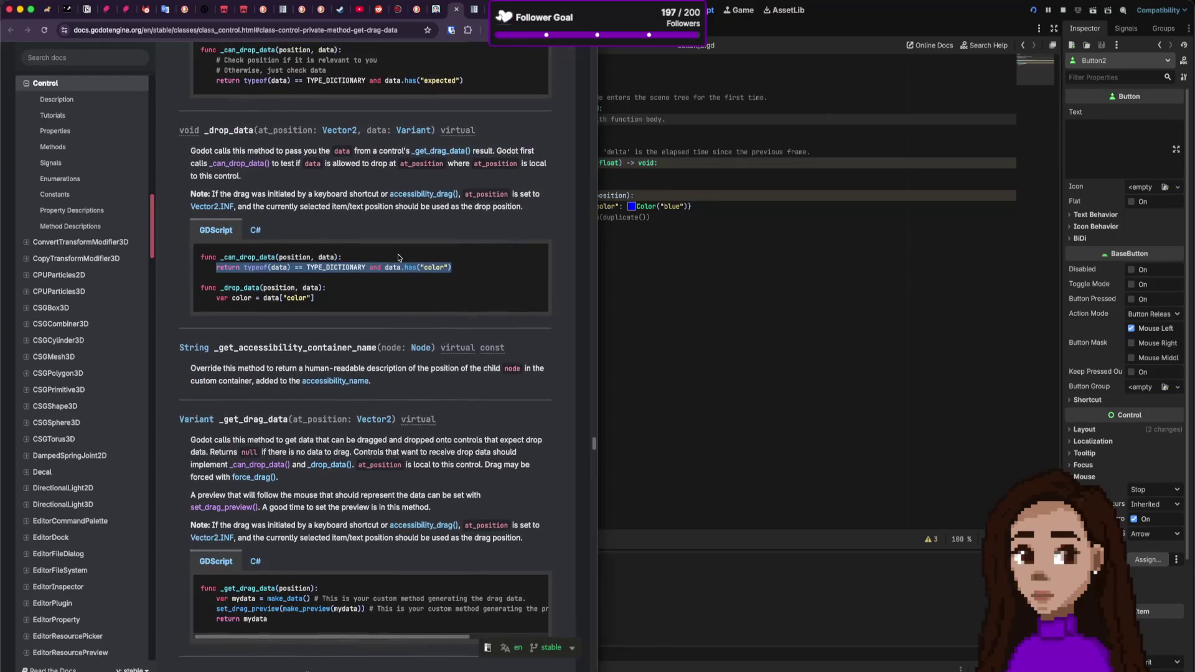
scroll(398, 254, "up", 9)
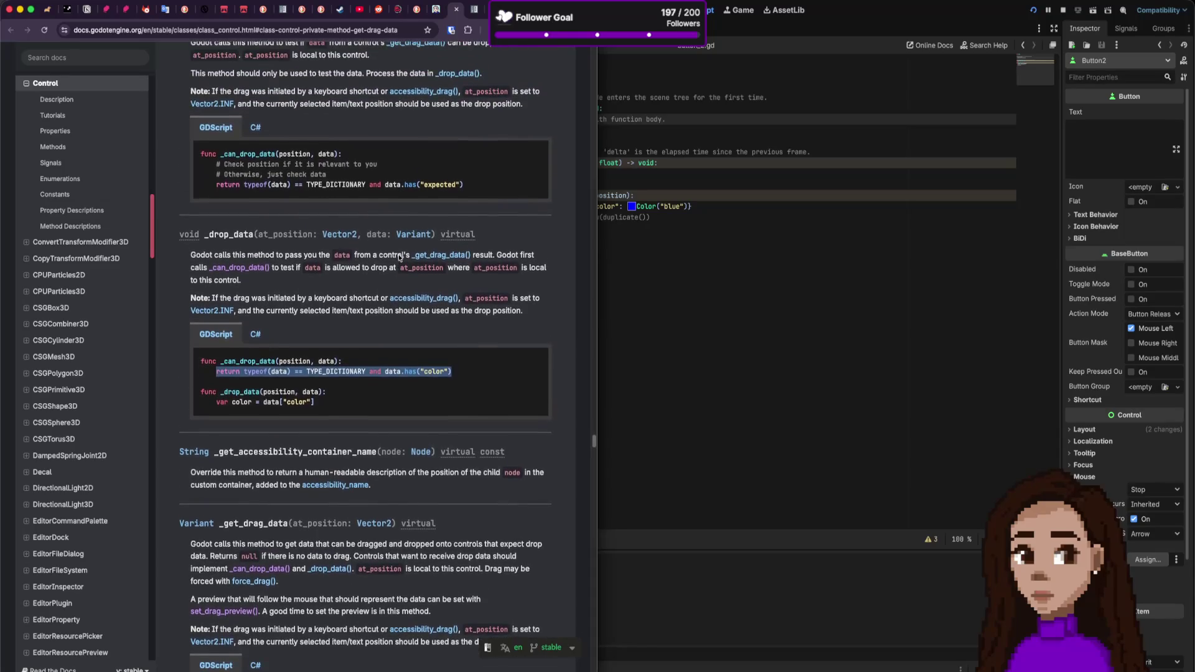
key("super+f")
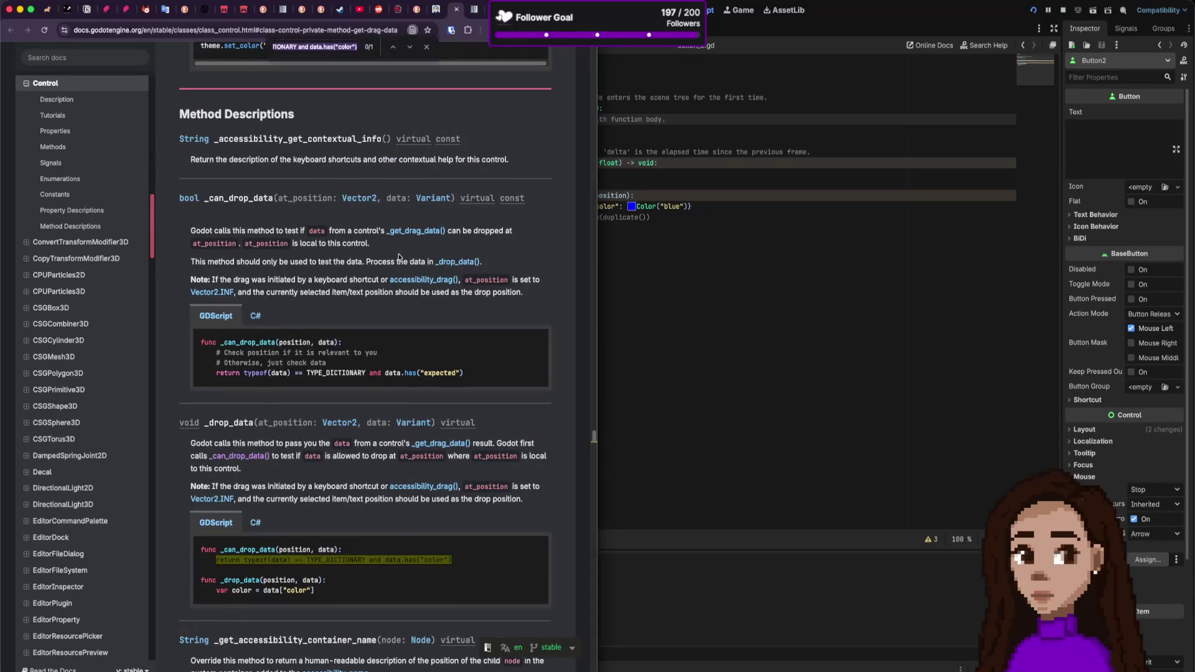
type("dragging")
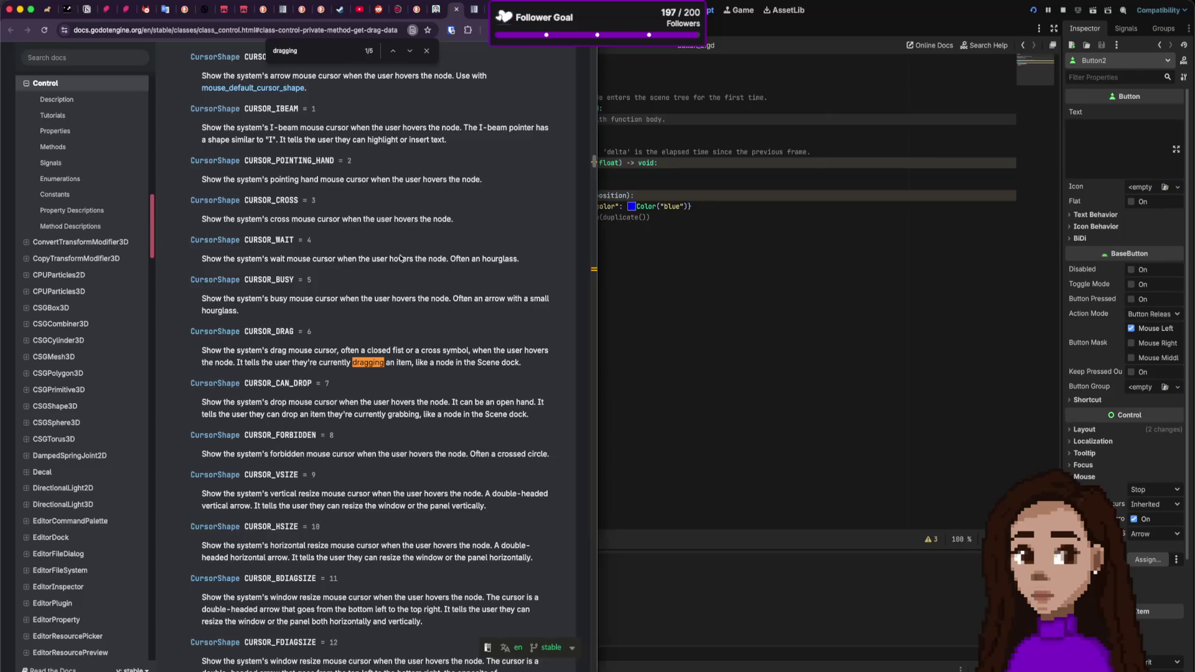
key("Return")
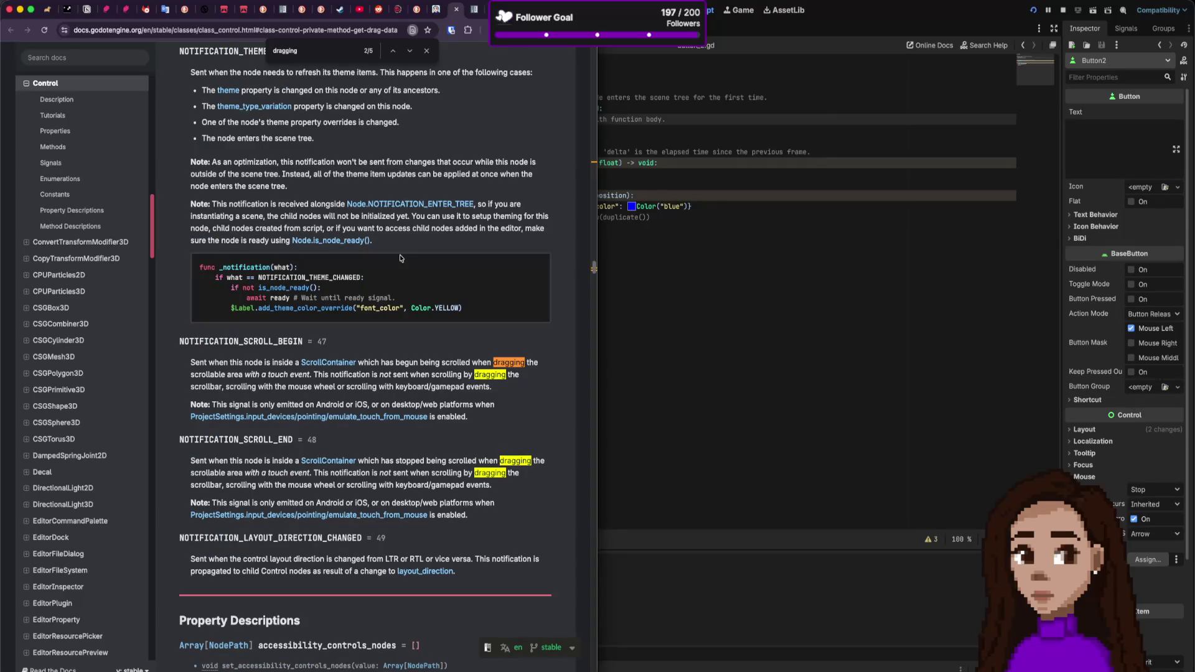
key("Return")
key("Return")
key("Return")
key("Return")
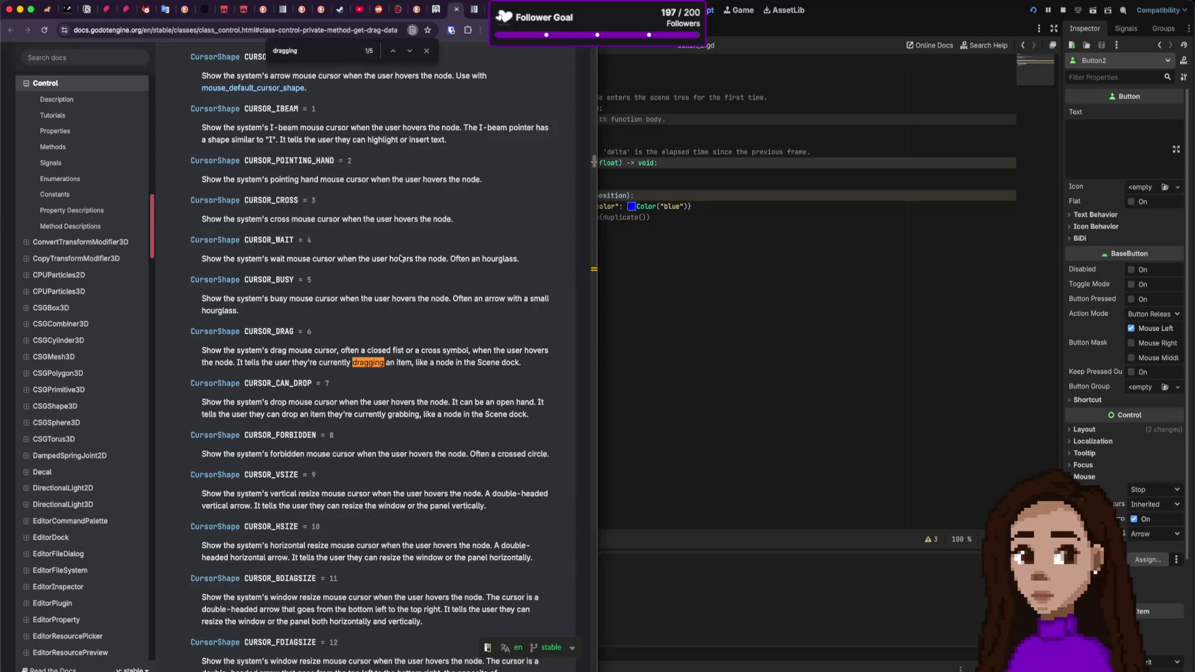
key("Return")
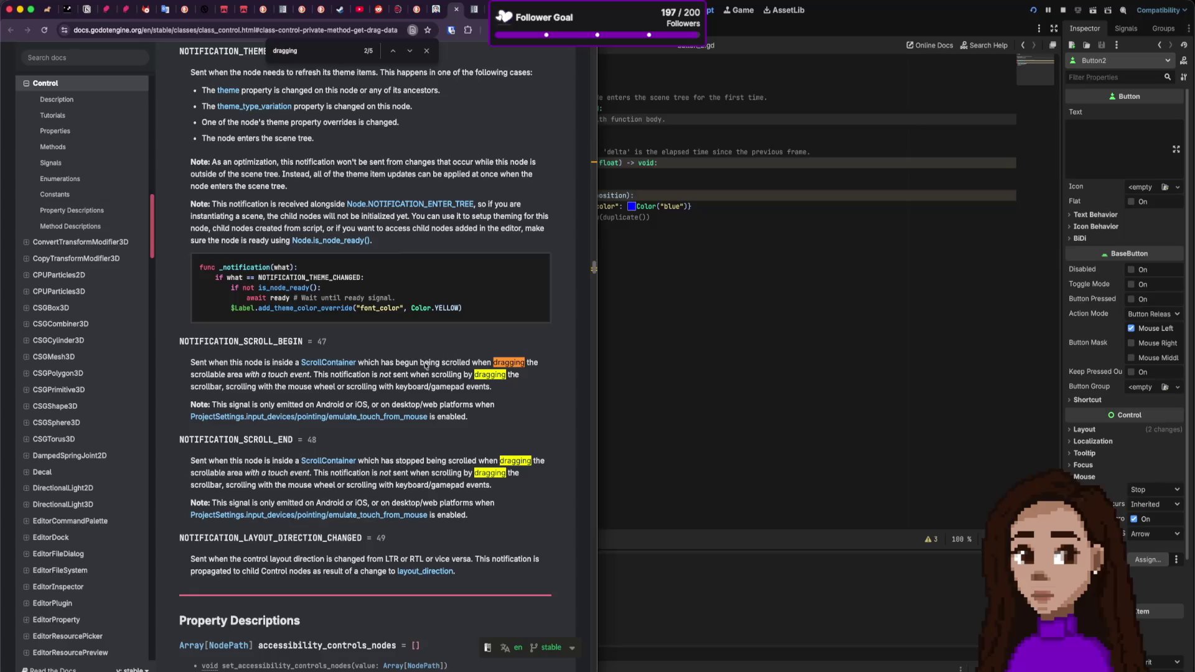
Step: Look over the surrounding docs text, then switch to the godot.snoeyz.com drag-and-drop article
scroll(426, 370, "up", 4)
scroll(426, 370, "up", 15)
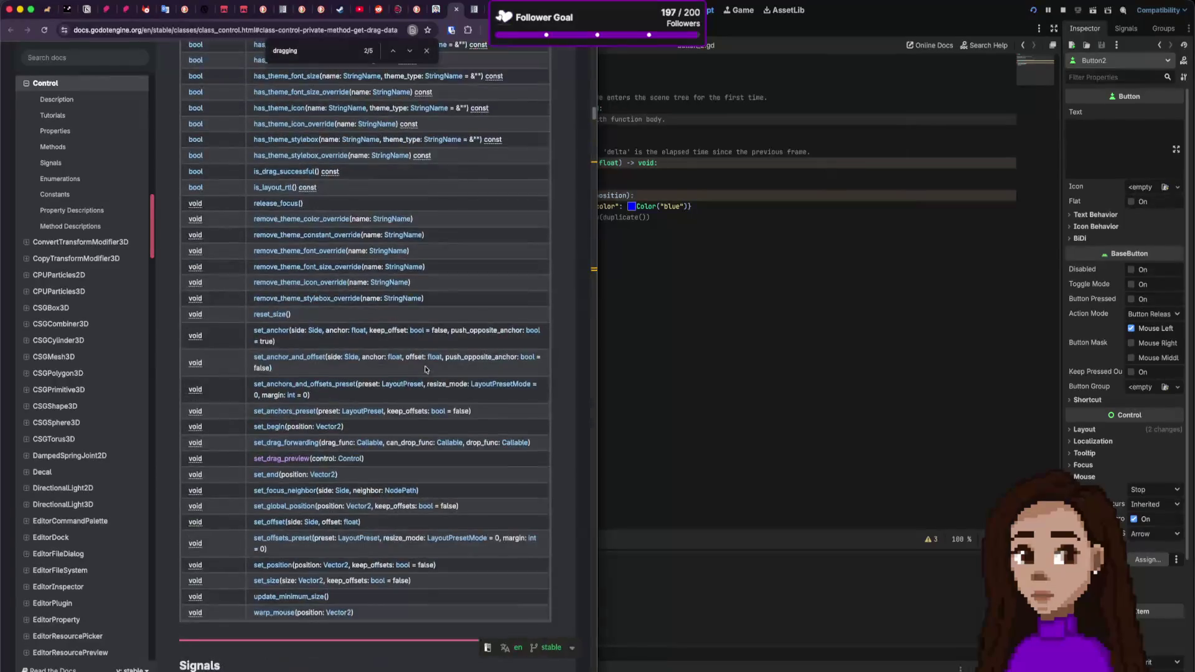
scroll(427, 369, "down", 9)
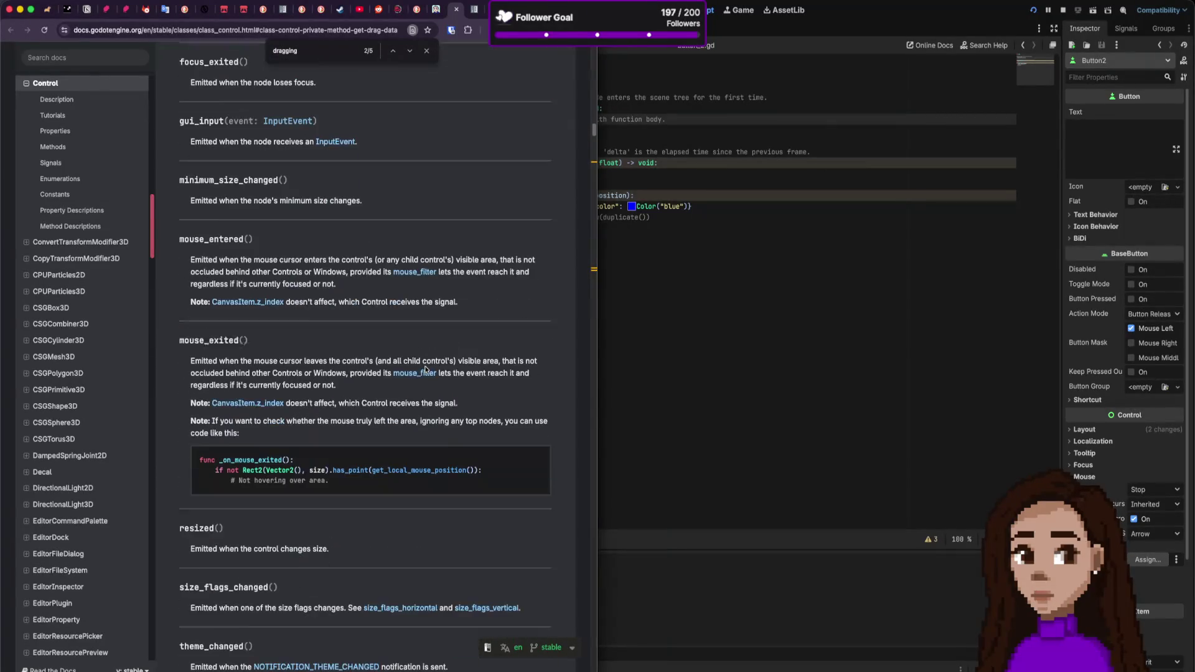
scroll(426, 370, "down", 15)
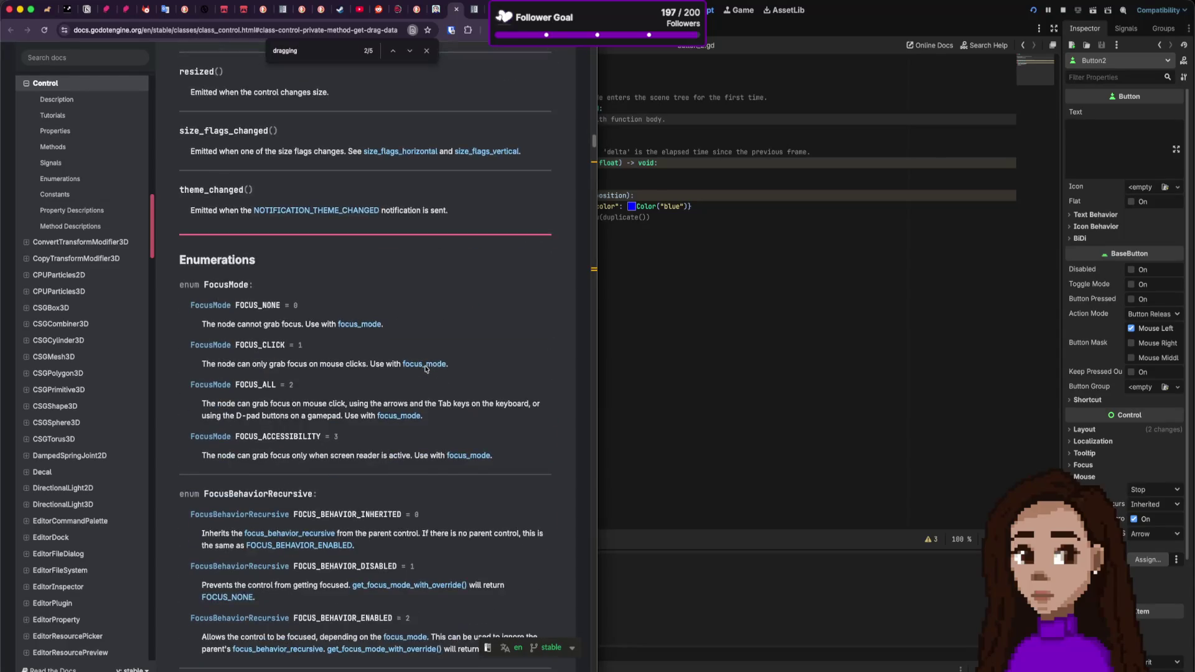
scroll(426, 369, "down", 5)
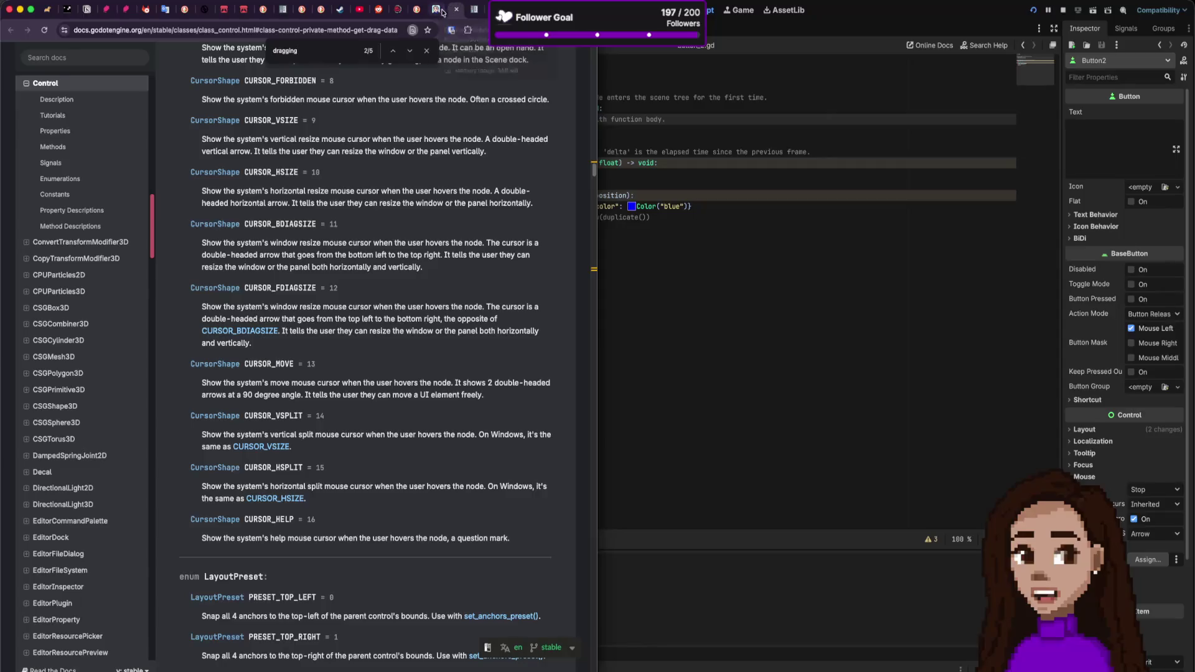
left_click(437, 9)
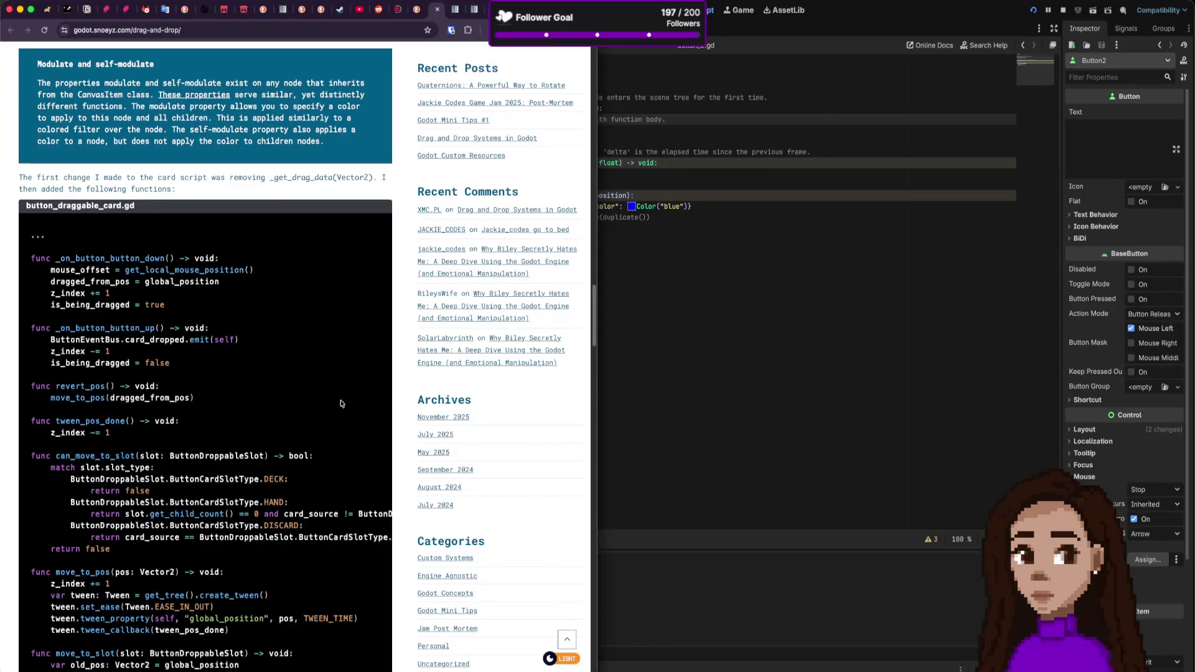
Step: Highlight the article's button_down/up functions and its is_being_dragged variable, then return to Godot
scroll(342, 403, "down", 3)
scroll(341, 403, "up", 3)
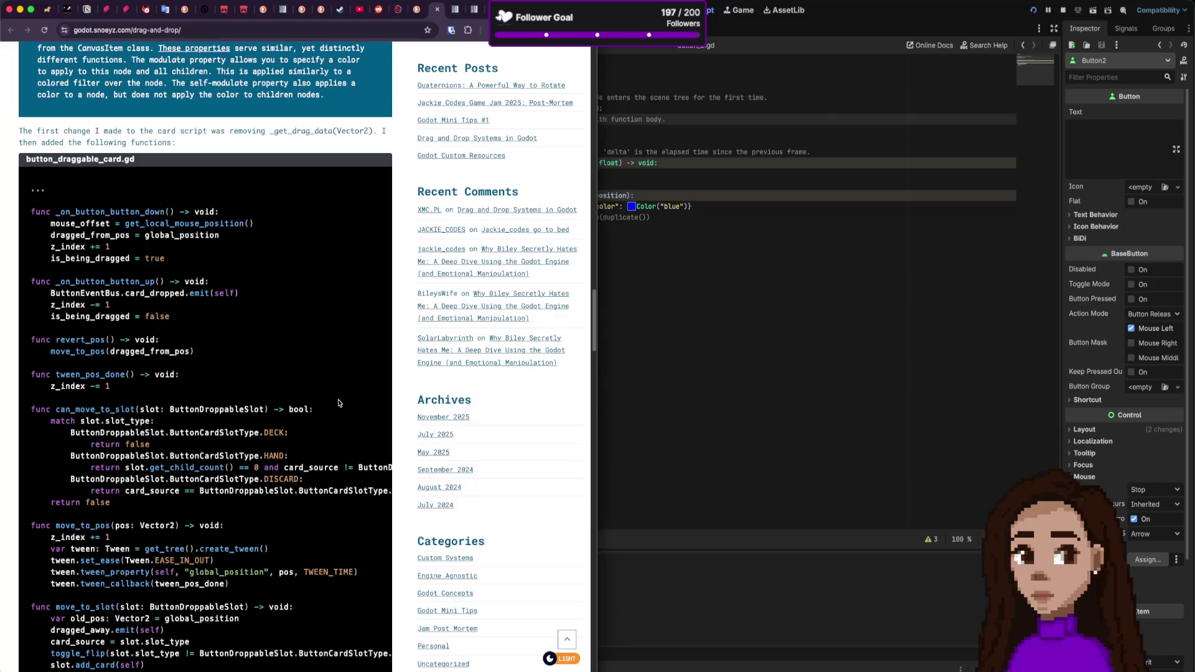
left_click_drag(75, 212, 130, 316)
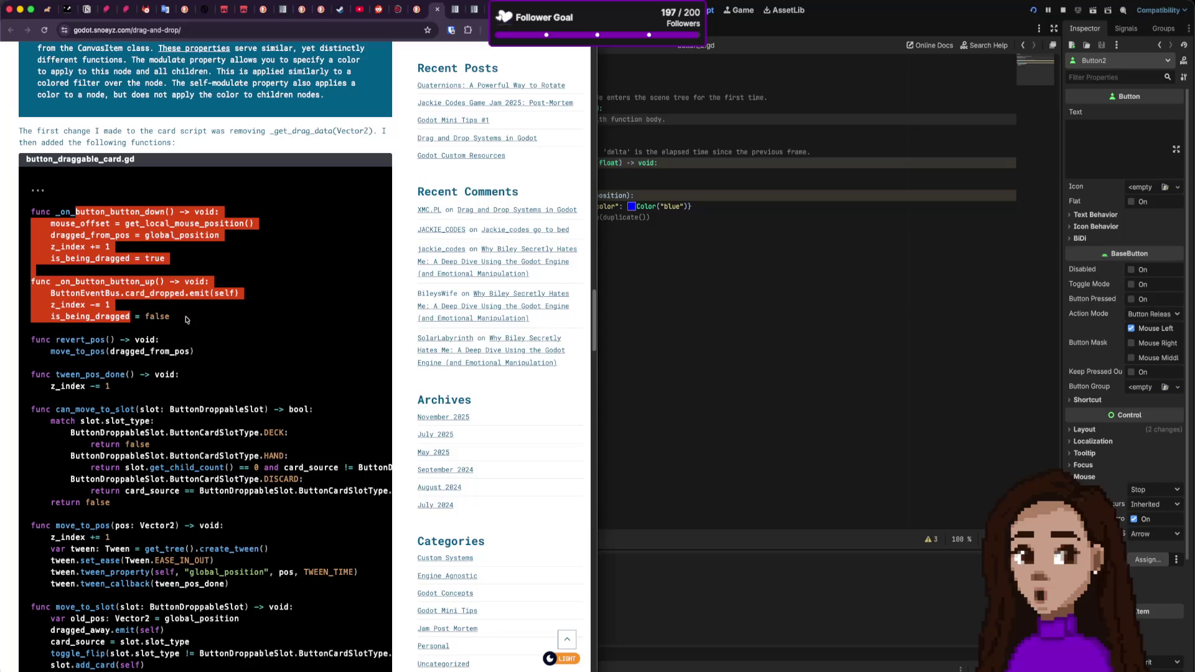
double_click(83, 259)
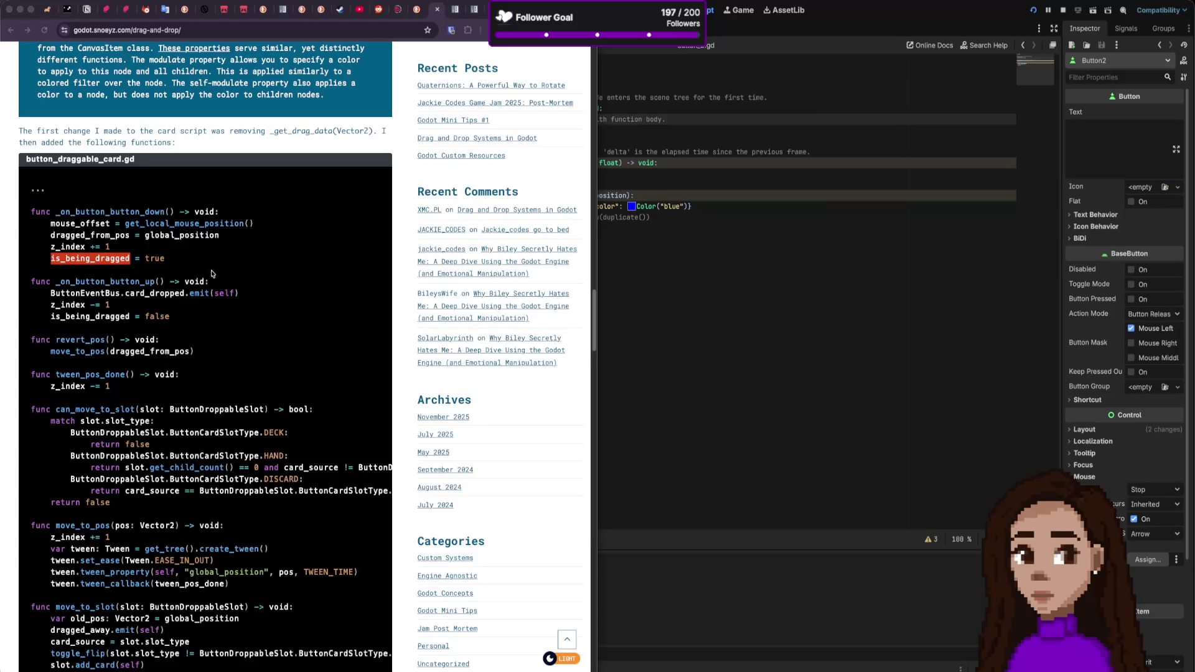
scroll(211, 274, "up", 5)
left_click(843, 180)
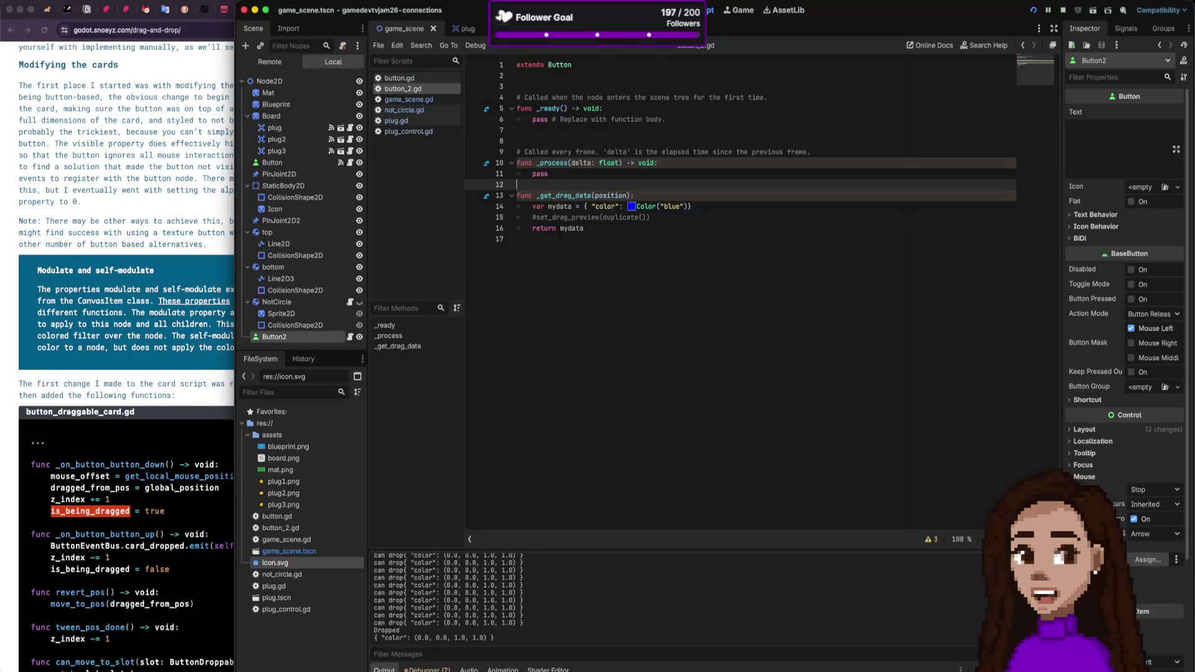
Step: Show the game_scene board with Button2's Signals list, and read further down the article's code
left_click(404, 29)
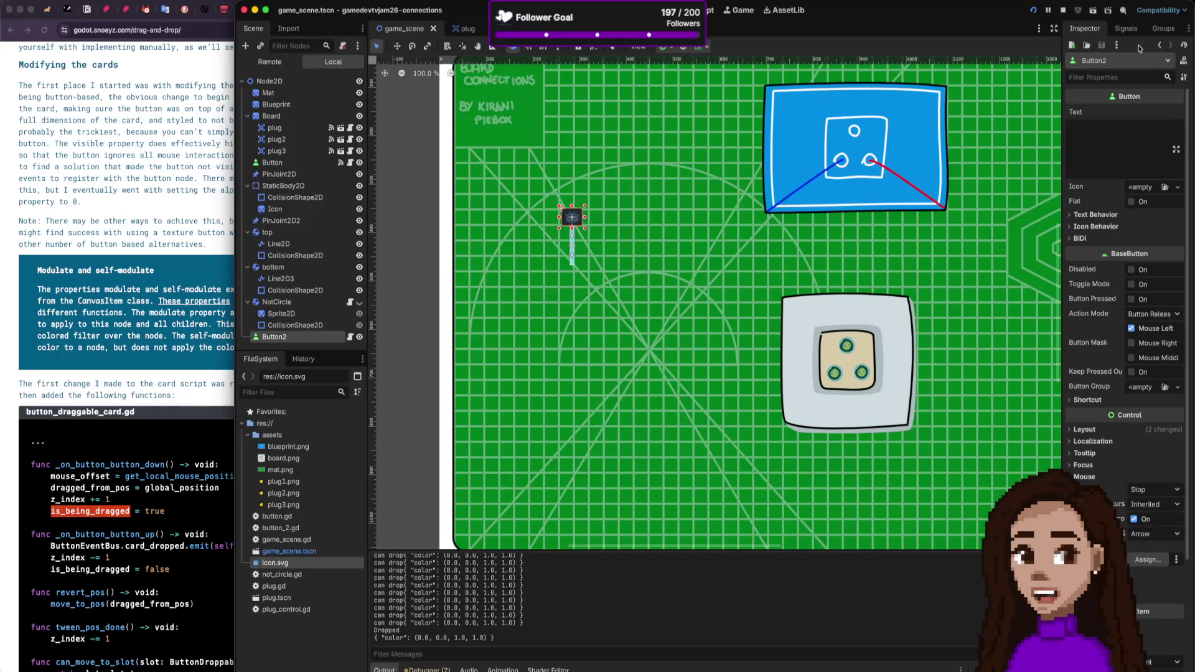
left_click(1128, 29)
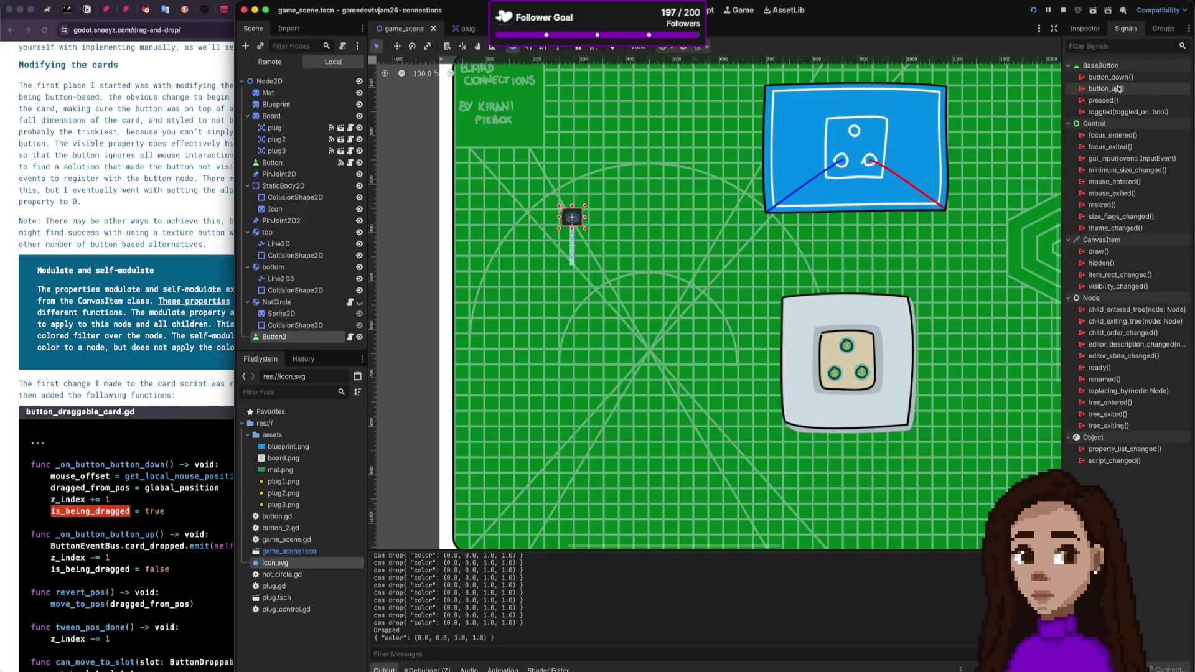
mouse_move(1119, 88)
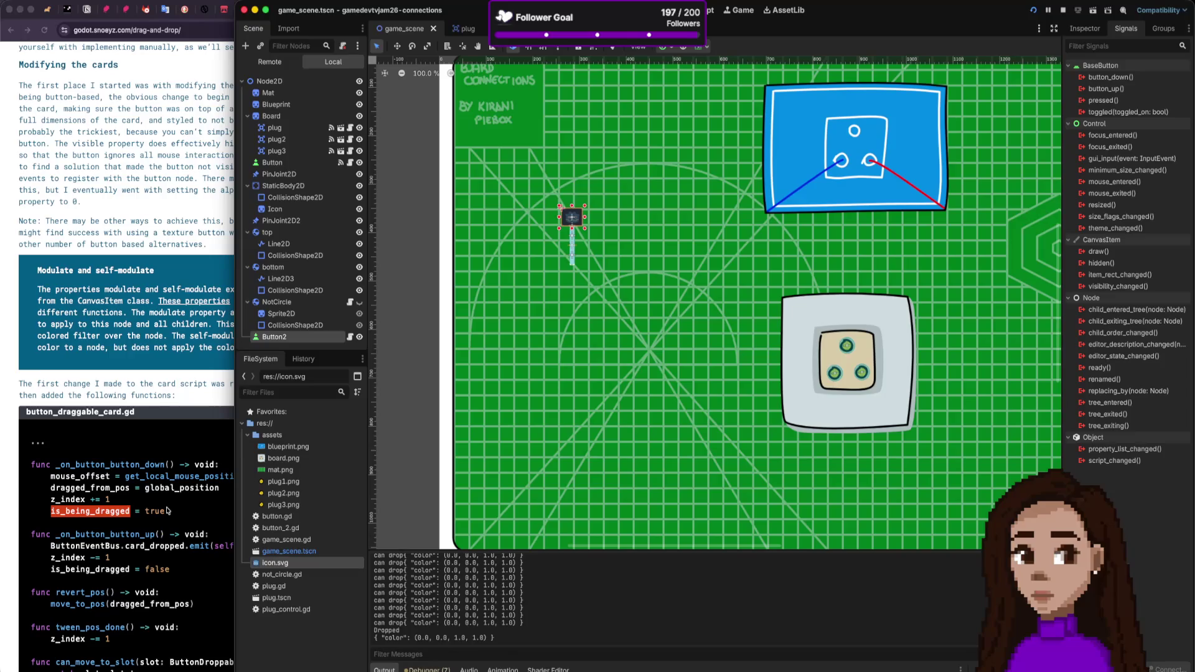
scroll(167, 510, "down", 3)
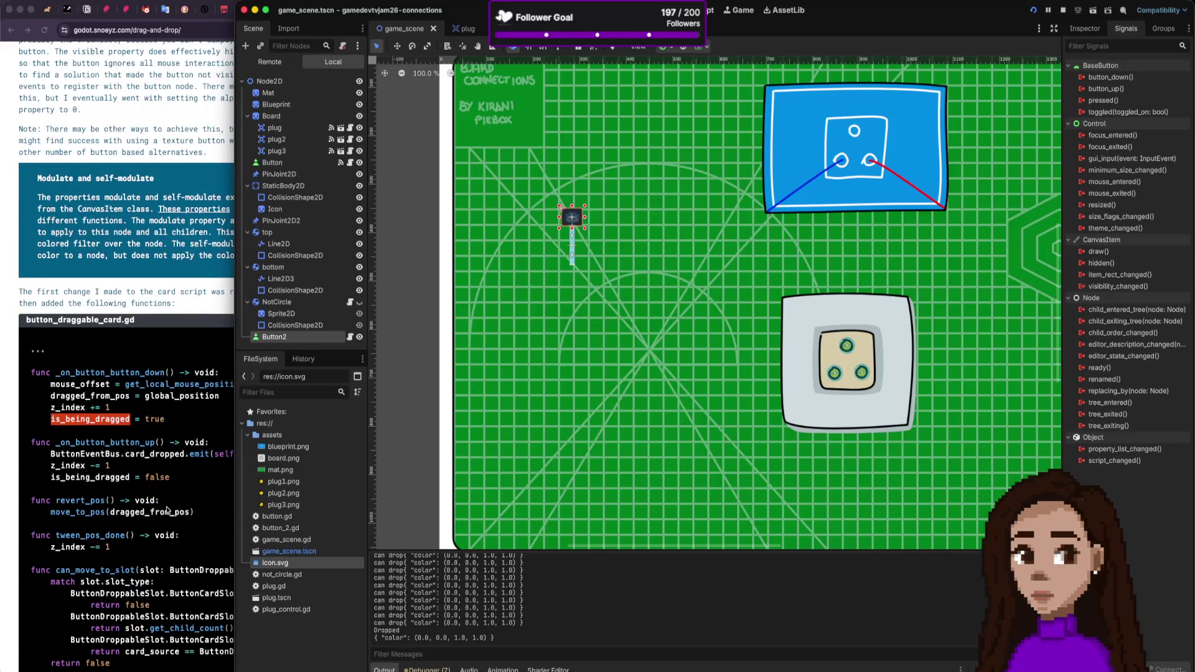
scroll(167, 510, "down", 2)
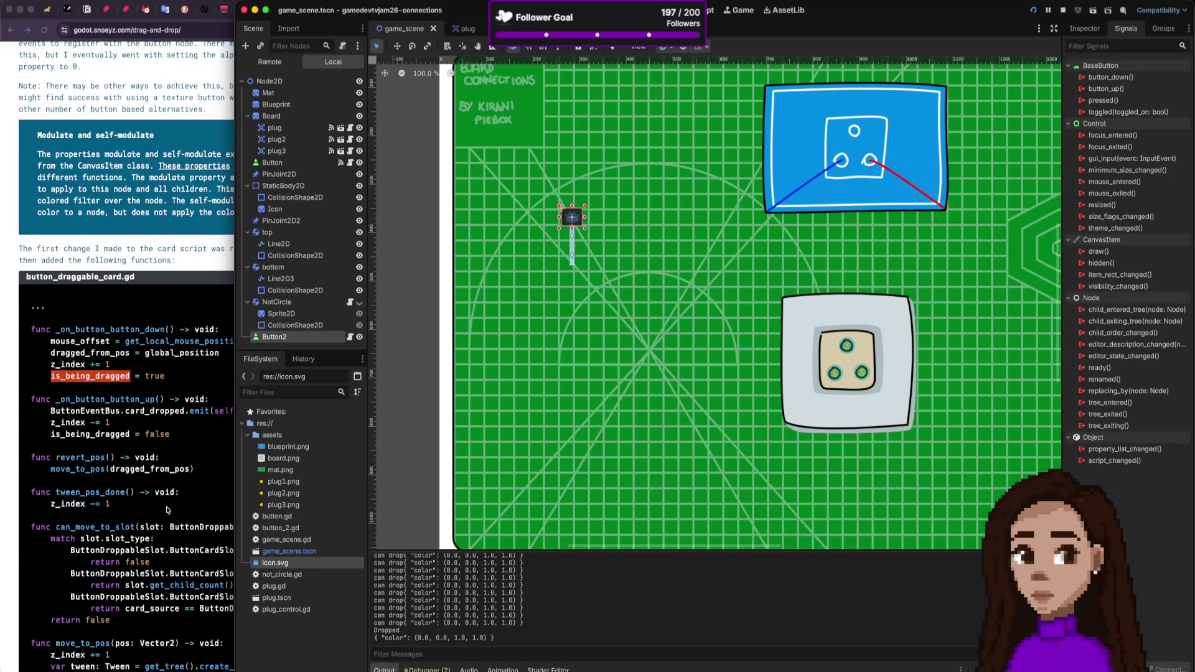
scroll(167, 510, "down", 5)
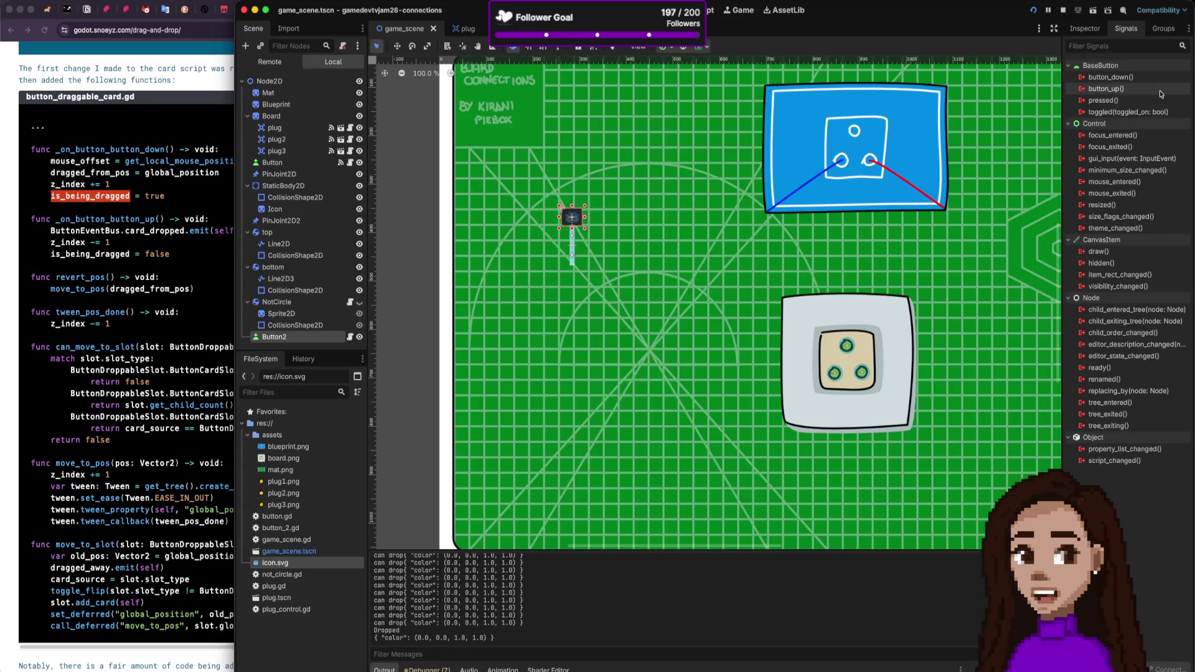
Step: Connect Button2's button_down signal to the plug node
double_click(1113, 78)
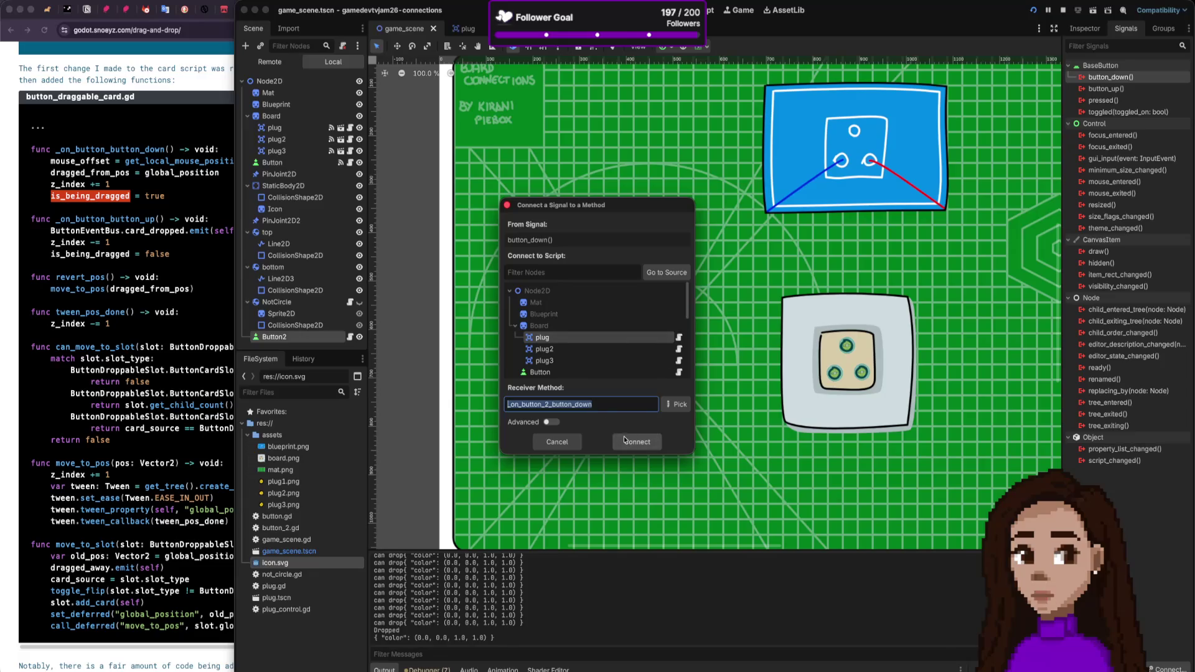
scroll(557, 343, "down", 5)
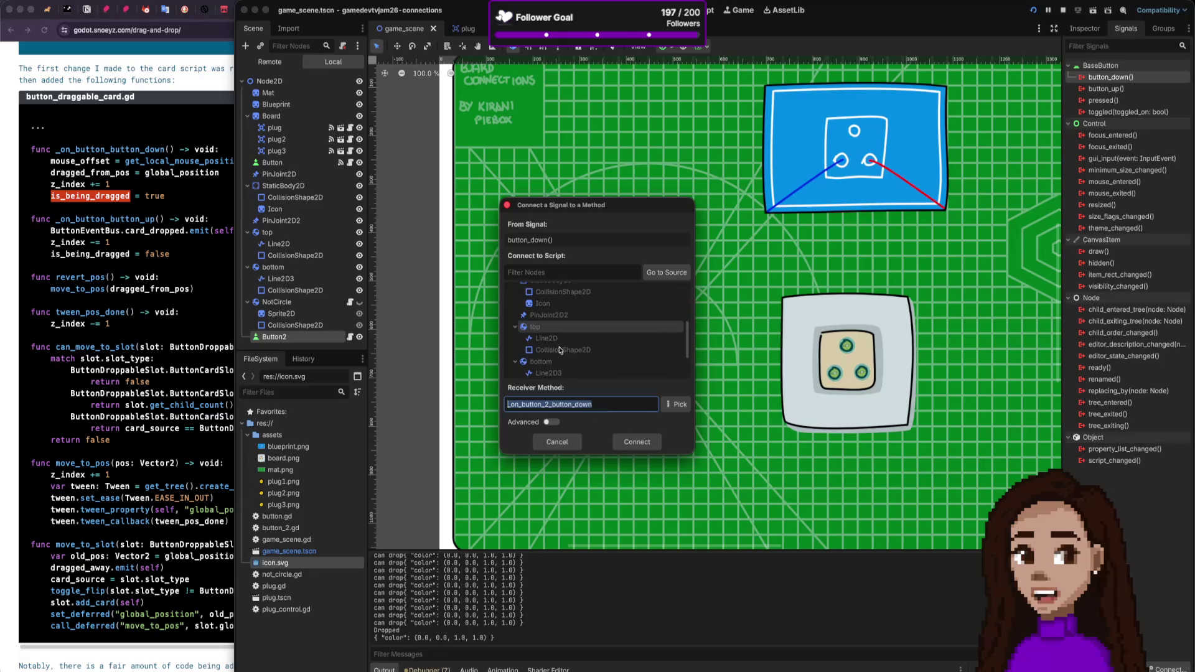
left_click(633, 443)
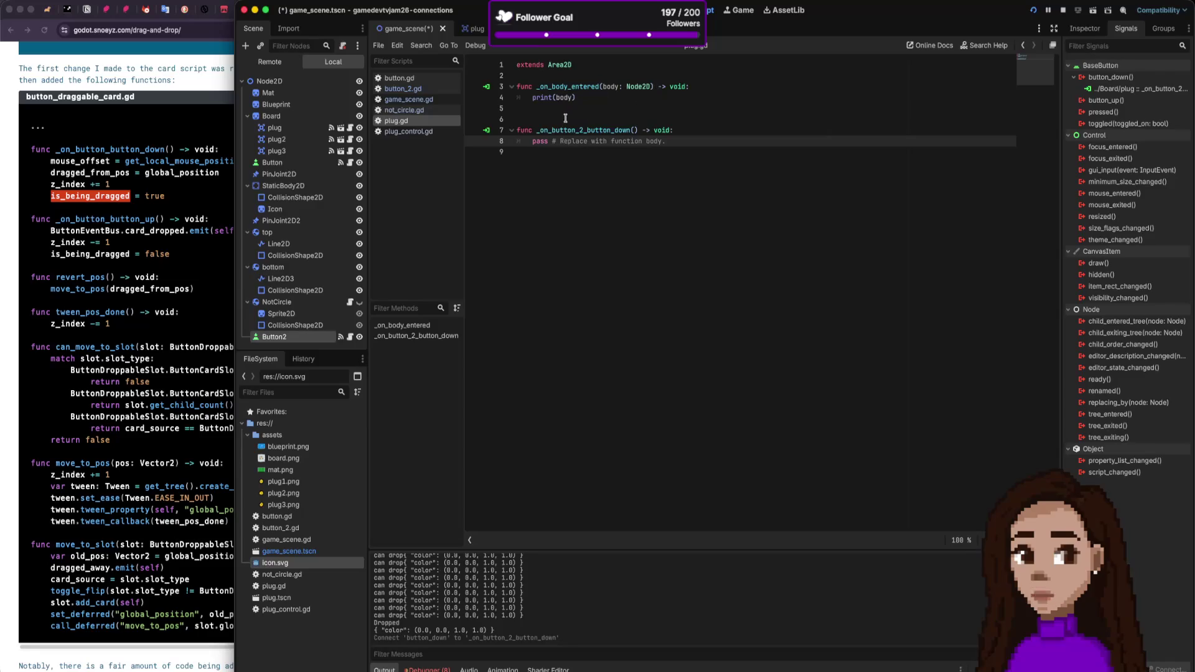
Step: Delete the generated _on_button_2_button_down stub from plug.gd and save
left_click_drag(508, 133, 541, 156)
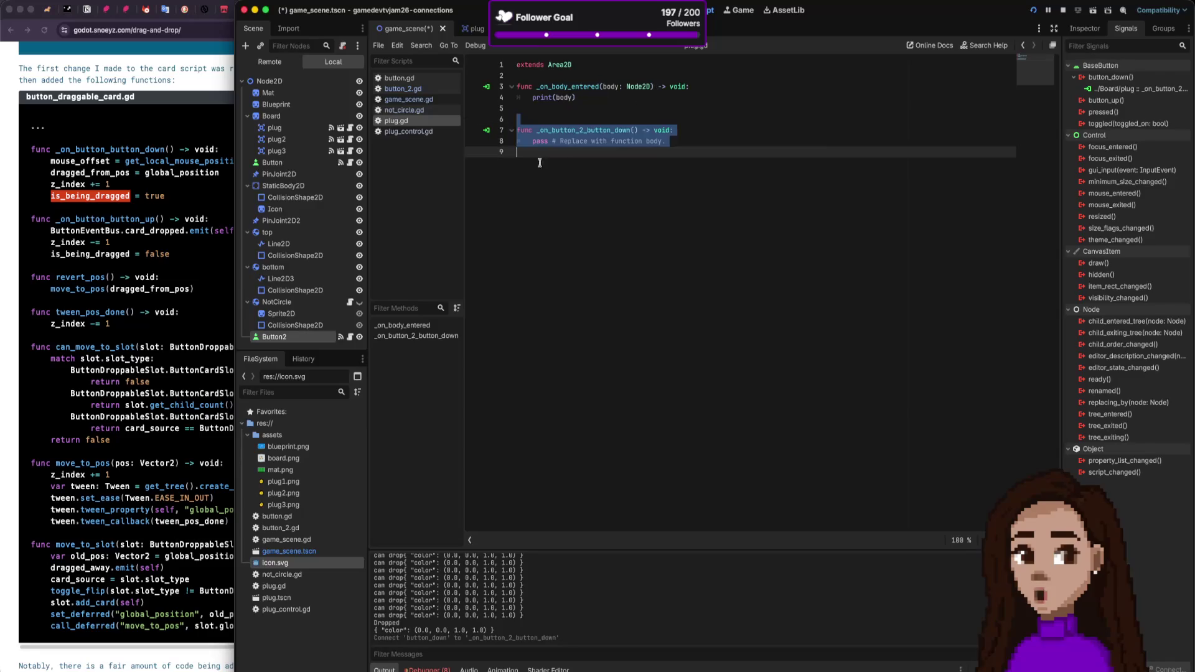
key("BackSpace")
key("BackSpace")
key("BackSpace")
key("ctrl+s")
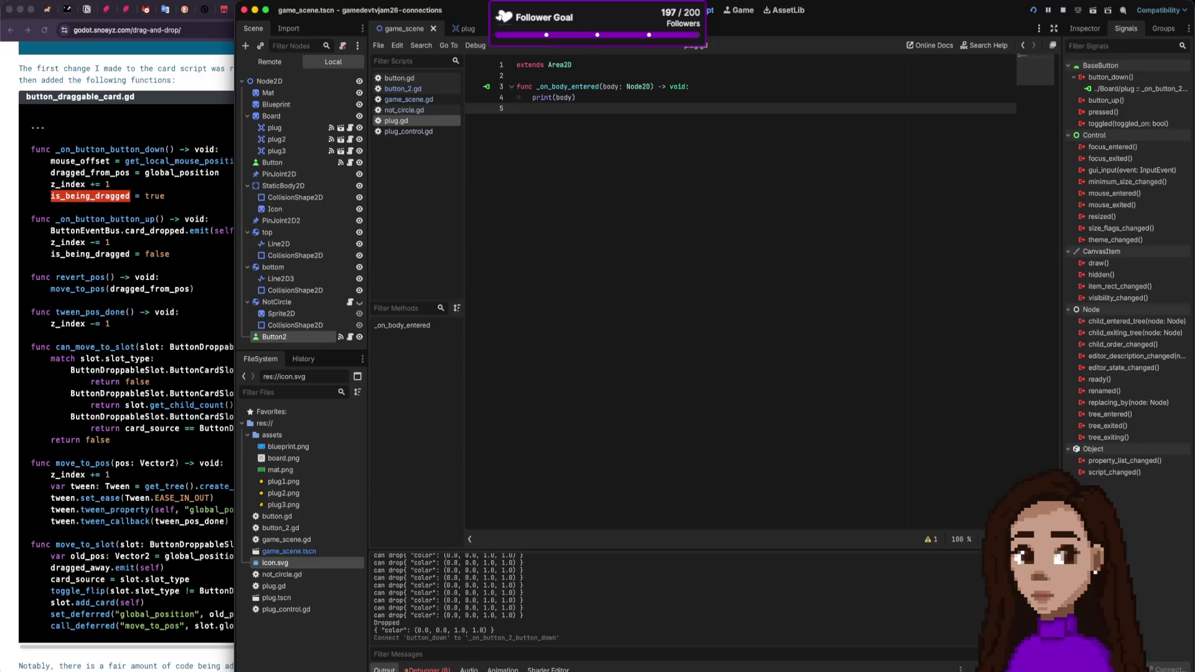
key("ctrl+F1")
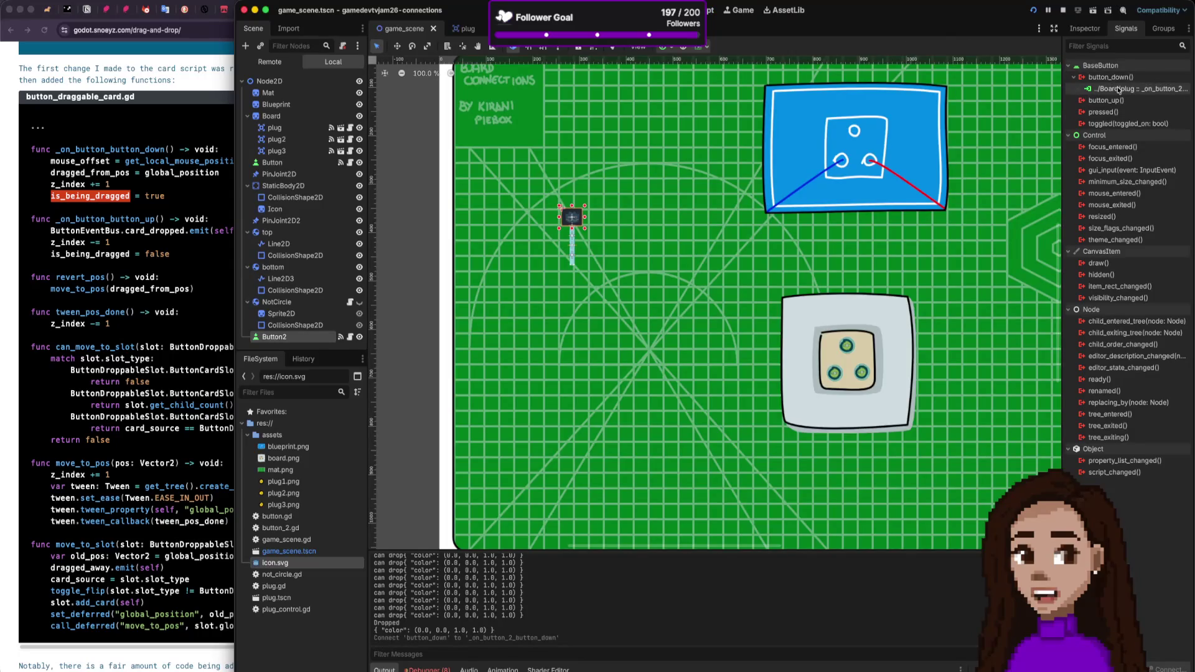
Step: Move button_down from plug to a new _on_button_down on Button2; select the article's is_being_dragged = true line
right_click(1118, 89)
left_click(1091, 119)
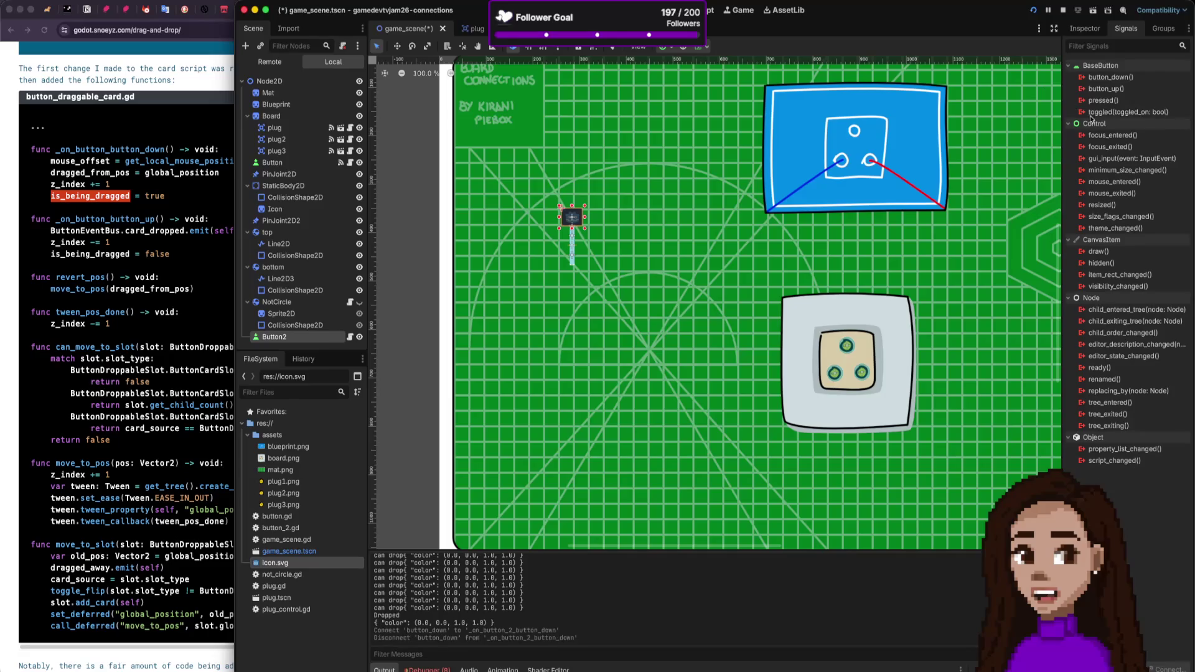
double_click(1111, 77)
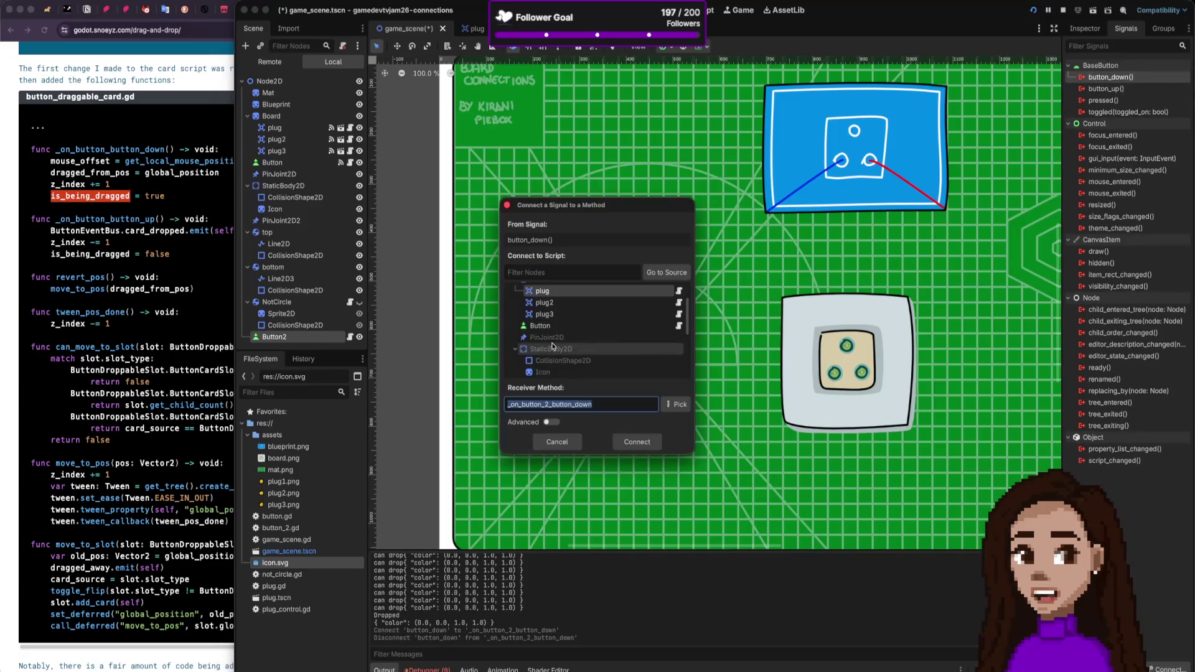
scroll(552, 346, "down", 5)
left_click(583, 371)
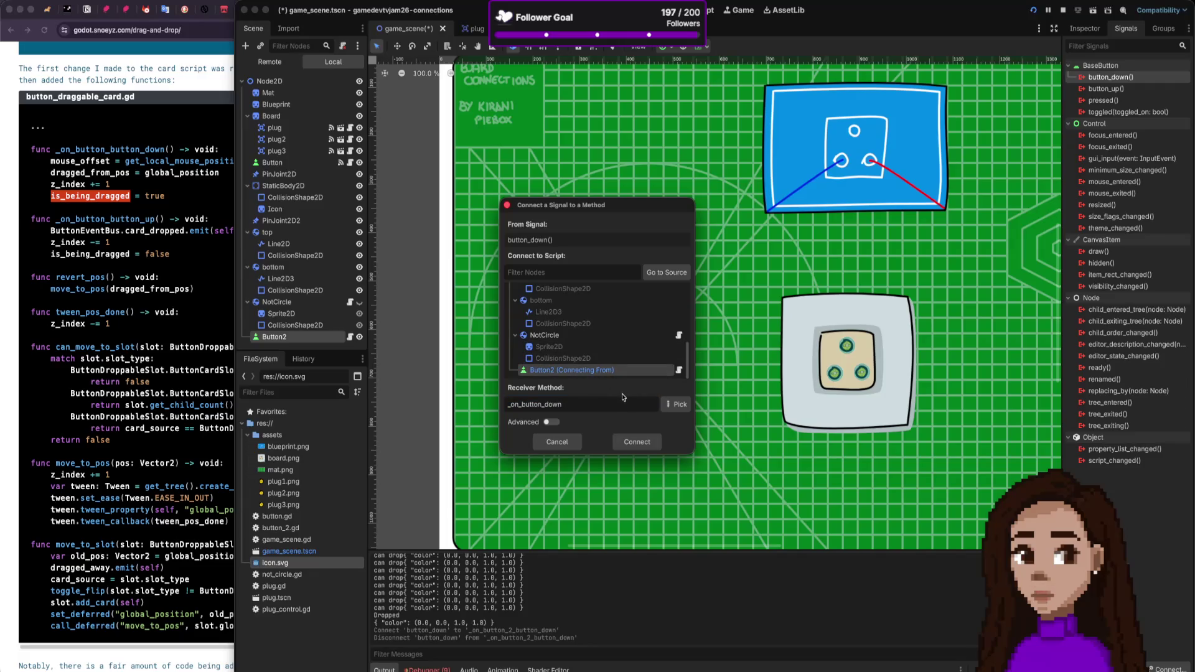
left_click(627, 437)
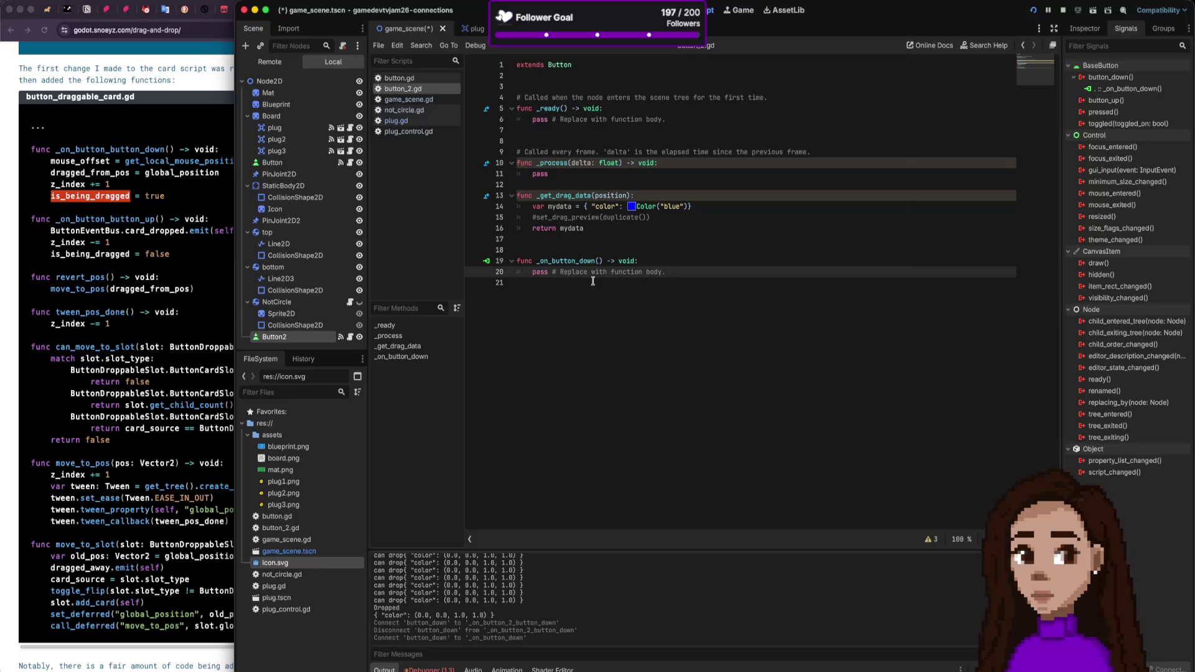
left_click(158, 205)
left_click_drag(165, 196, 51, 196)
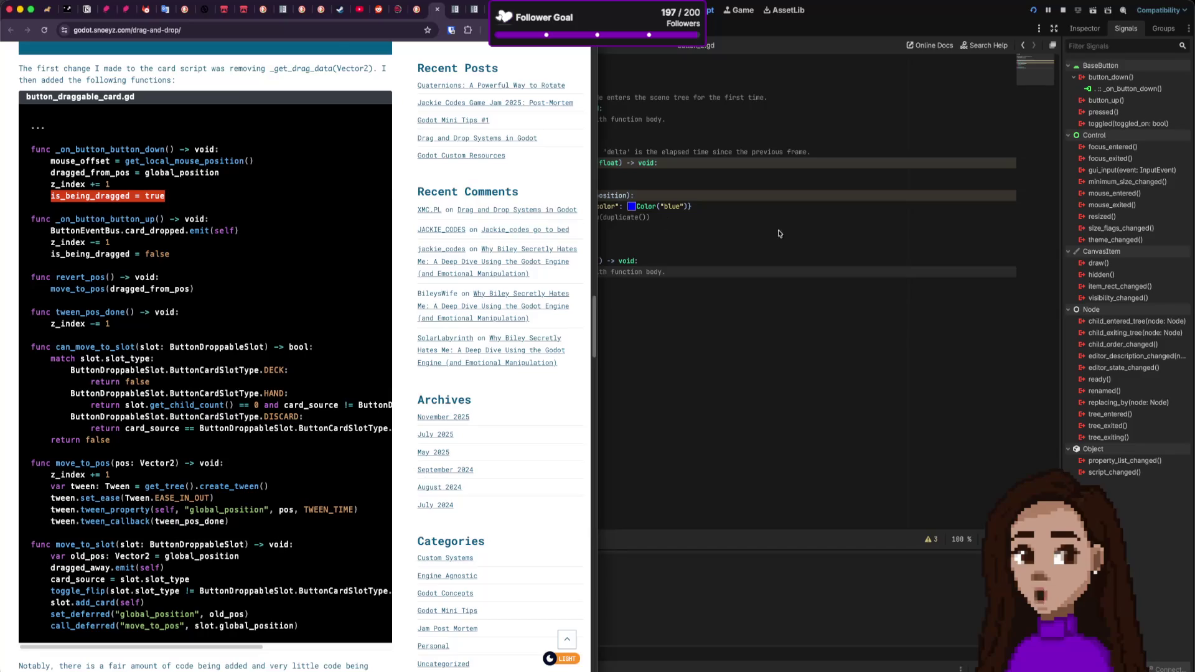
Step: Replace pass in _on_button_down with the pasted is_being_dragged = true, and save
left_click(667, 272)
left_click_drag(667, 272, 531, 272)
type("is_being_dragged = true")
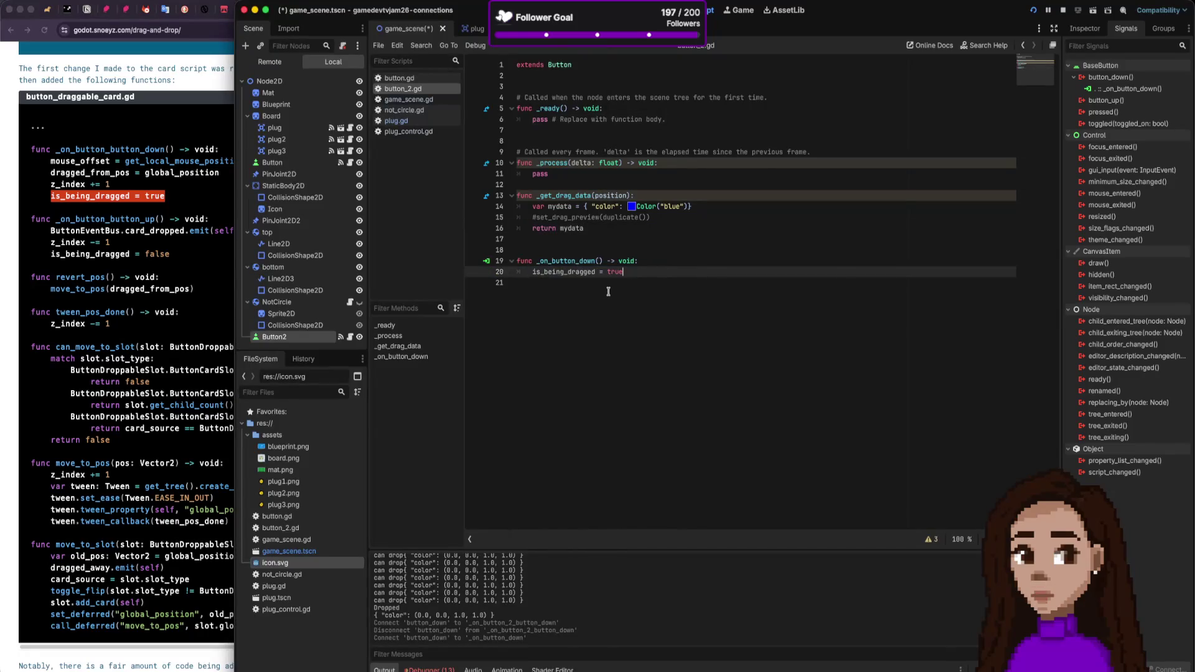
key("ctrl+s")
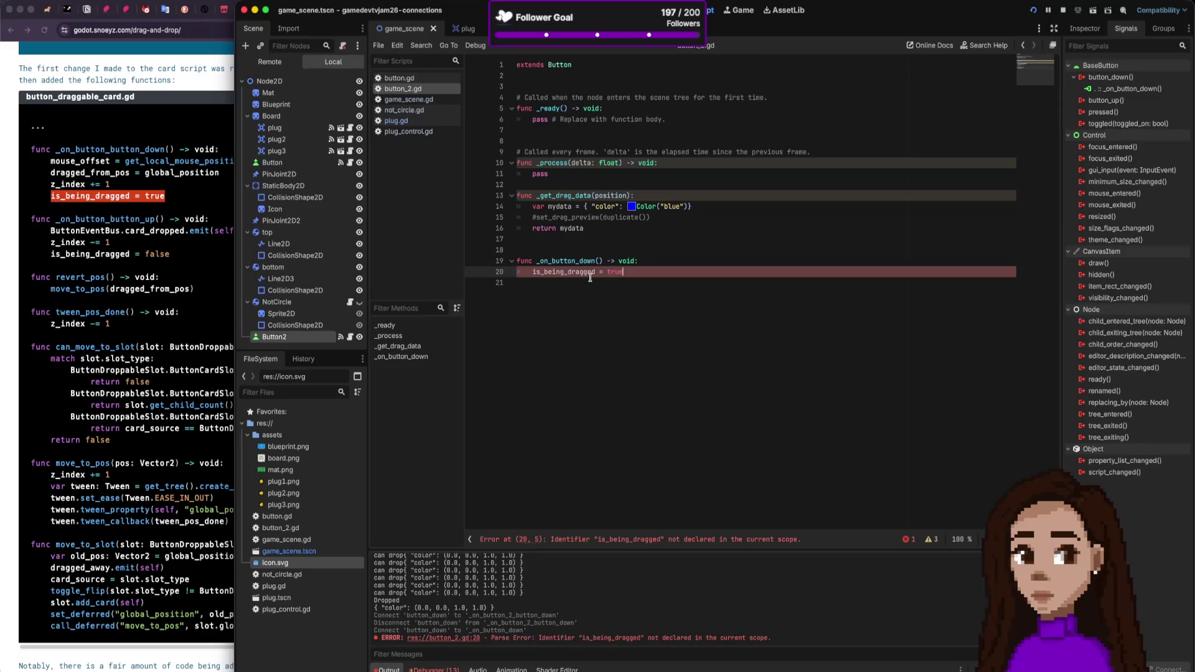
Step: Declare 'var is_being_dragged = false' near the top of button_2.gd
left_click(617, 86)
key("Up")
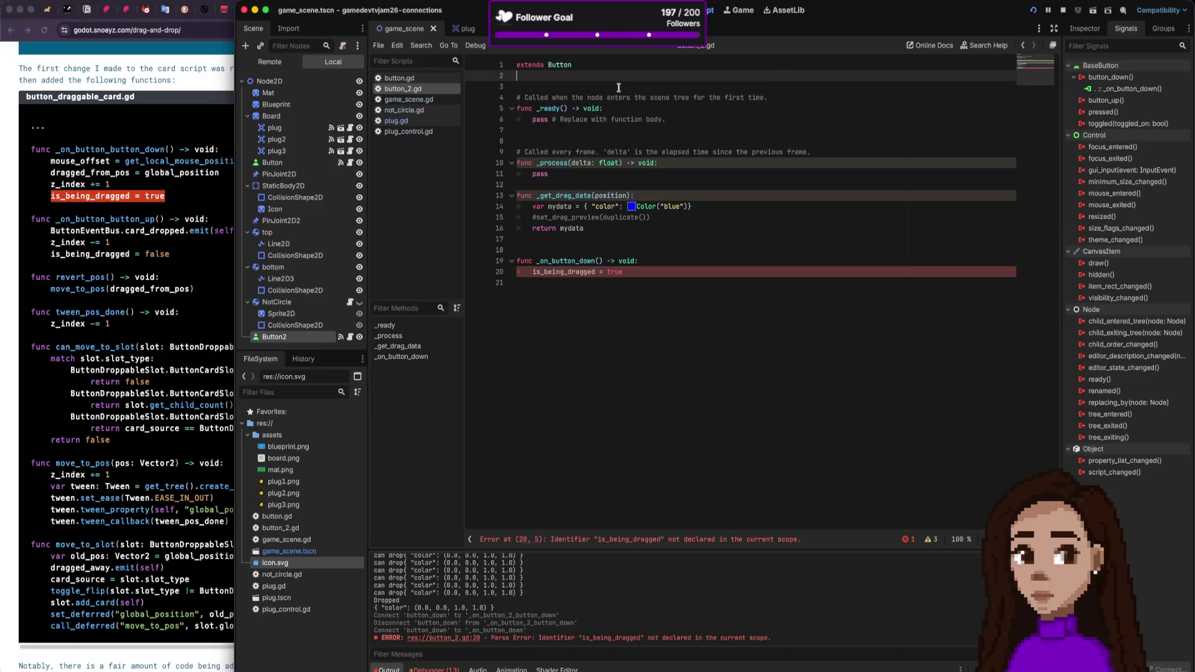
key("Return")
type("var is_being")
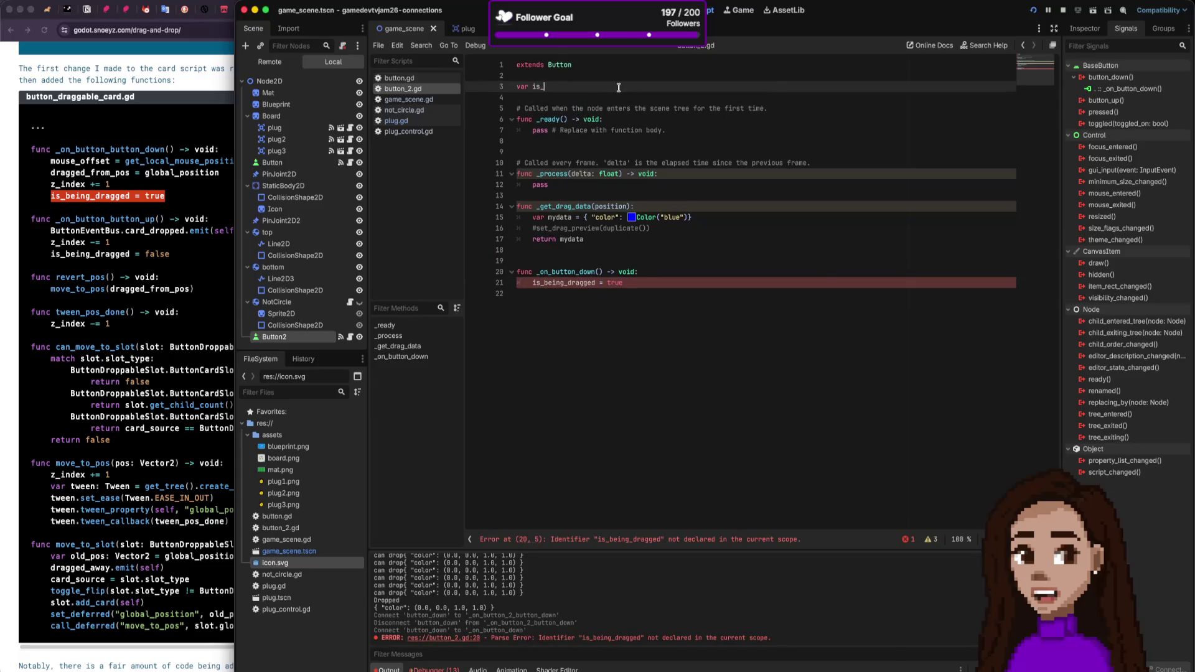
type("_dragged =")
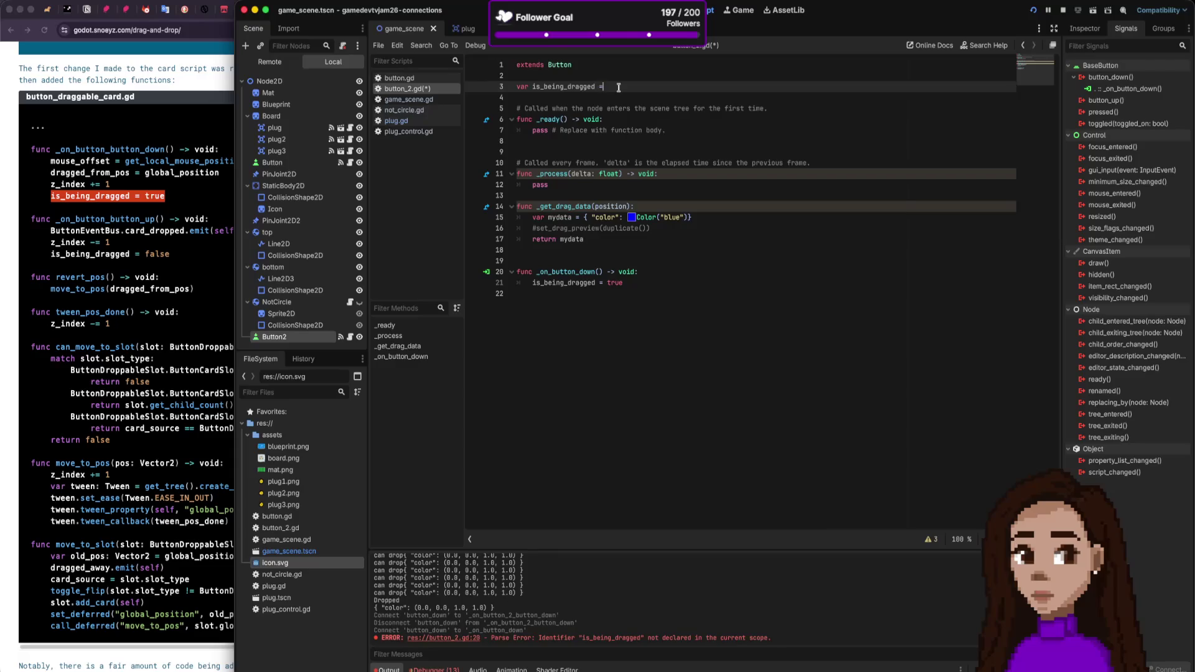
type("se")
Step: Connect Button2's button_up signal to a new _on_button_up function on Button2
key("ctrl+F1")
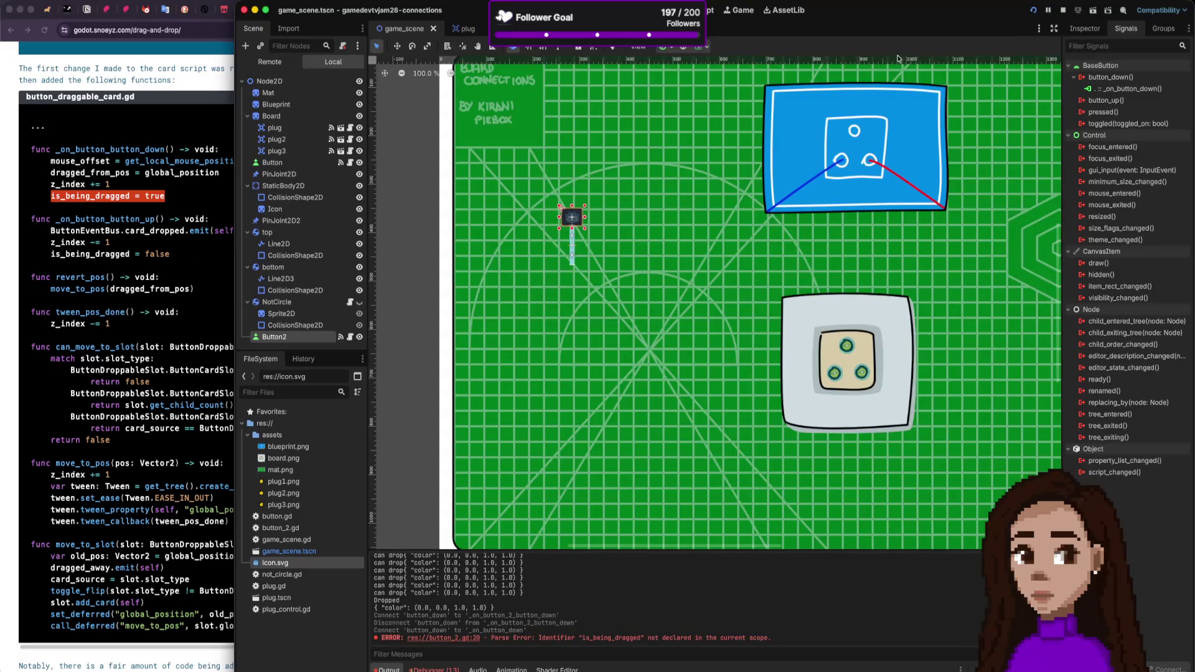
left_click(710, 10)
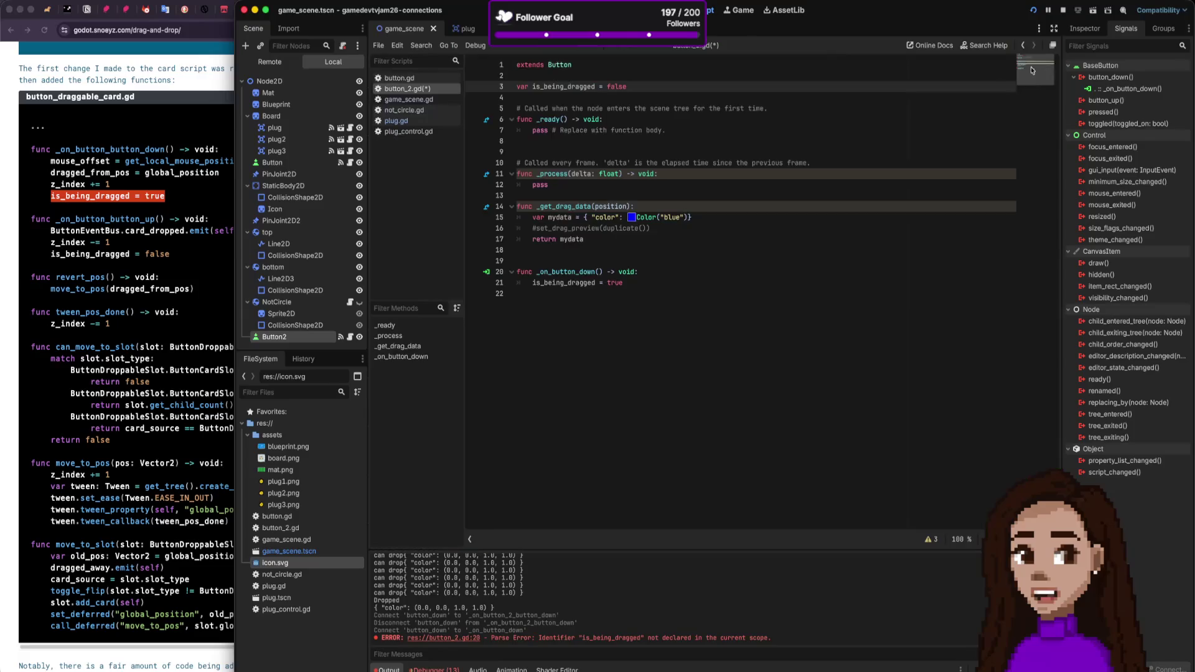
double_click(1105, 101)
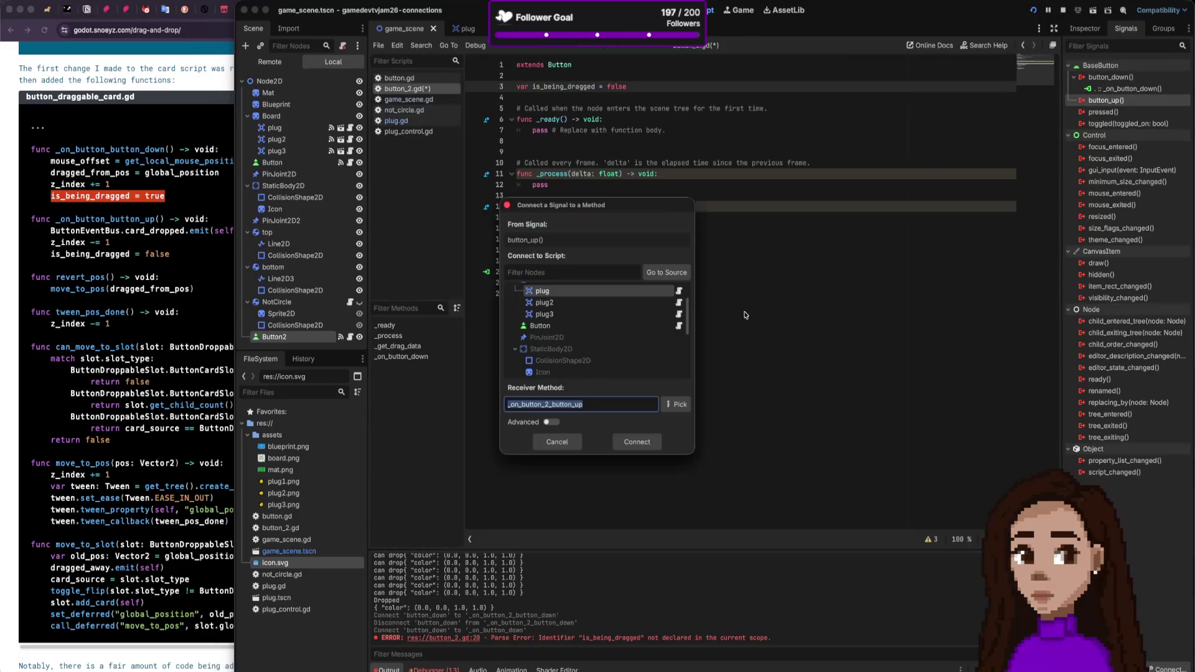
scroll(571, 348, "down", 4)
left_click(571, 370)
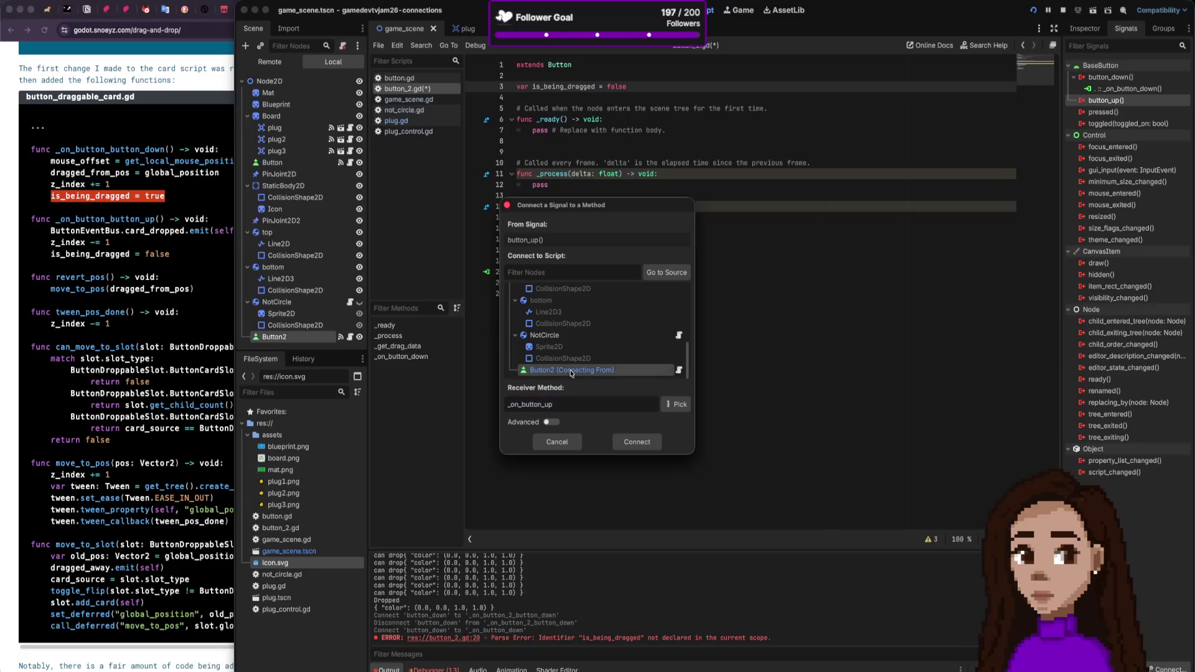
left_click(633, 441)
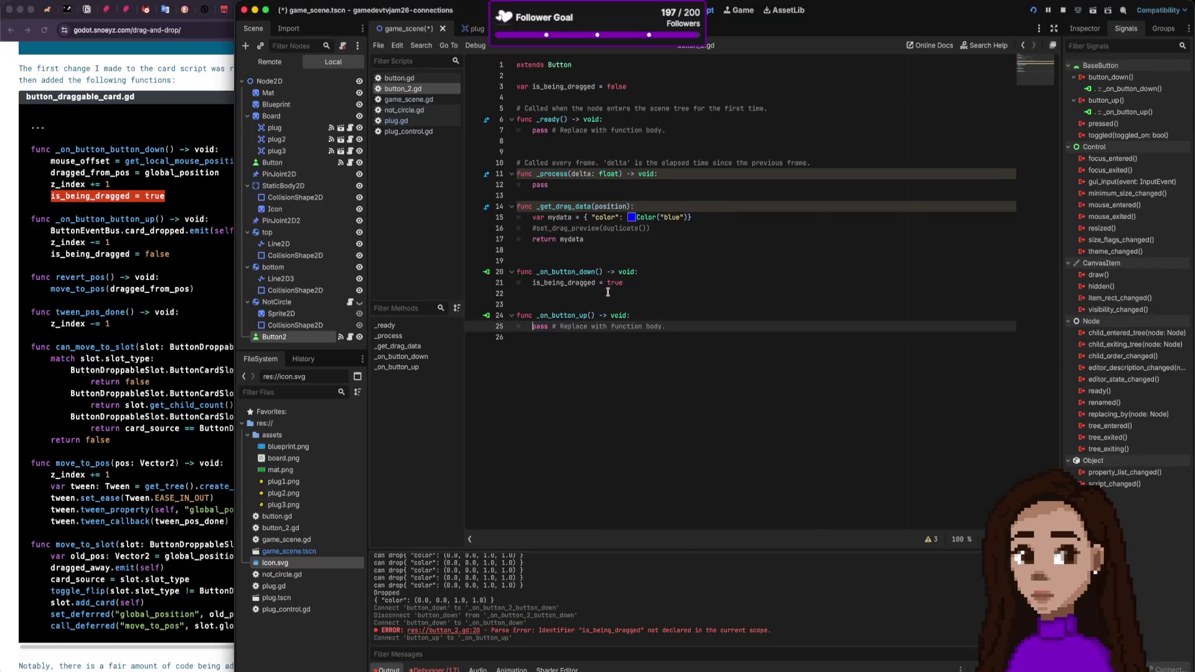
Step: Replace pass in _on_button_up with is_being_dragged = false and save
left_click(622, 284)
key("shift+Home")
left_click(539, 325)
left_click_drag(539, 325, 712, 325)
type("is_being_dragged = fa")
type("lse")
key("ctrl+s")
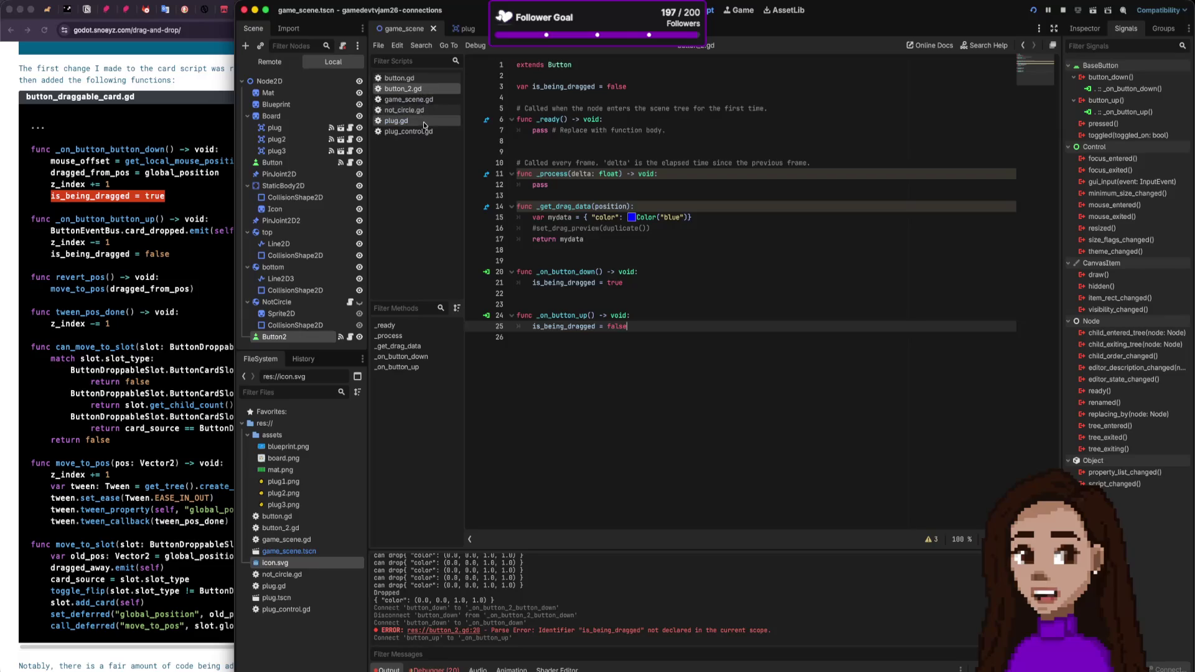
Step: Reparent StaticBody2D, with its CollisionShape2D and Icon, under Button2 in the Scene dock
left_click(312, 189)
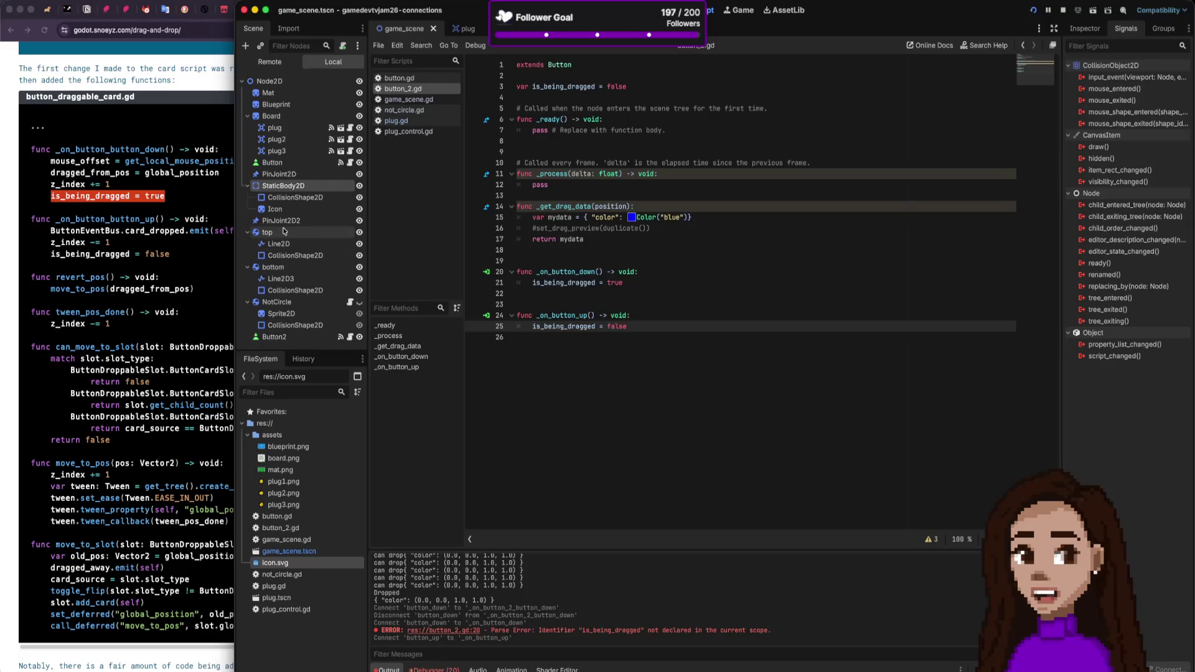
left_click_drag(275, 186, 274, 337)
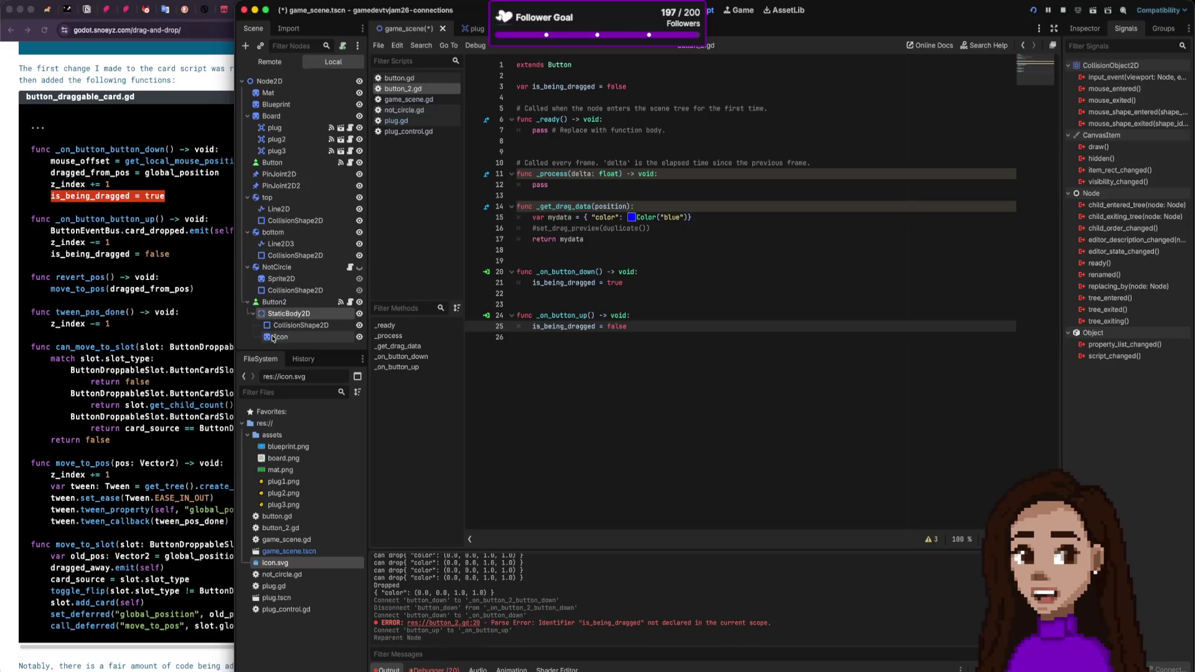
left_click(289, 303)
left_click(299, 314)
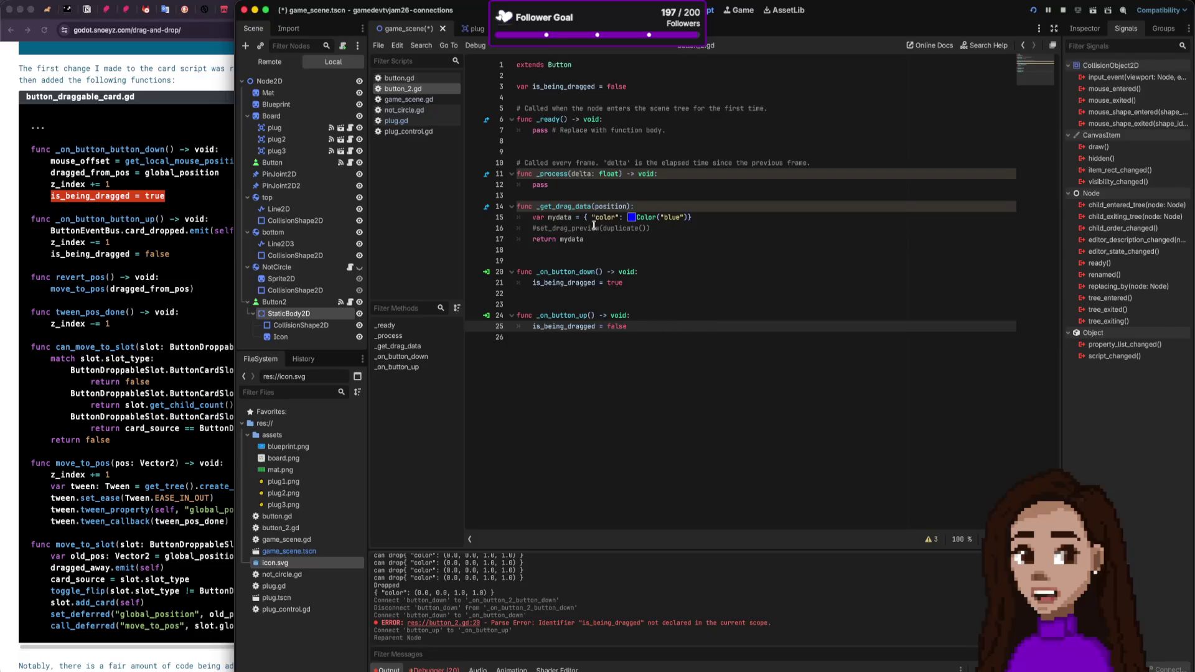
Step: Replace pass in _process with an 'if is_being_dragged:' block
left_click(709, 168)
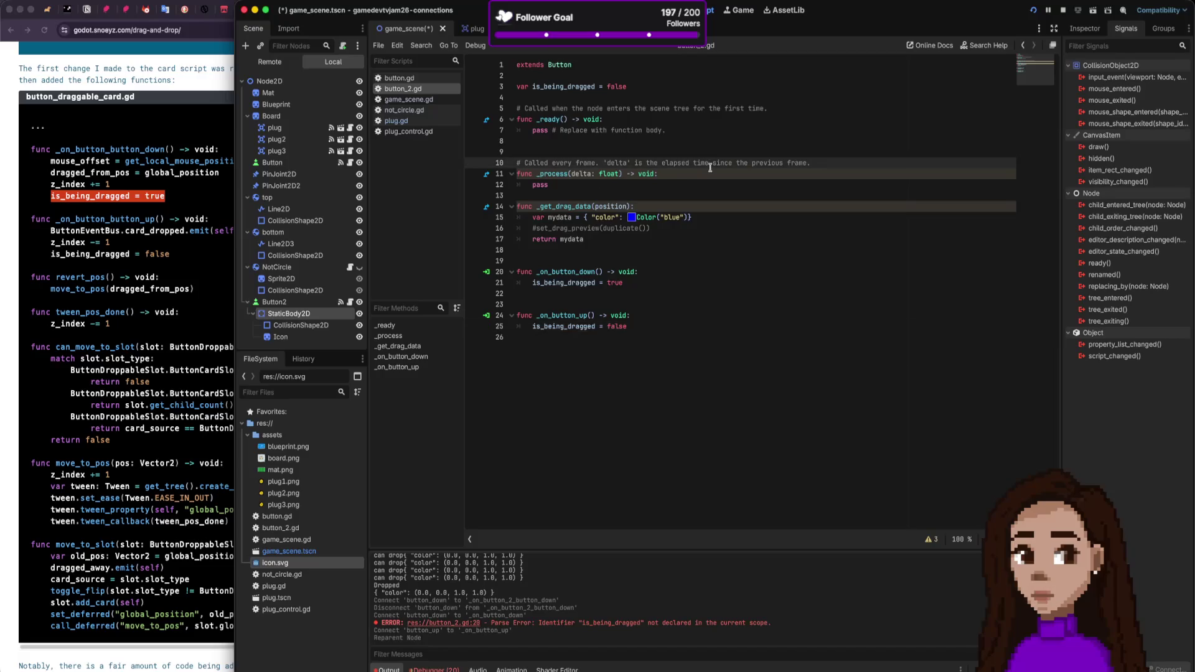
key("Down")
key("Down")
key("shift+Home")
type("if")
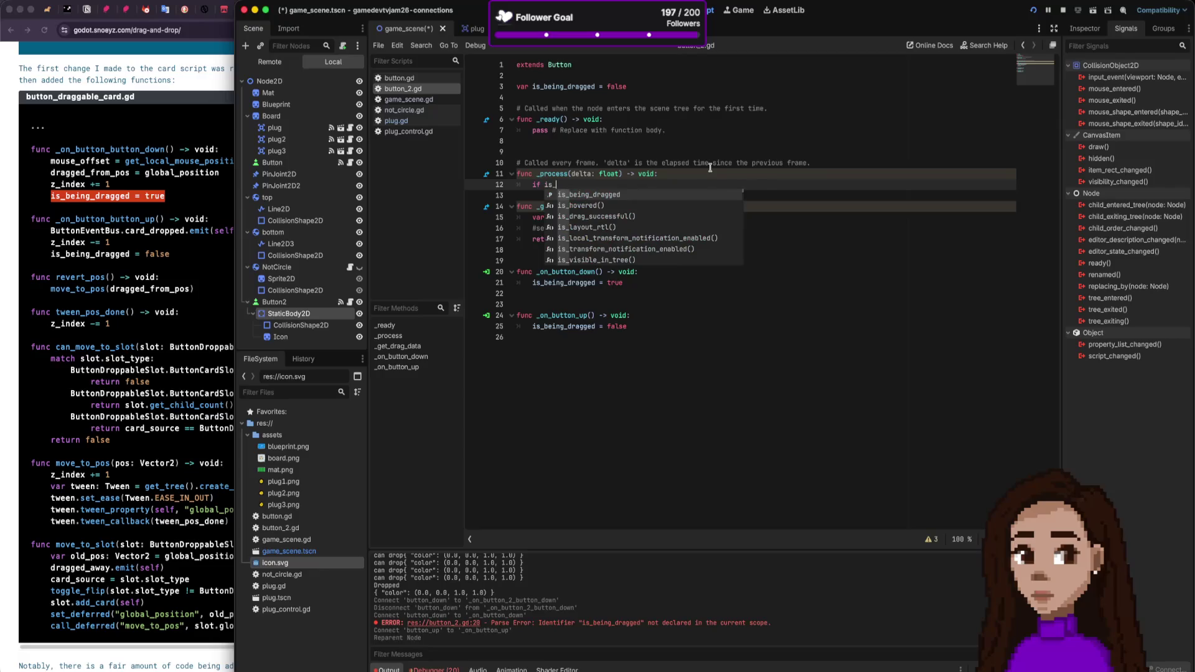
key("Return")
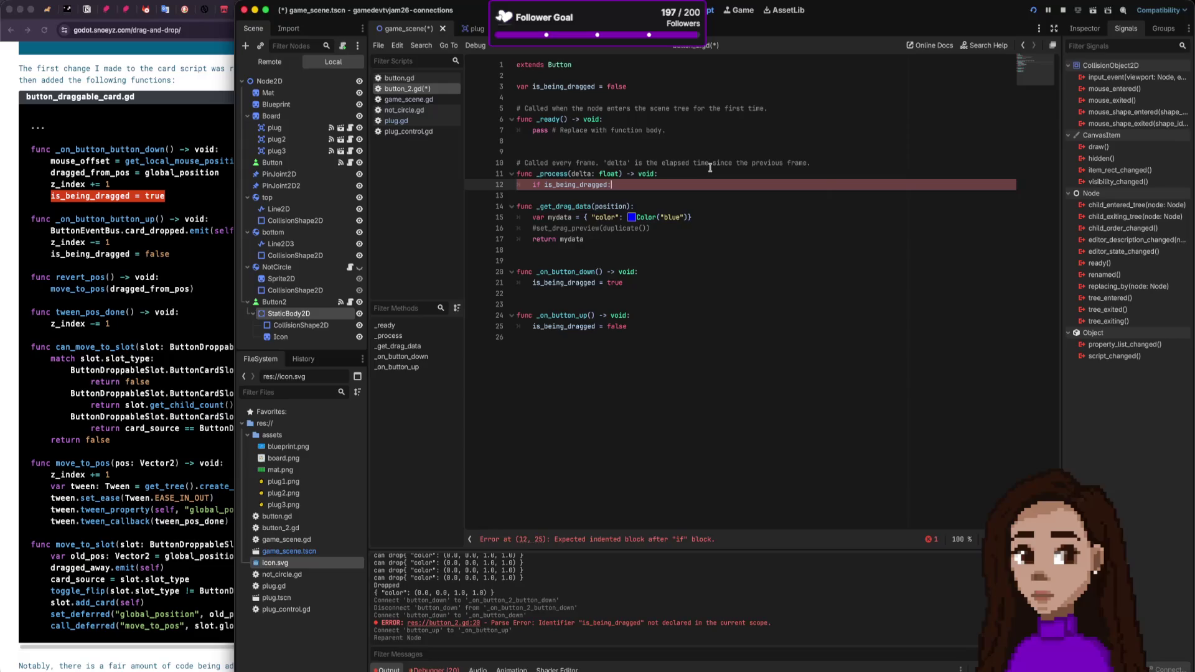
key("Return")
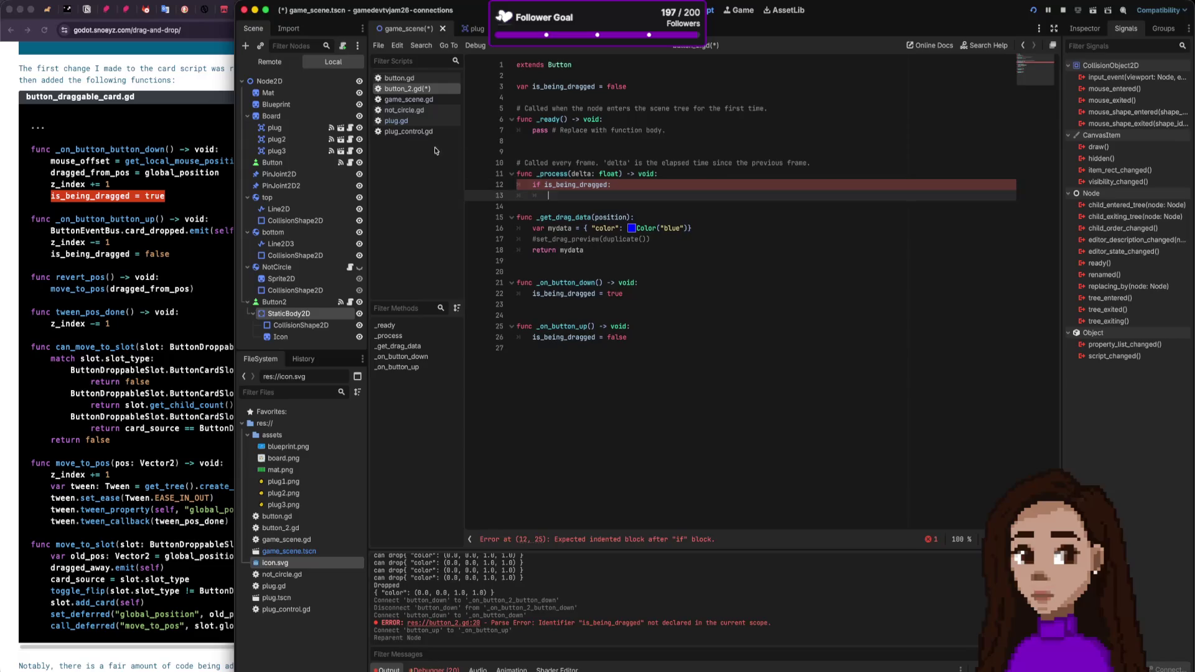
Step: After checking not_circle.gd, add position = get_viewport().get_mouse_position() under the if and save
left_click(417, 110)
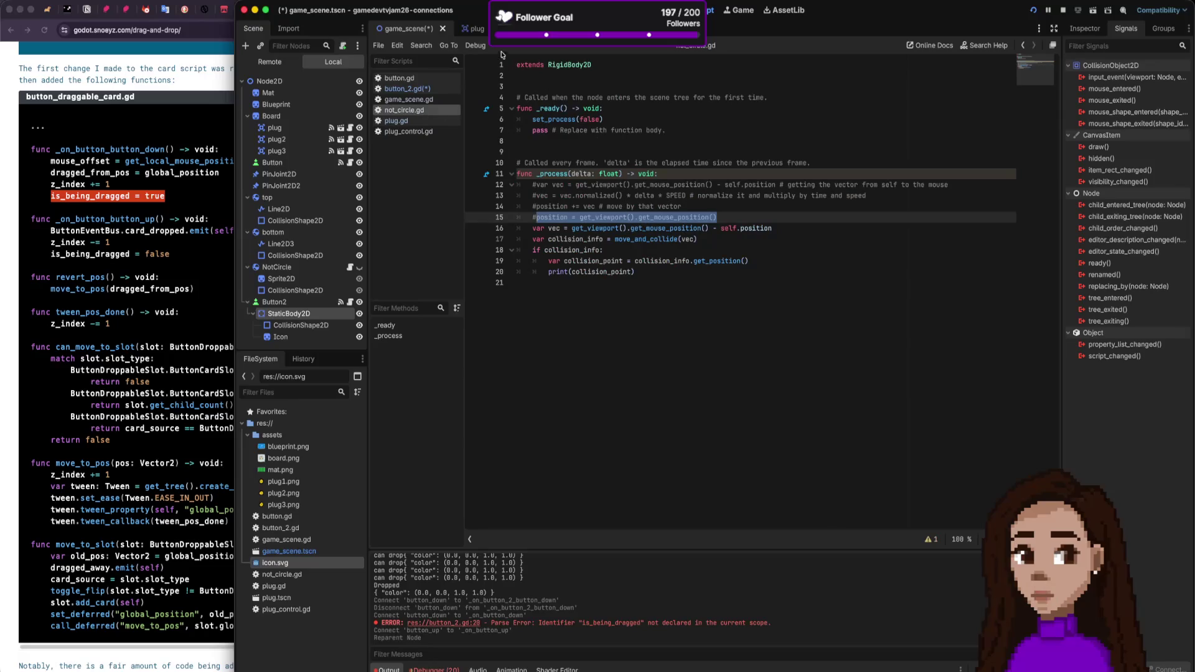
left_click(466, 28)
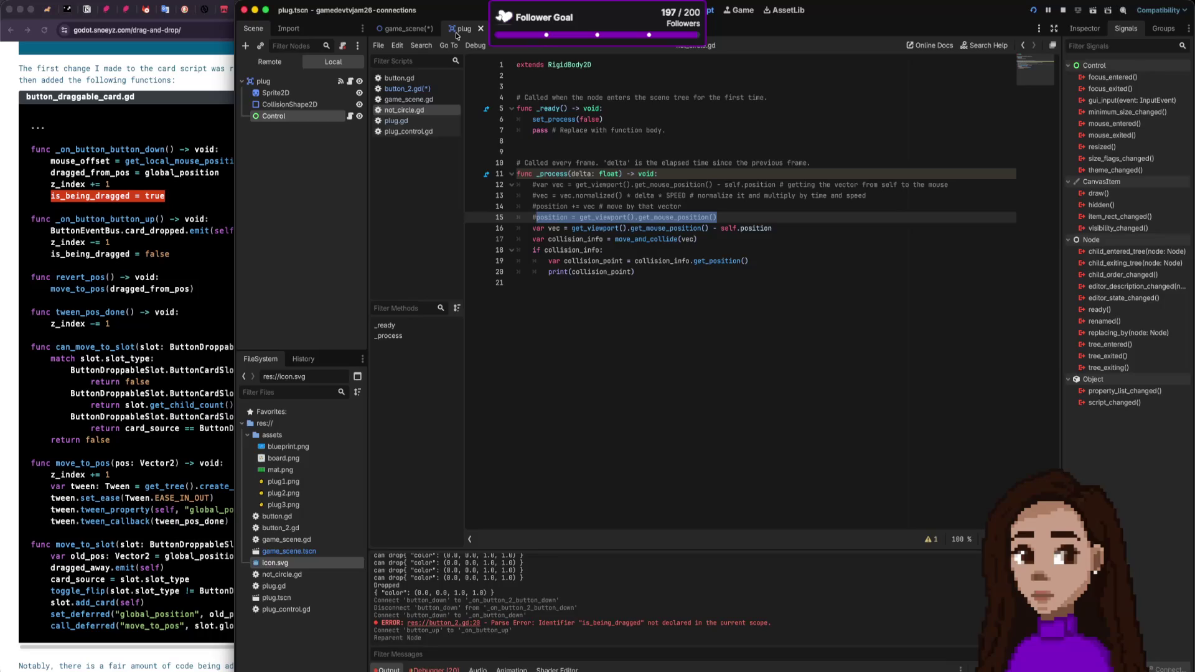
left_click(408, 89)
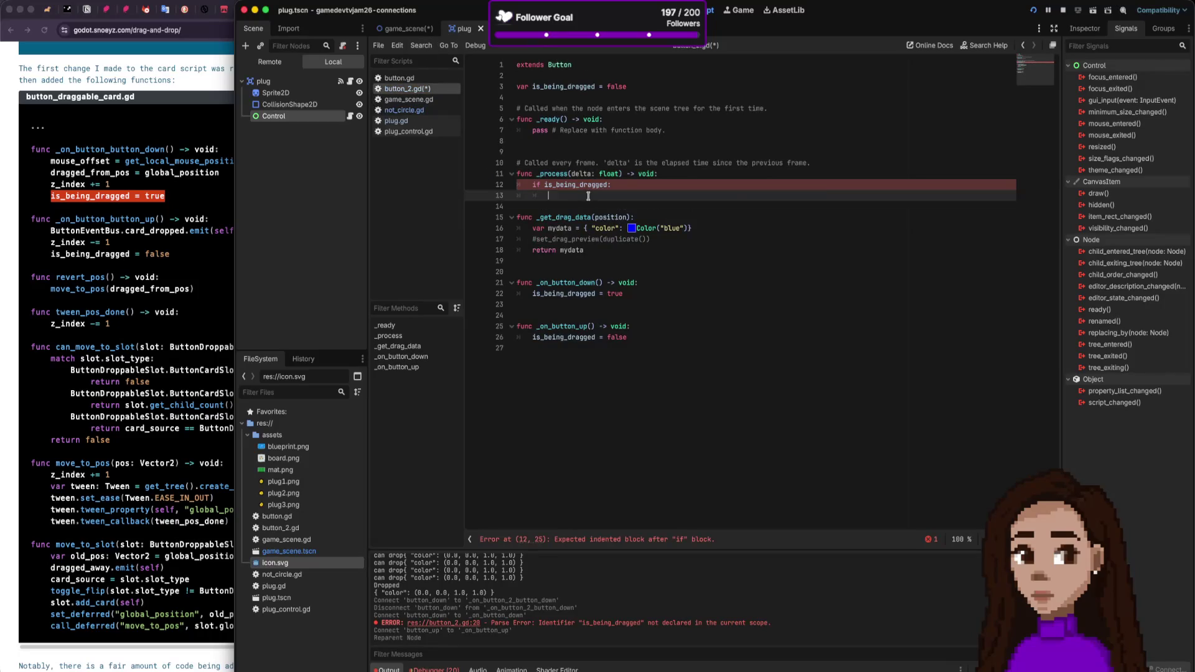
type("position = get_viewport().get_mouse_position()")
key("ctrl+s")
left_click(760, 237)
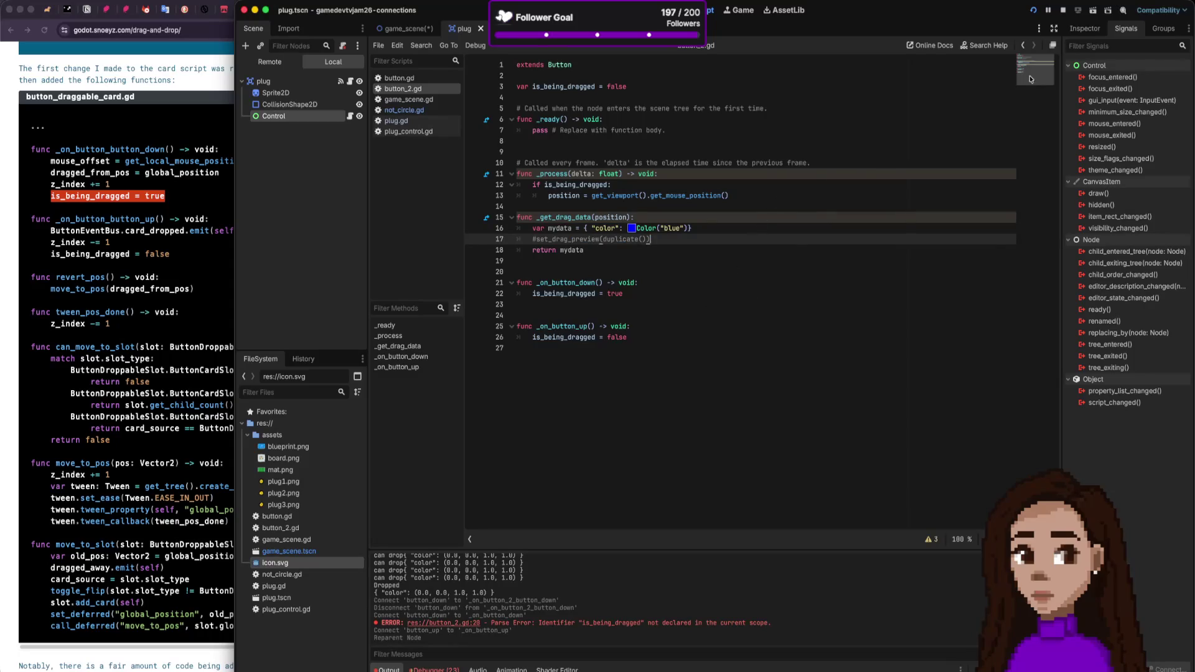
Step: Restart the game and drag the plug to check it follows the mouse and stops on release
left_click(1063, 10)
left_click(1033, 11)
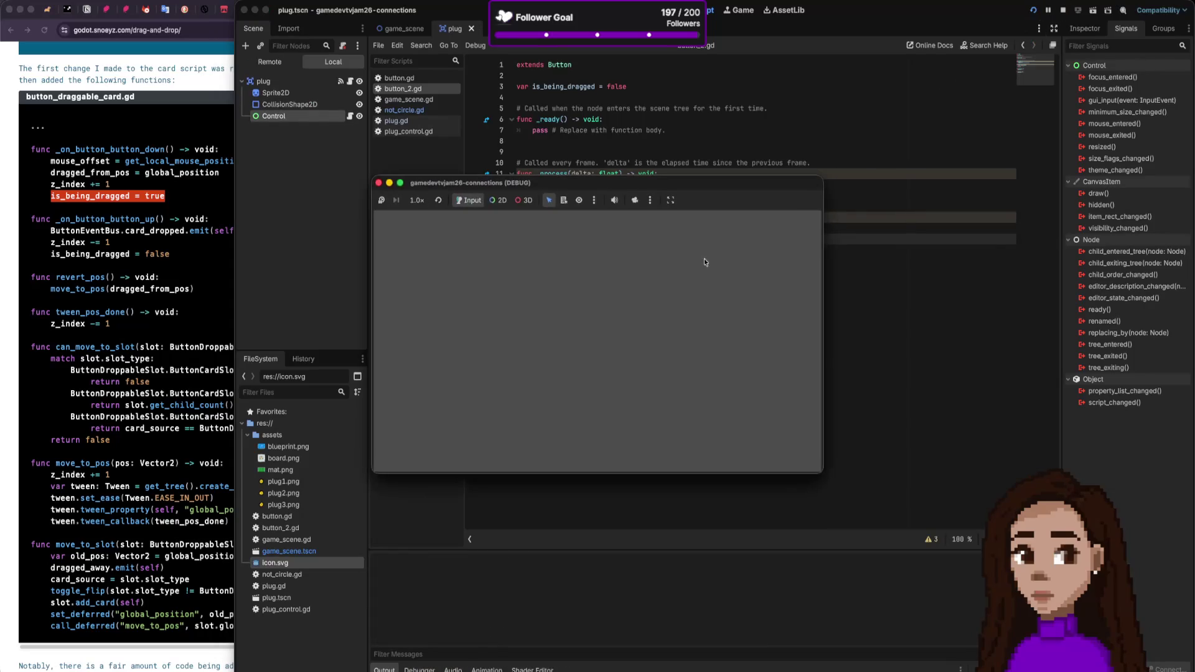
mouse_move(439, 305)
left_mouse_down()
mouse_move(484, 330)
mouse_move(494, 315)
mouse_move(452, 364)
mouse_move(493, 346)
mouse_move(498, 297)
mouse_move(507, 327)
mouse_move(479, 330)
mouse_move(517, 355)
mouse_move(473, 361)
mouse_move(458, 381)
mouse_move(566, 378)
mouse_move(492, 345)
mouse_move(501, 361)
mouse_move(510, 347)
left_mouse_up()
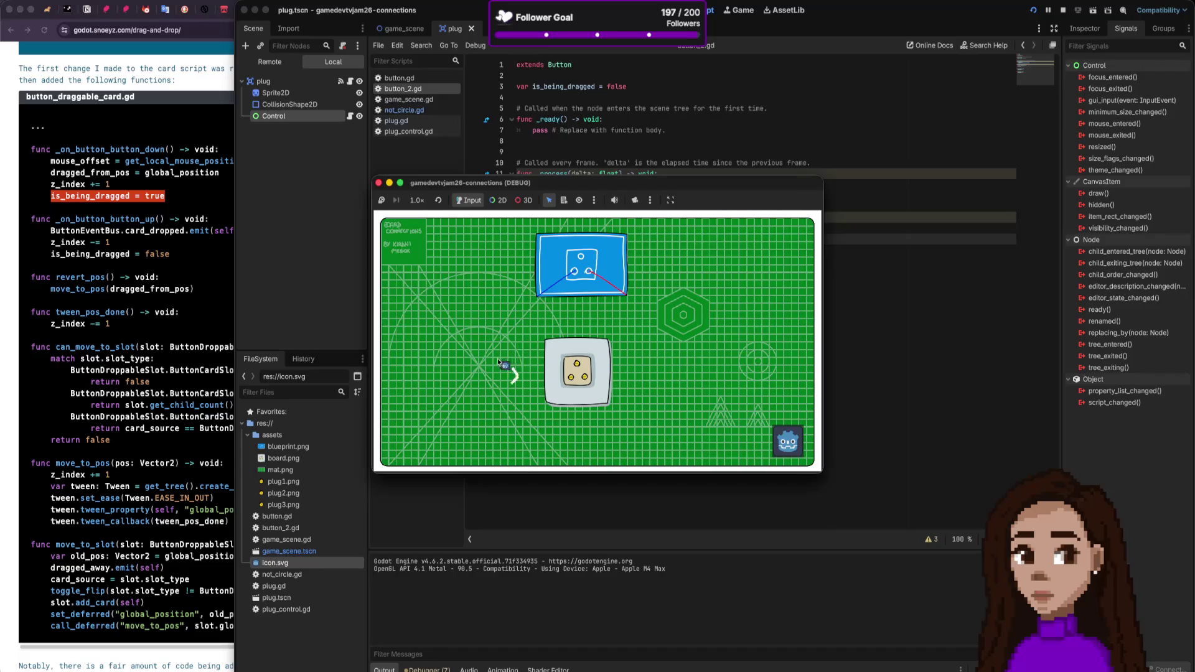
left_click_drag(493, 329, 495, 330)
left_click(490, 384)
Step: Move the game window aside and bring button_2.gd back into focus
left_click_drag(640, 184, 600, 323)
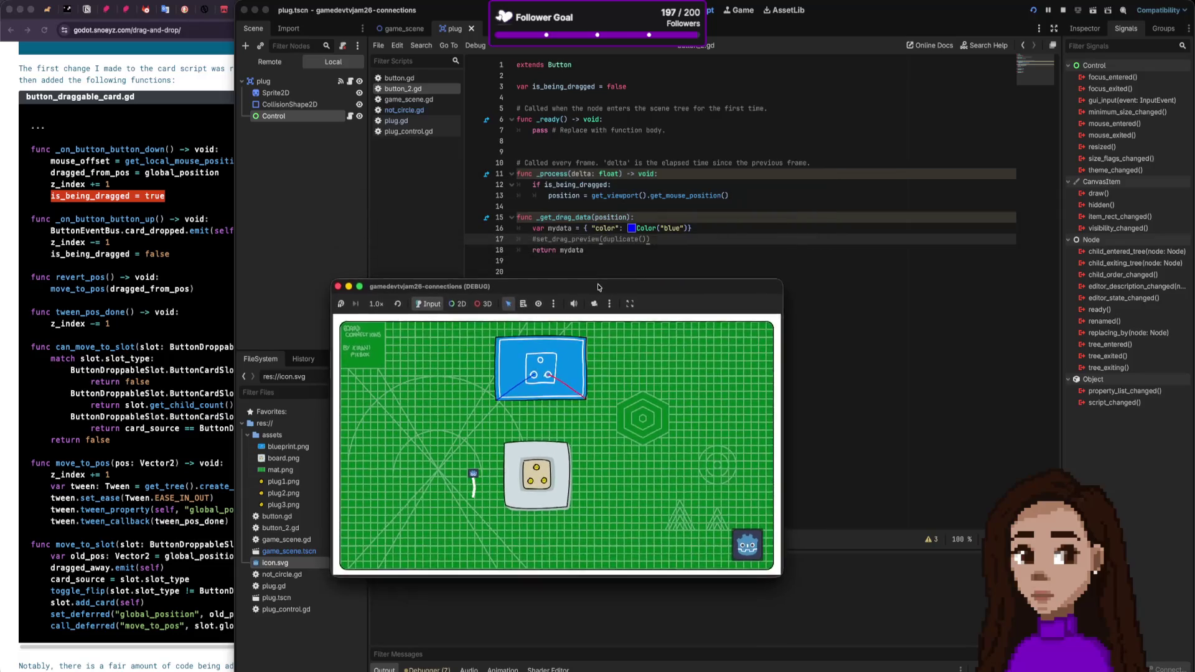
left_click(659, 230)
left_click(659, 231)
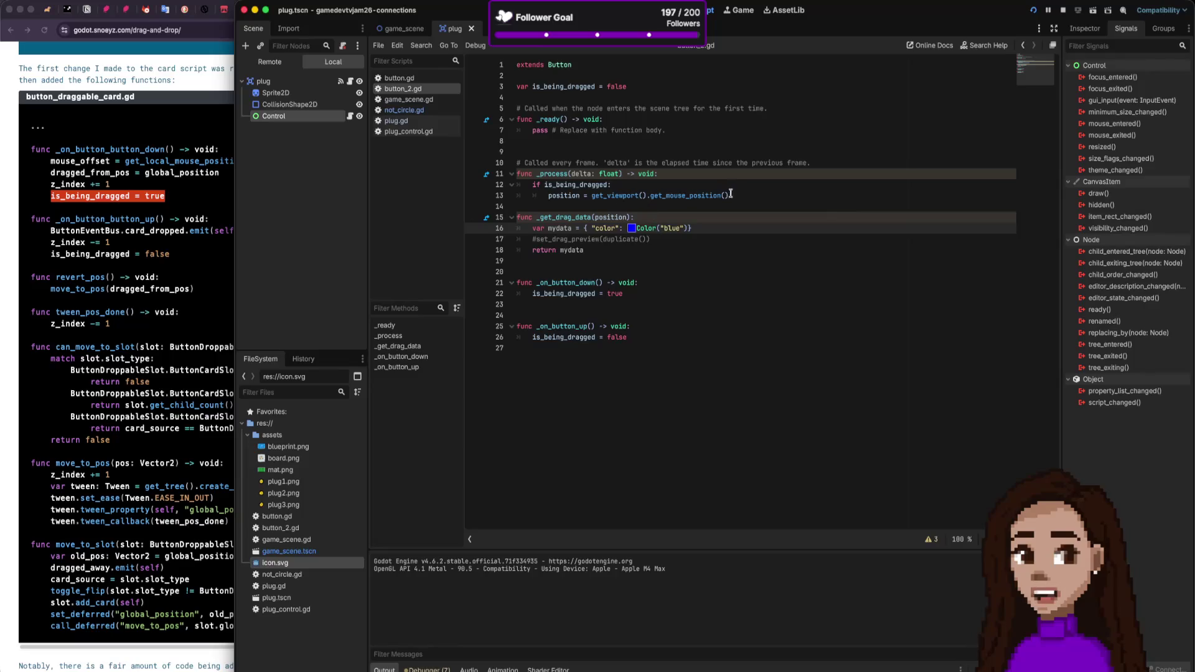
Step: Add a minus after get_mouse_position() on line 13 and open a new browser tab
left_click(824, 198)
type("-")
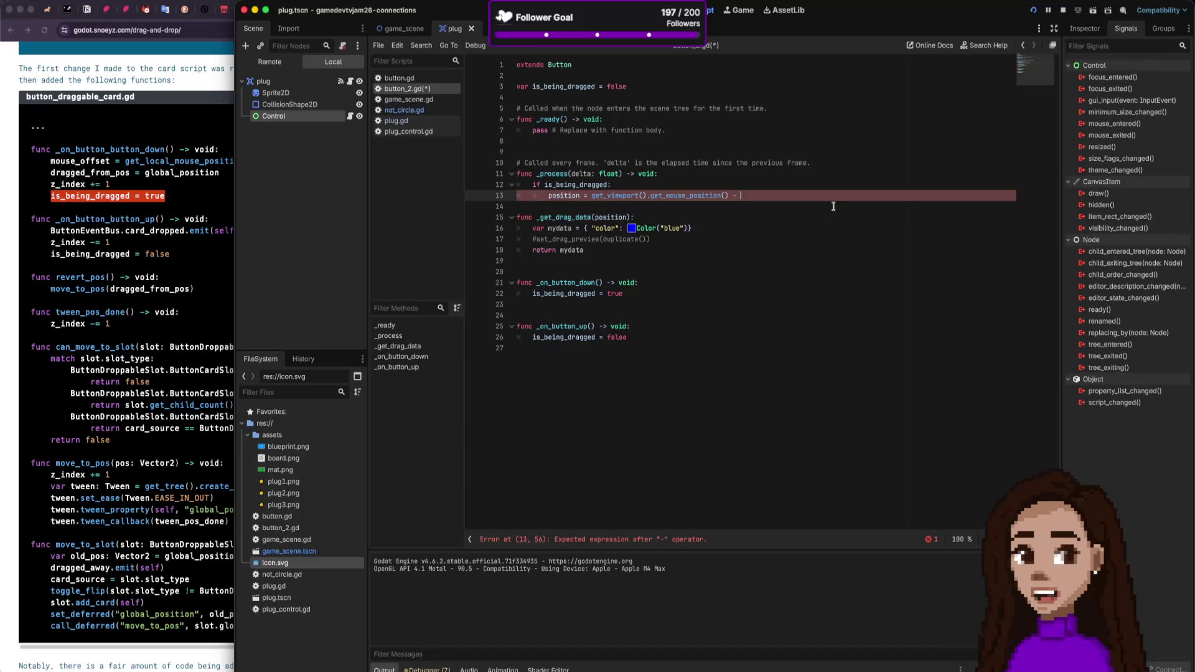
key("BackSpace")
key("BackSpace")
key("BackSpace")
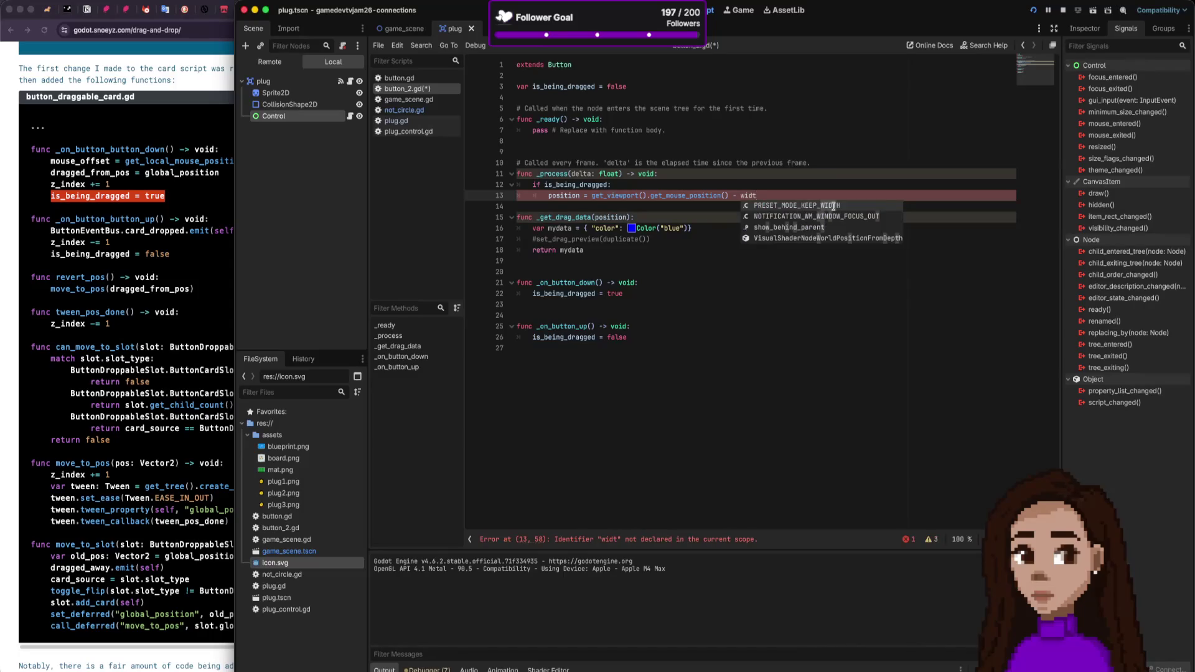
left_click(180, 189)
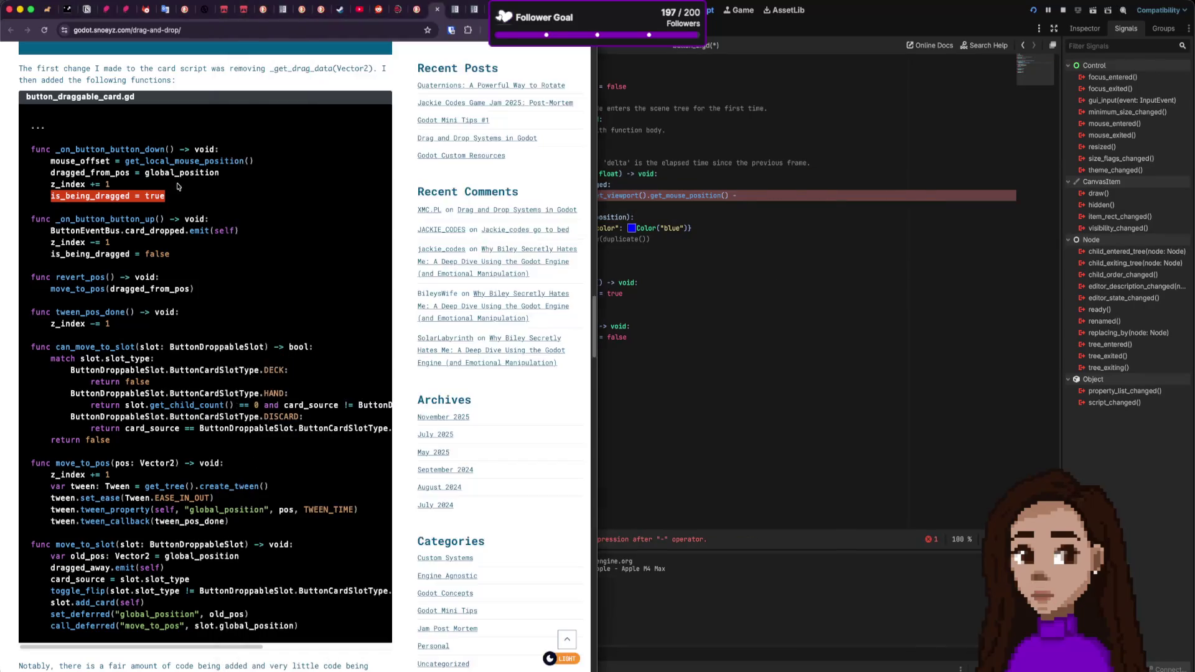
key("super+t")
Step: Try 'tr' and 'form' after the minus on line 13, remove them, and return to the browser
key("super+Tab")
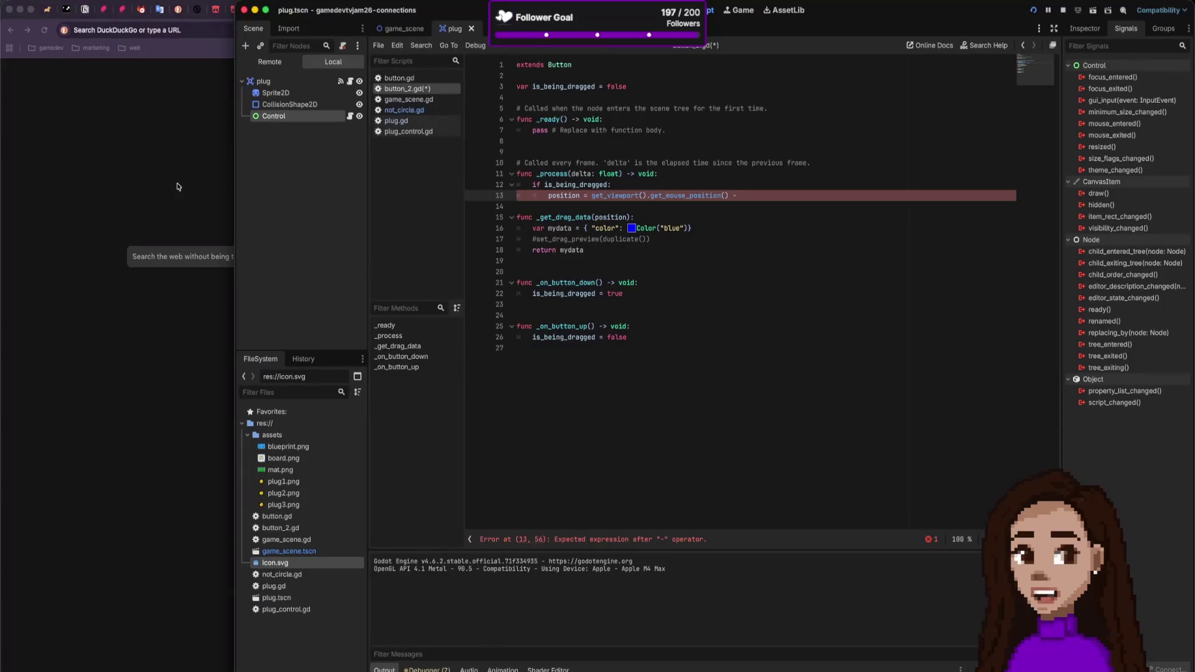
type("tr")
key("BackSpace")
key("BackSpace")
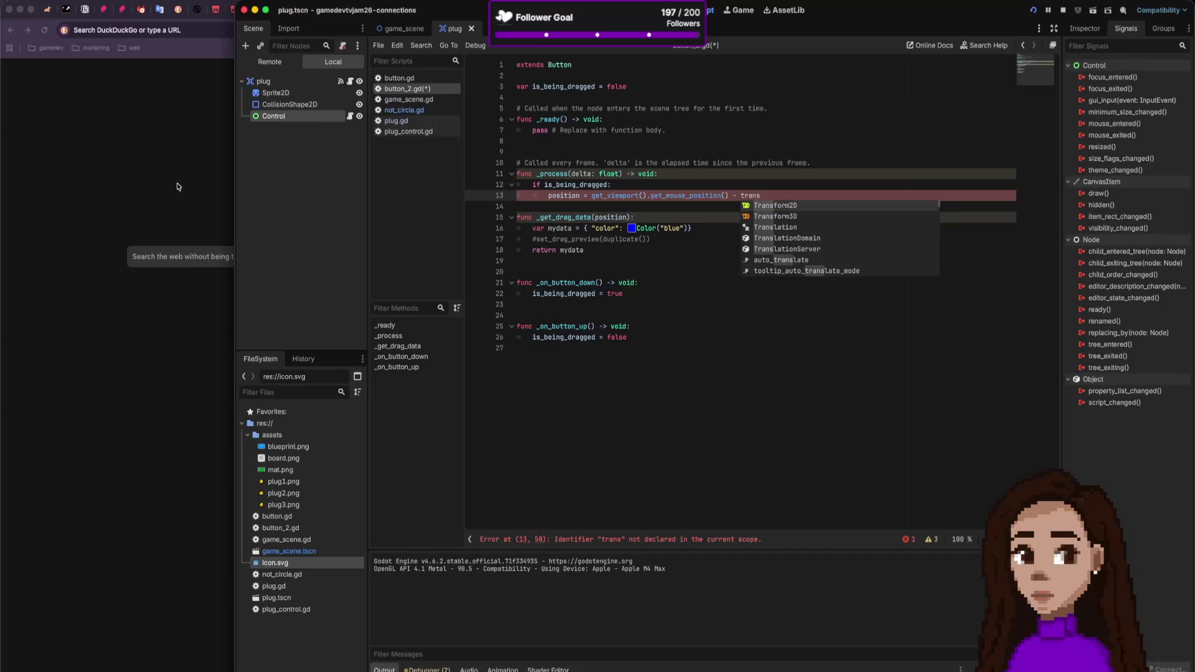
type("form")
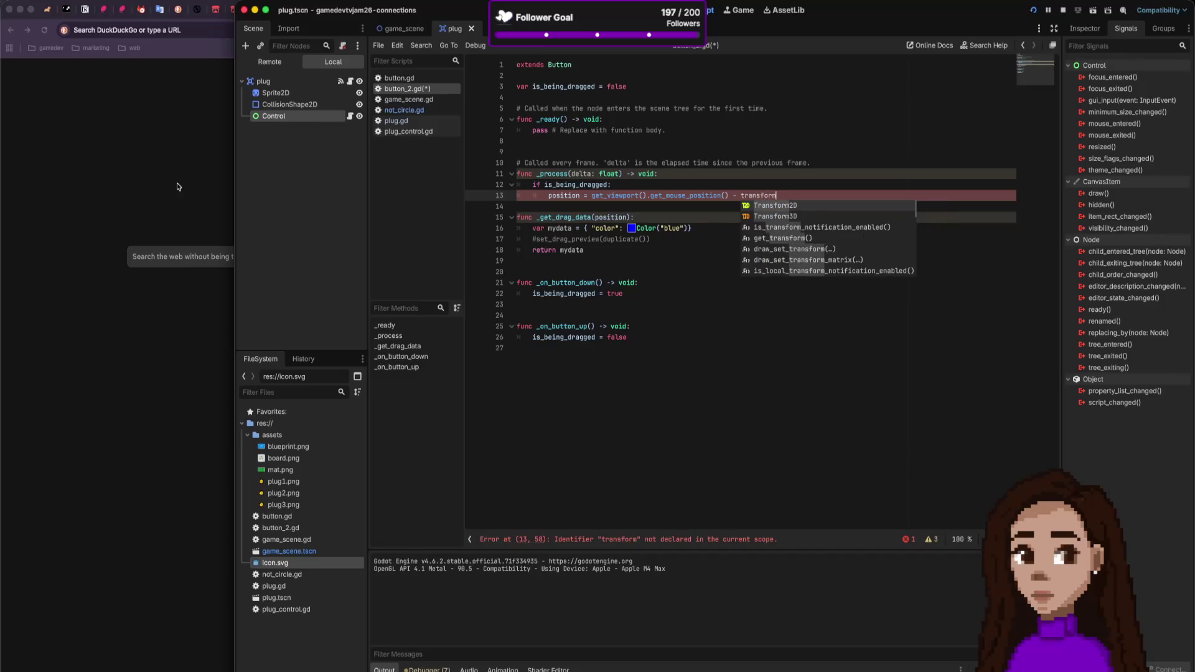
key("BackSpace")
key("BackSpace")
key("BackSpace")
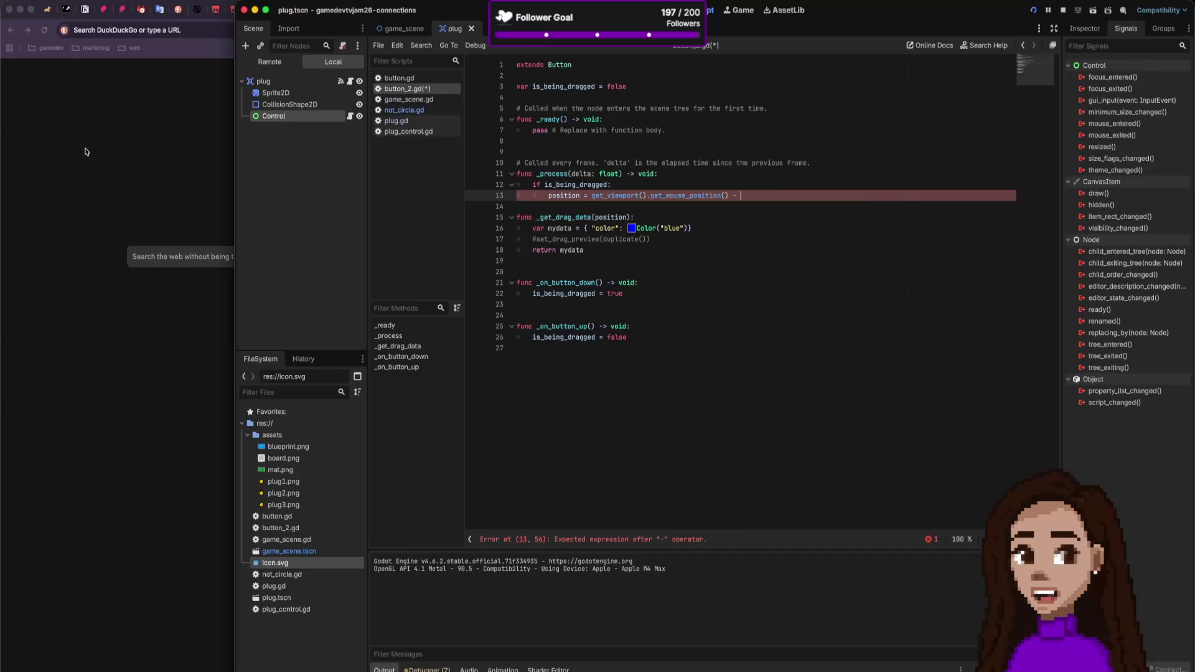
left_click(106, 150)
Step: Search DuckDuckGo for 'godot width', then refine it to 'godot get object width'
type("godo")
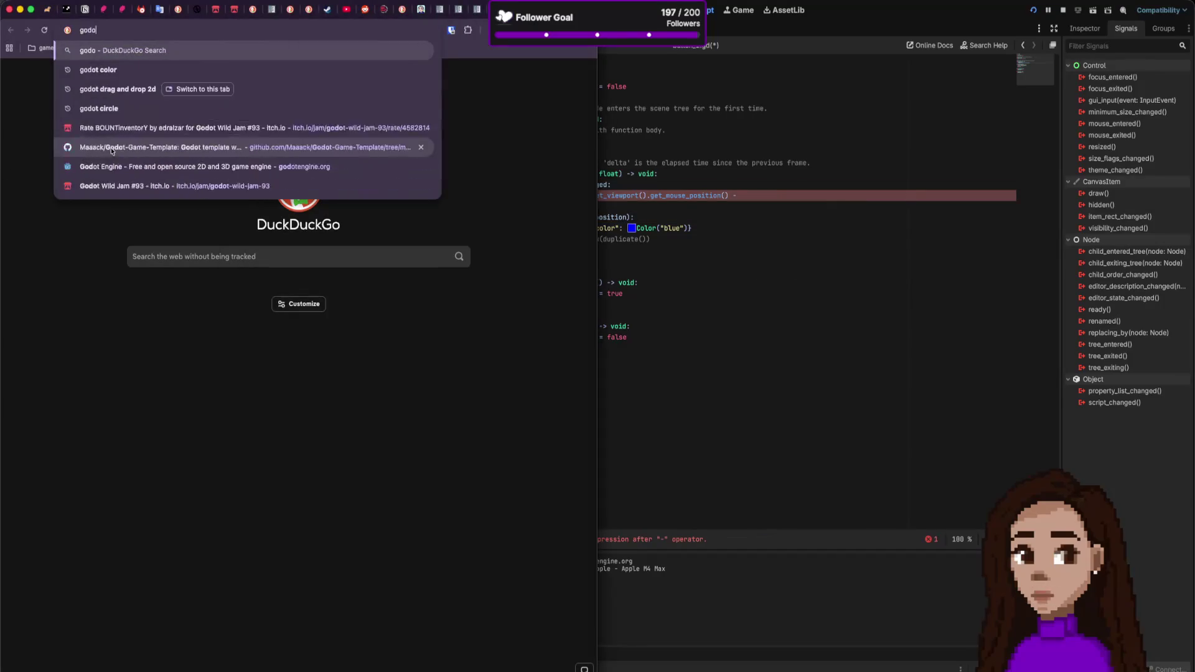
type("t width")
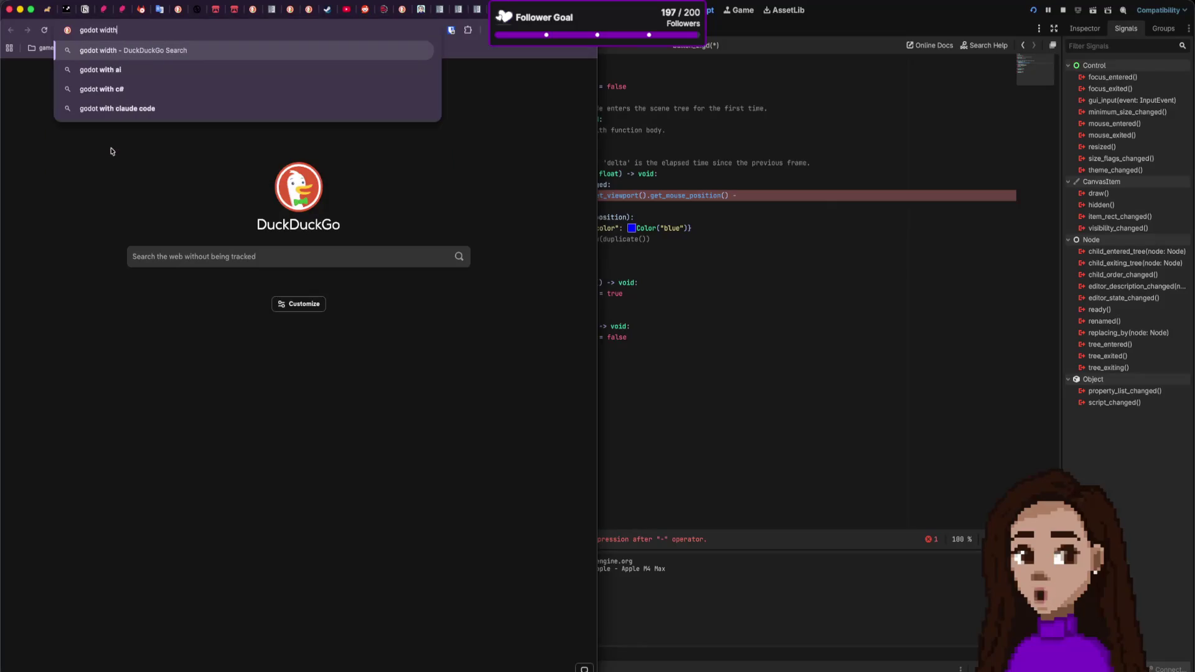
key("Return")
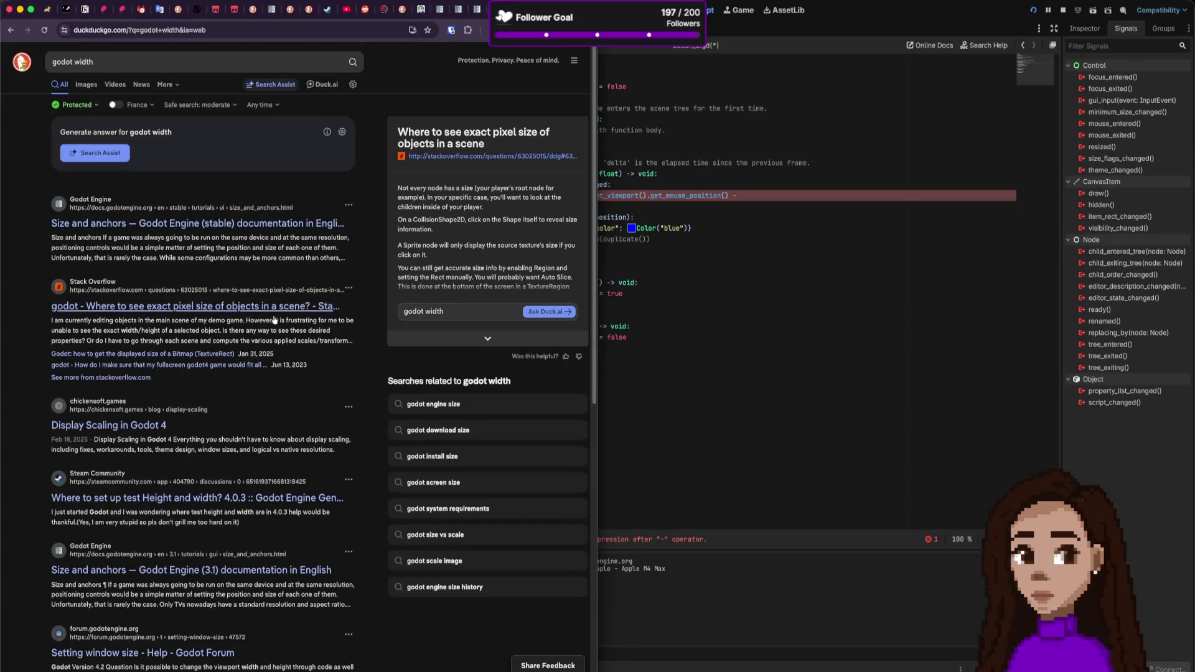
left_click(115, 61)
key("alt+Left")
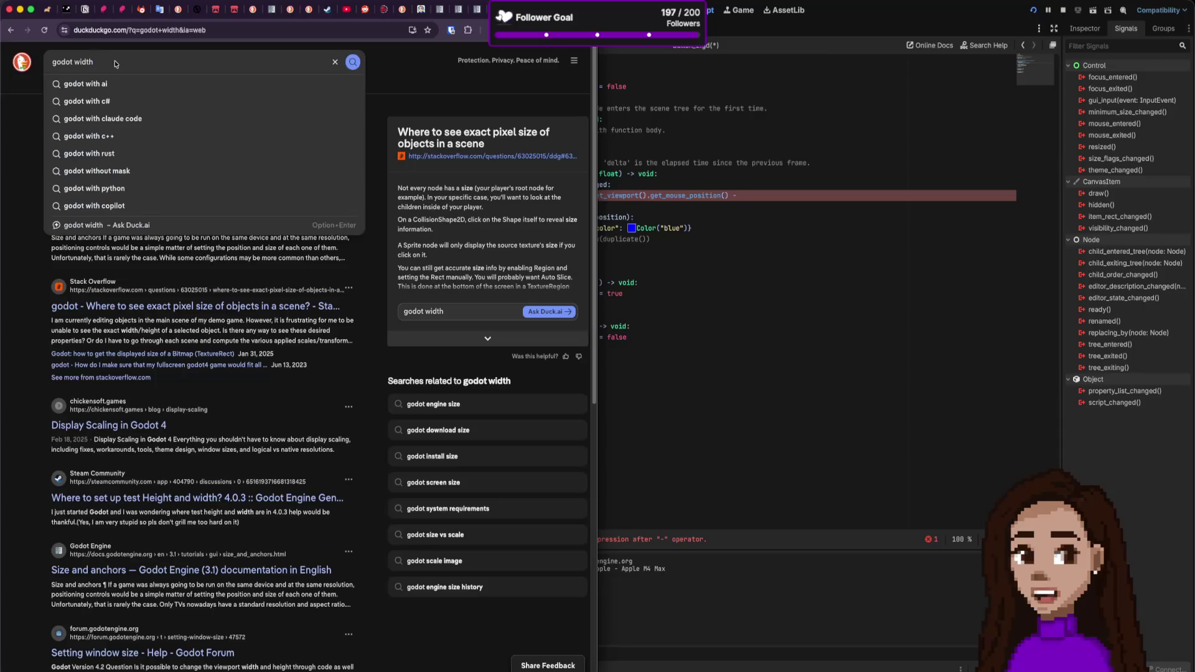
type("get objc")
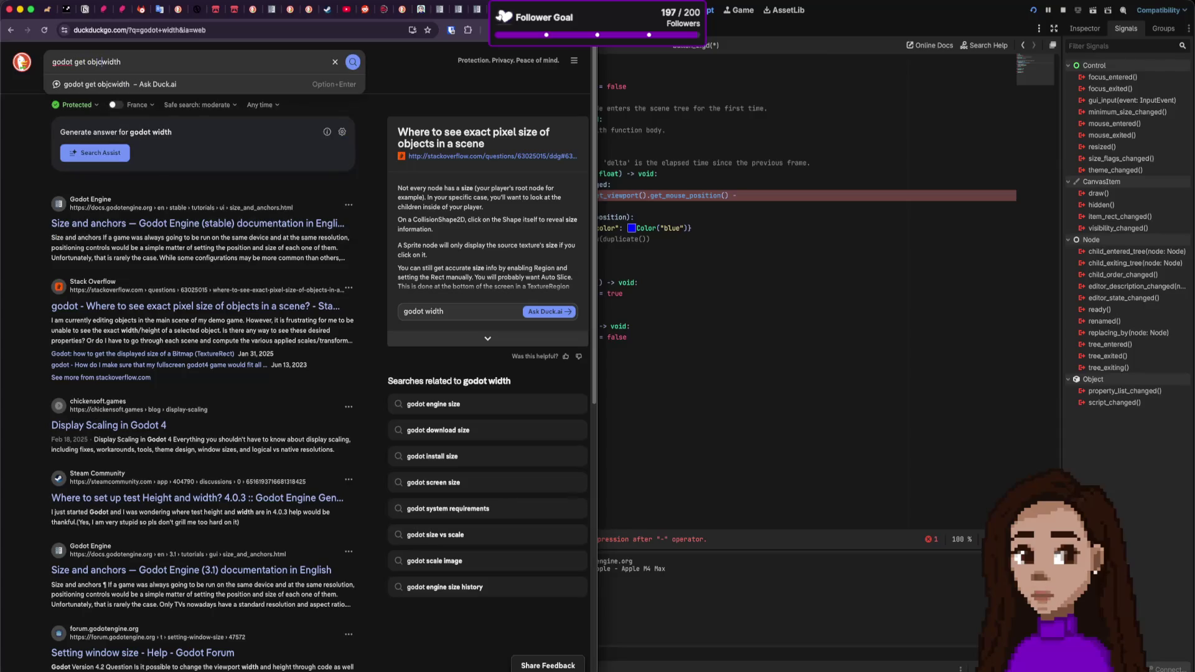
type("ct")
key("Return")
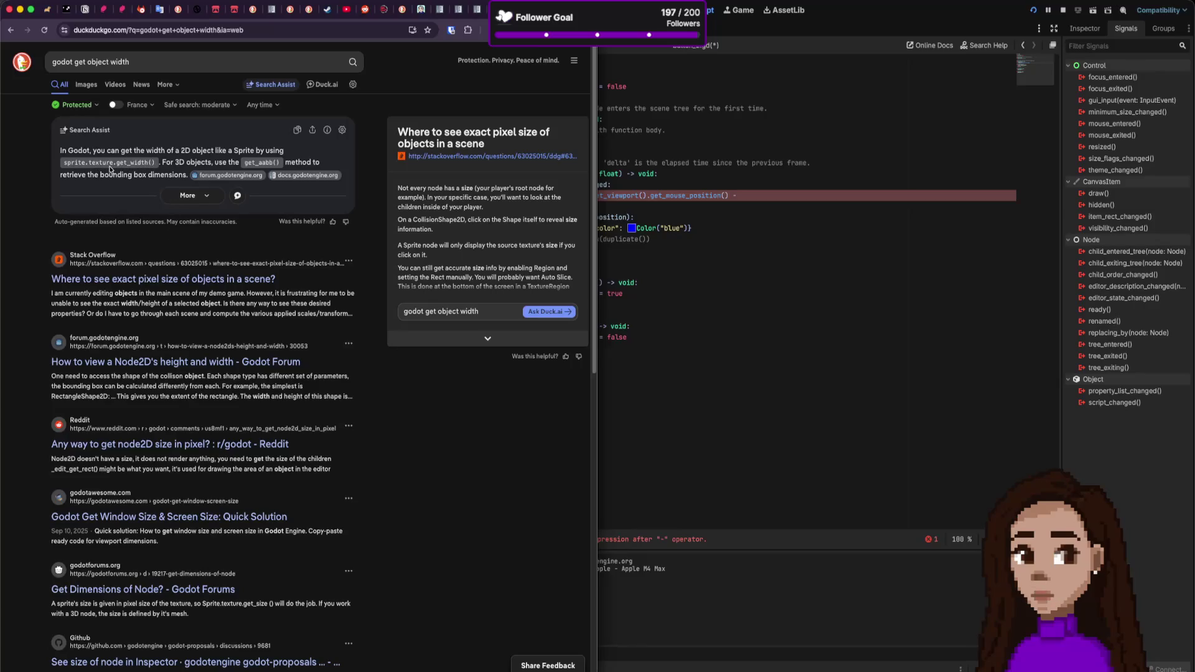
Step: Read the 'Get Dimensions of Node?' forum thread, then try and remove get_size on line 13
left_click(741, 239)
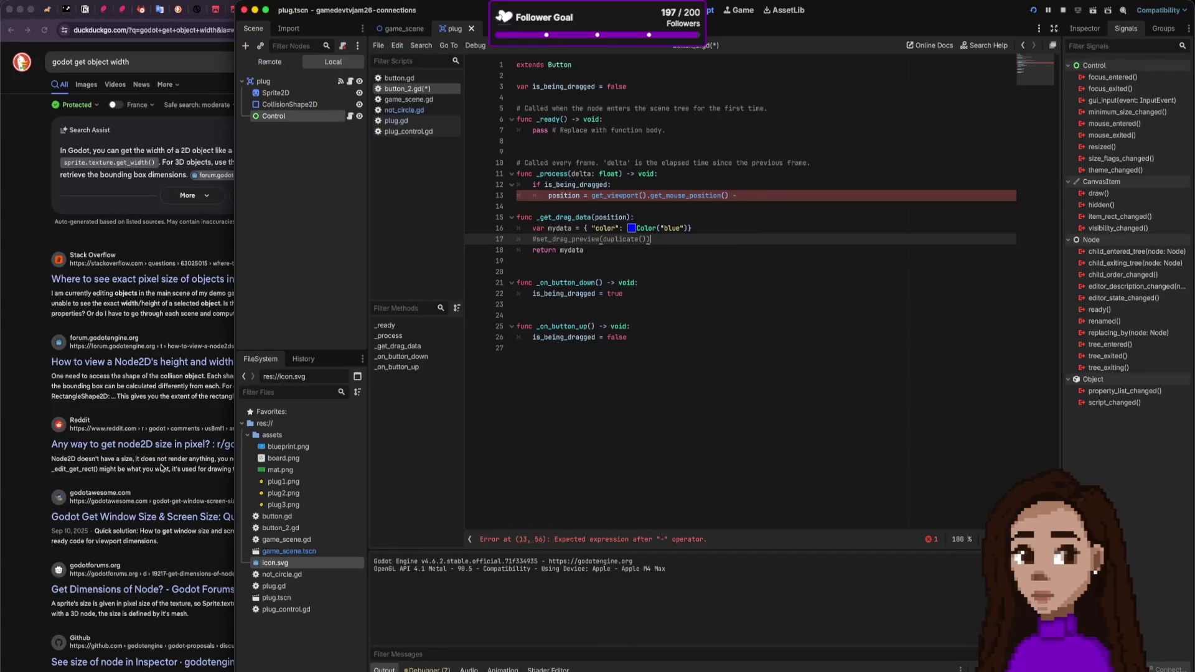
left_click(159, 592)
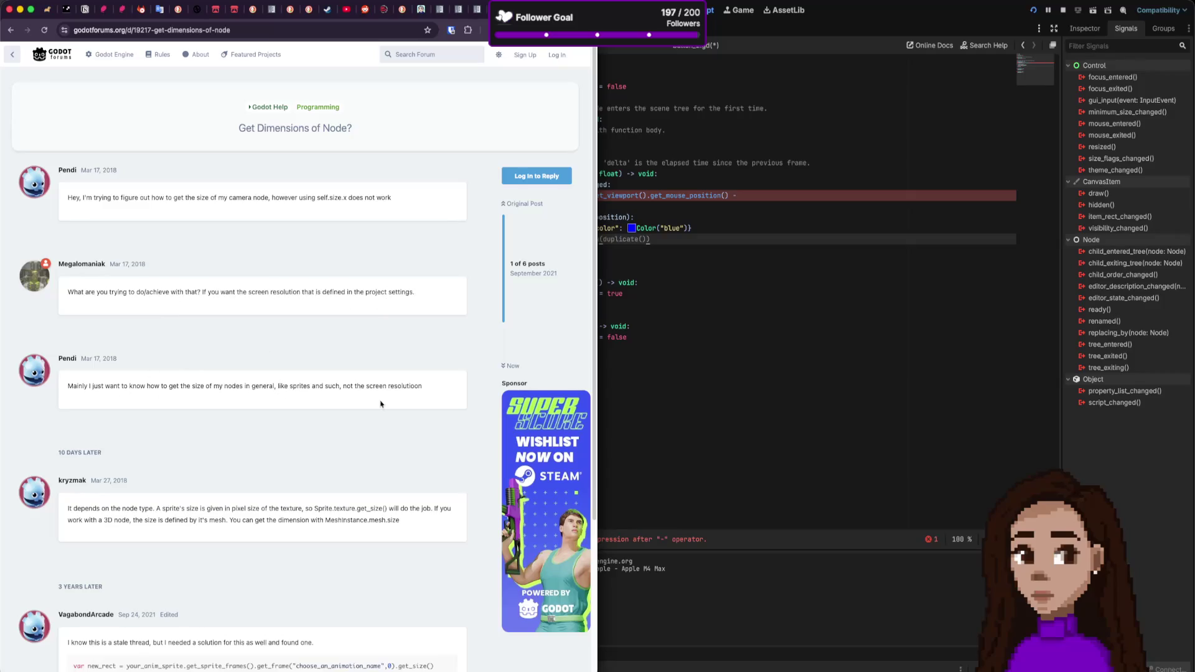
scroll(150, 485, "down", 5)
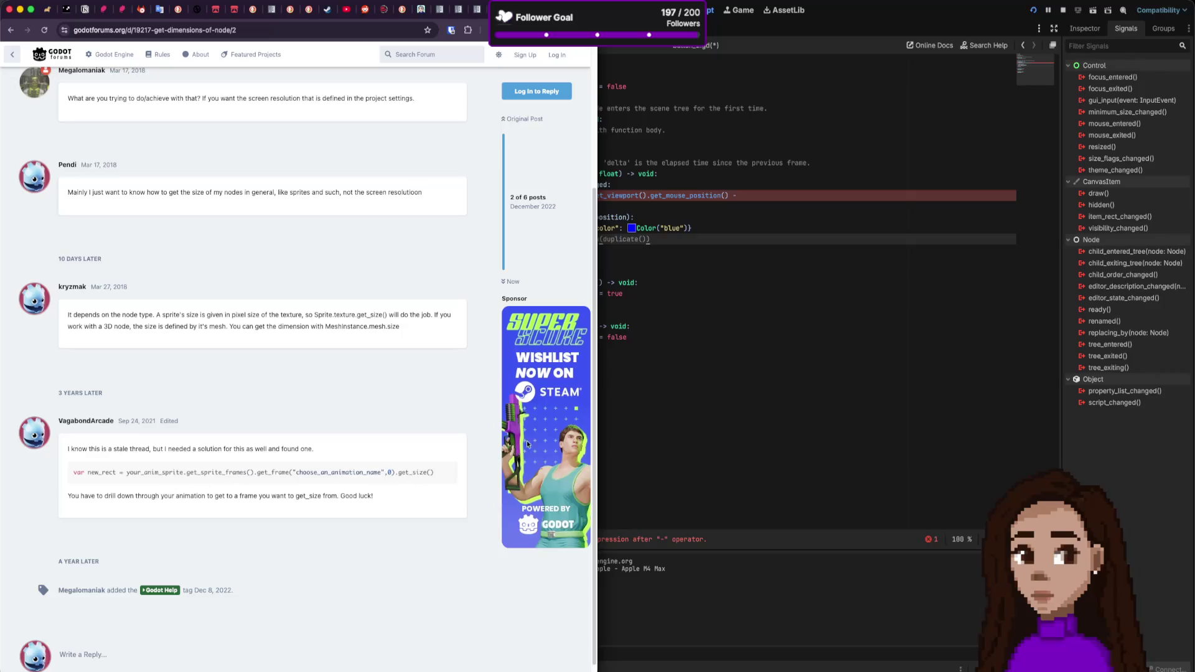
left_click(817, 191)
type("get_s")
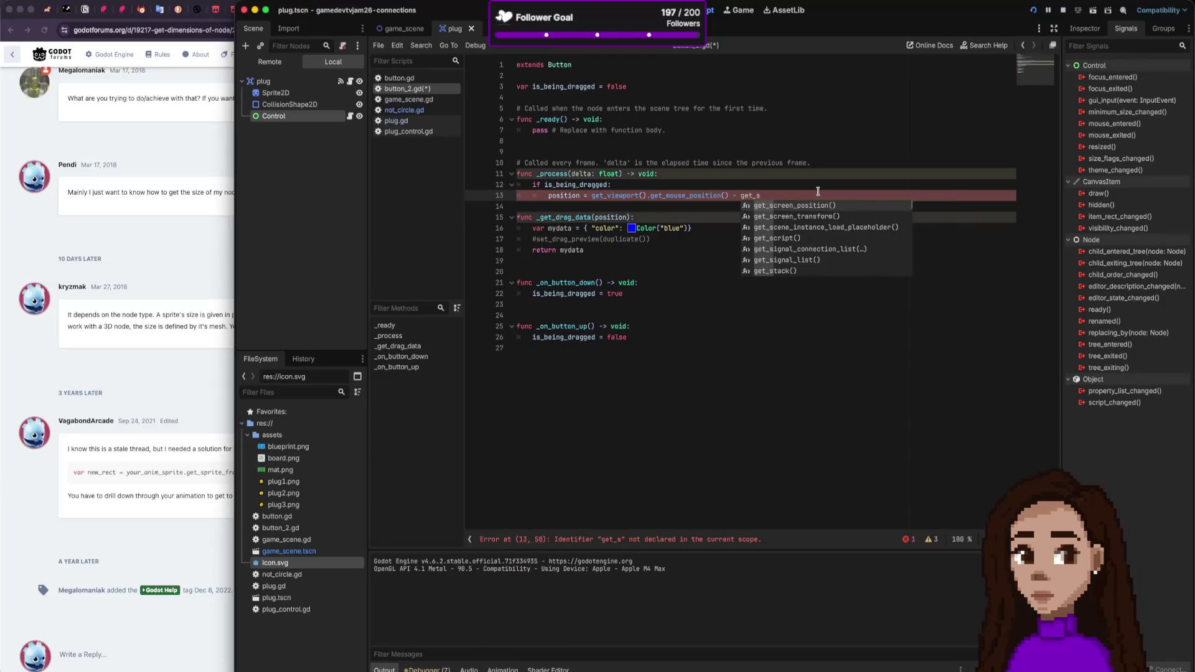
type("ize")
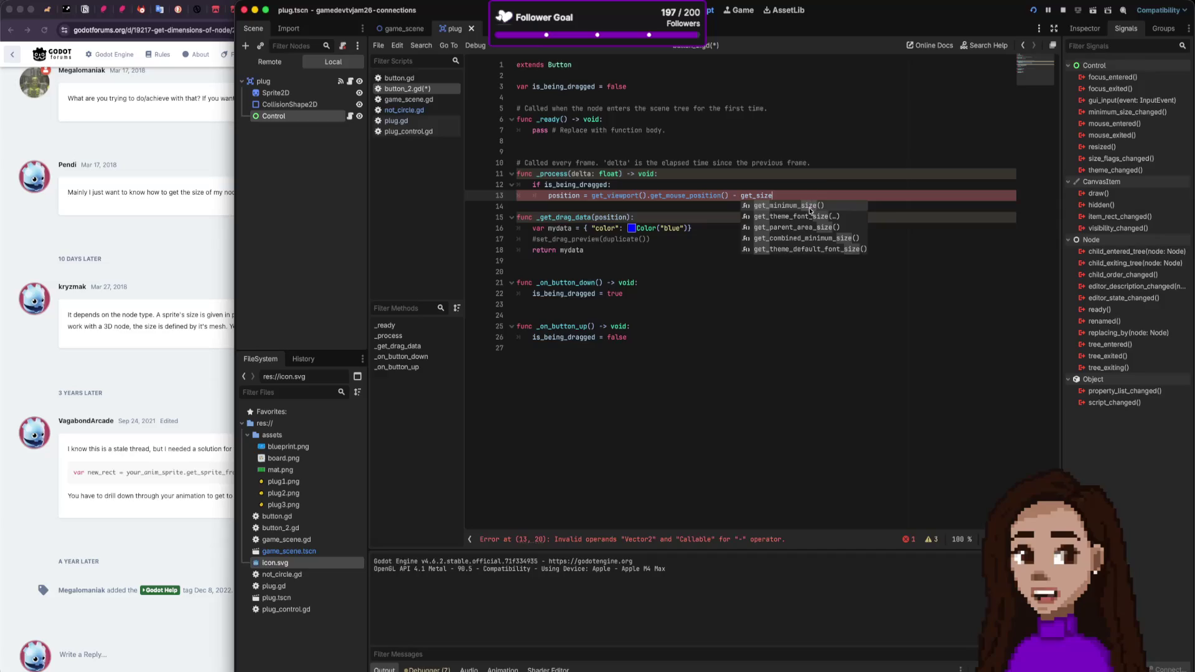
key("BackSpace")
key("BackSpace")
key("BackSpace")
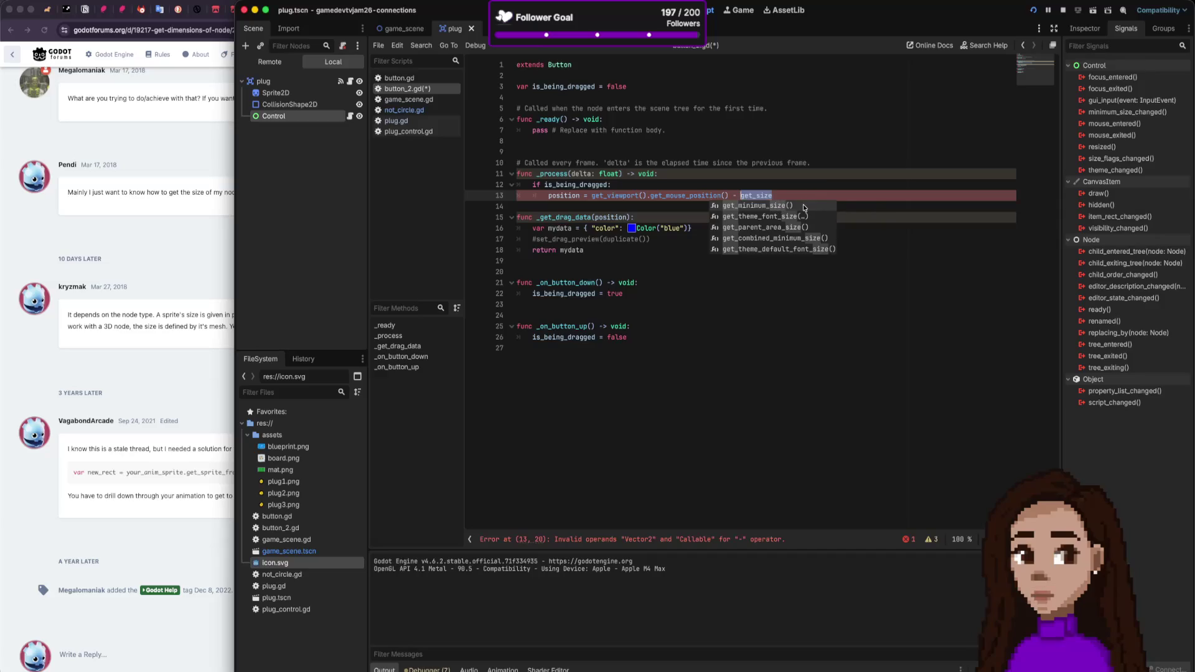
Step: Search a new tab for 'godot button size', then return to the script editor
left_click(224, 335)
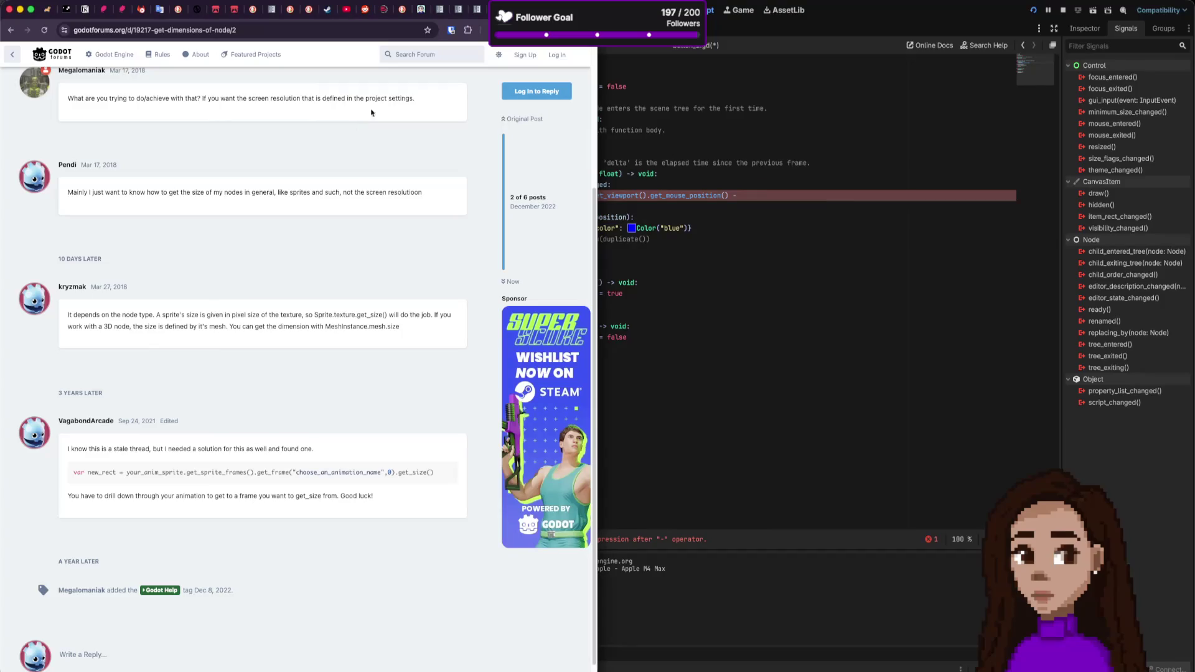
key("super+t")
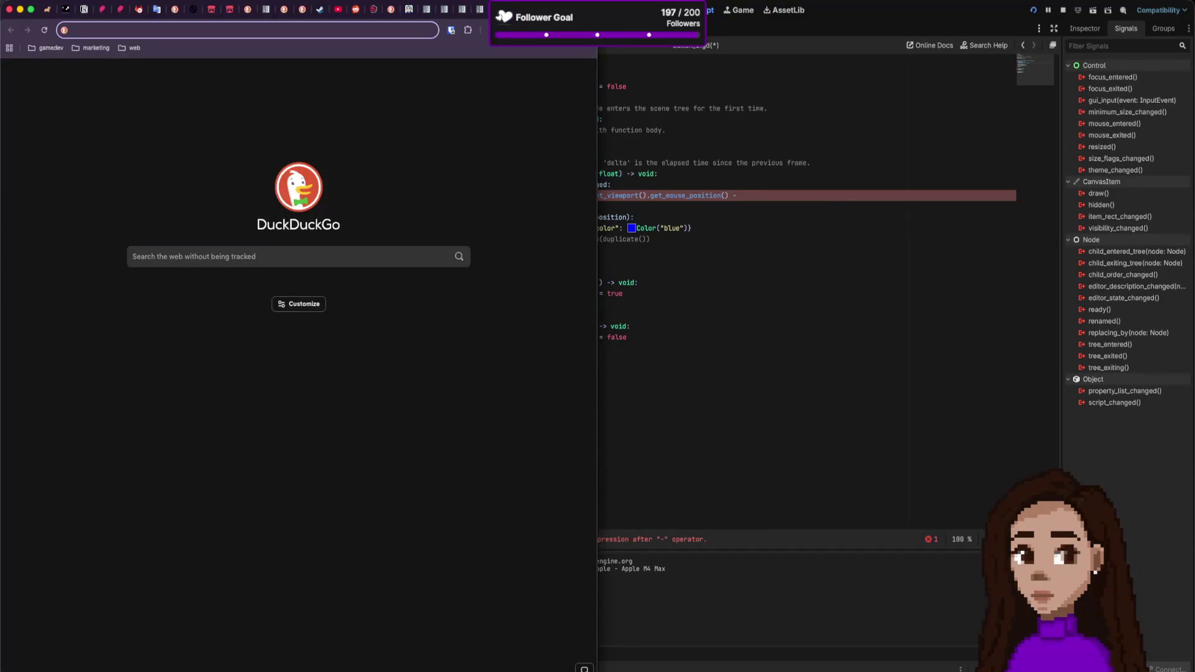
type("godot but")
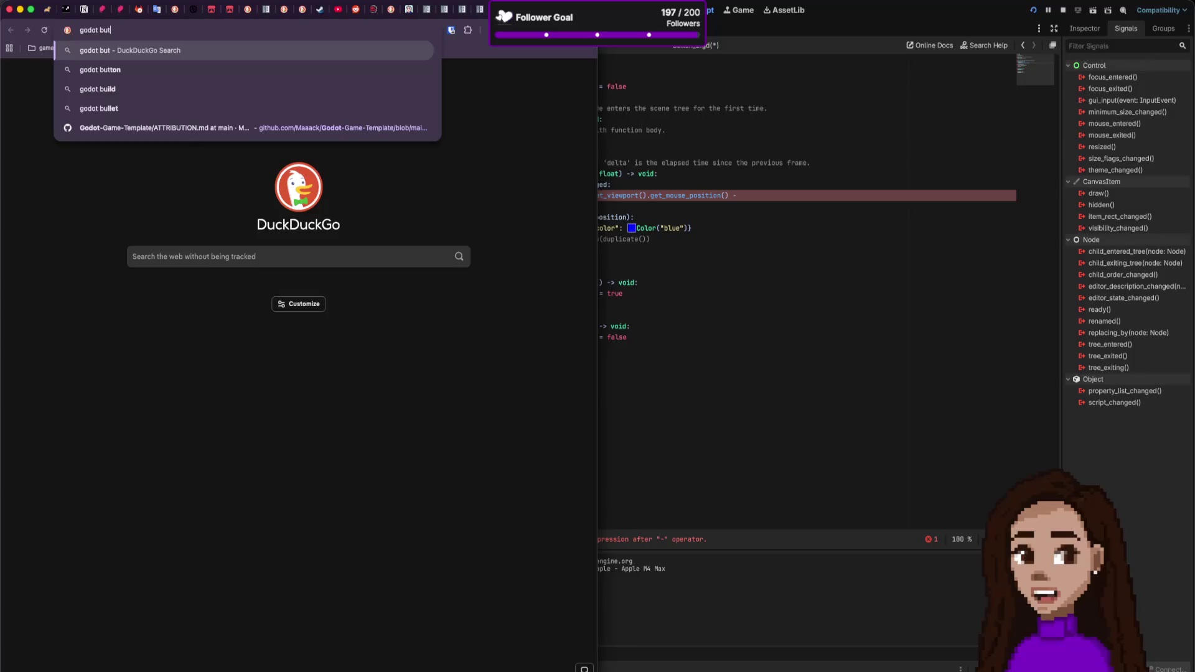
type("ton size")
key("Return")
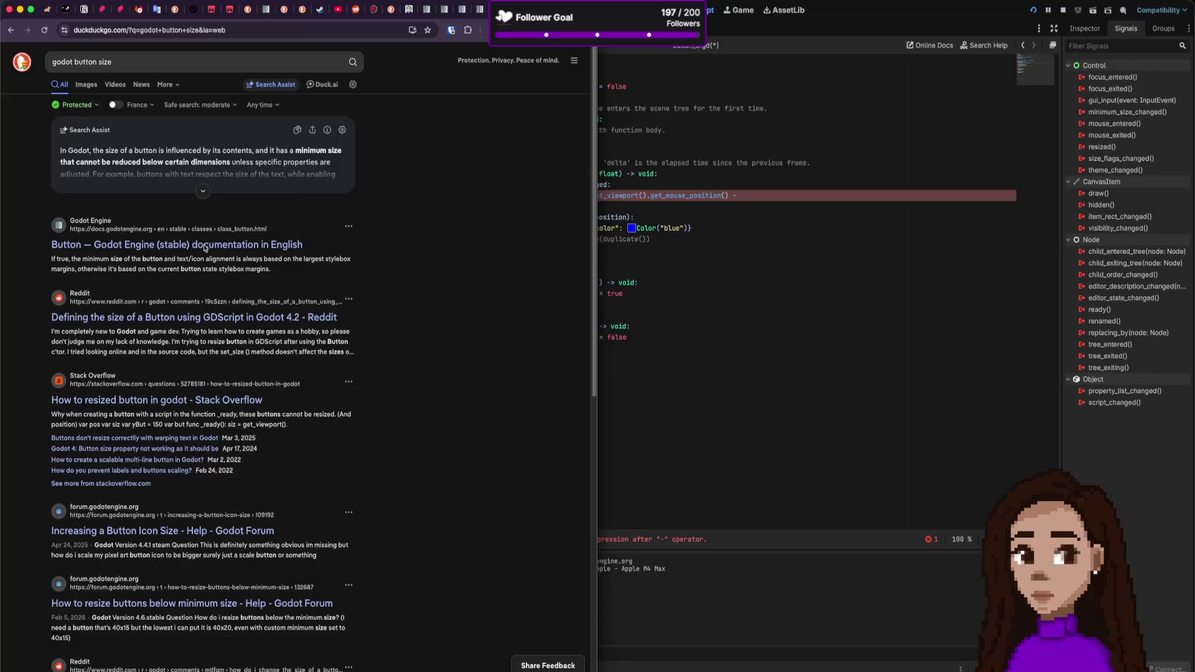
left_click(832, 249)
Step: Make line 13 subtract (get_minimum_size()/2) from the mouse position and save button_2.gd
left_click(758, 191)
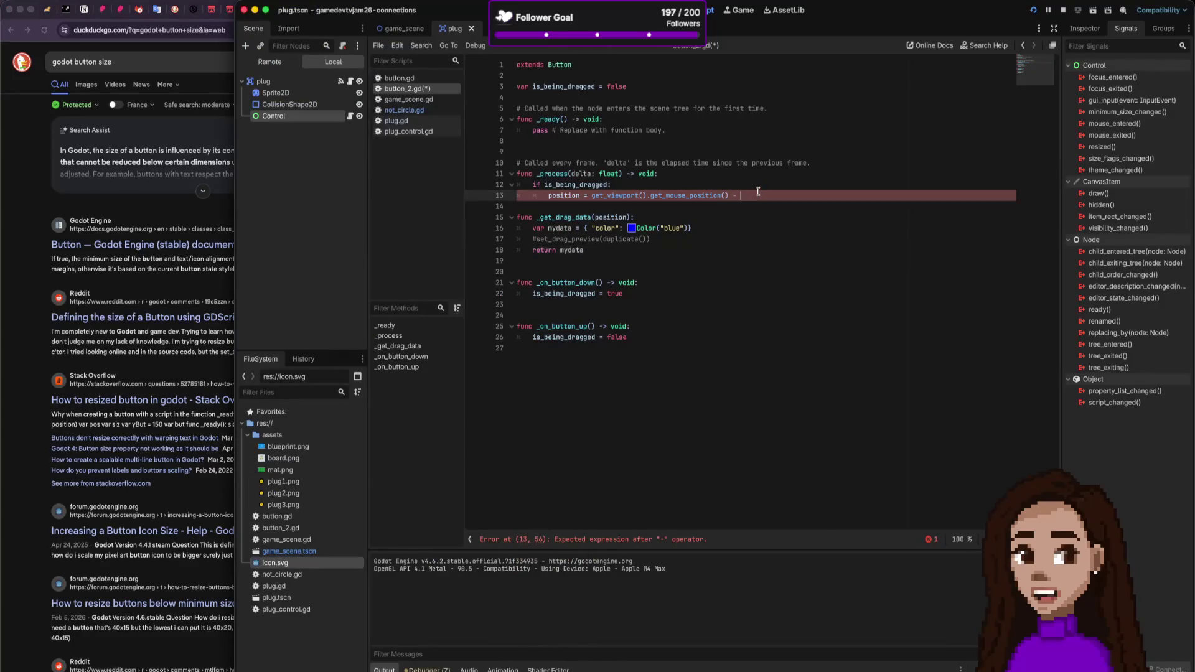
type("get_min")
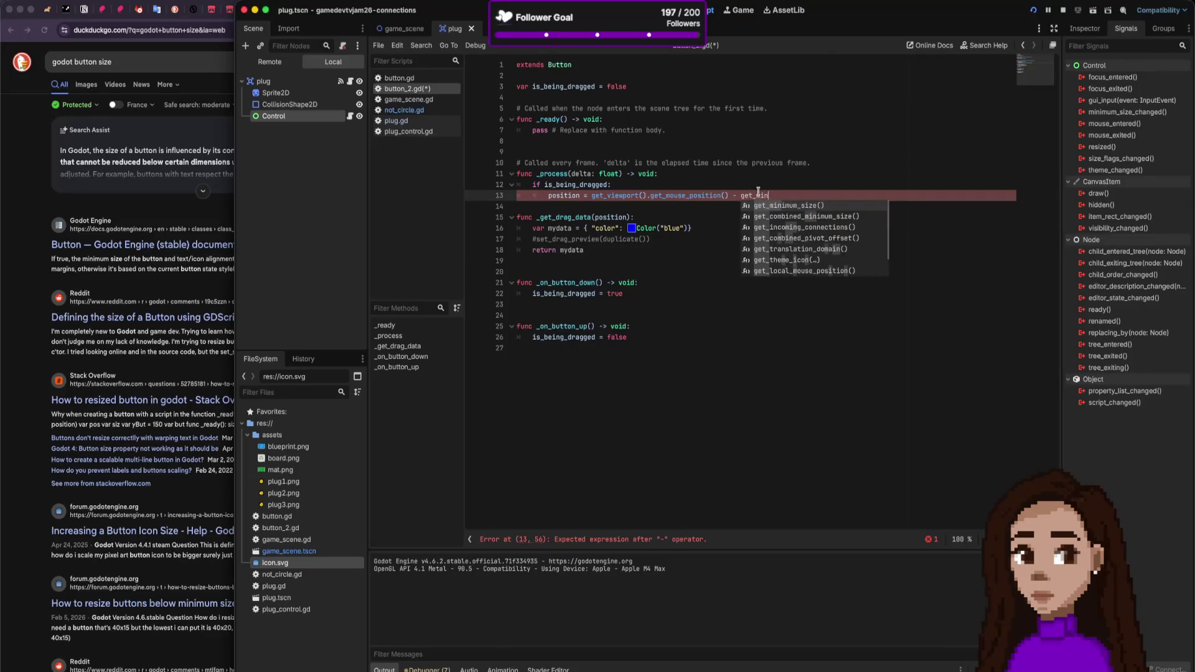
key("Return")
type(".")
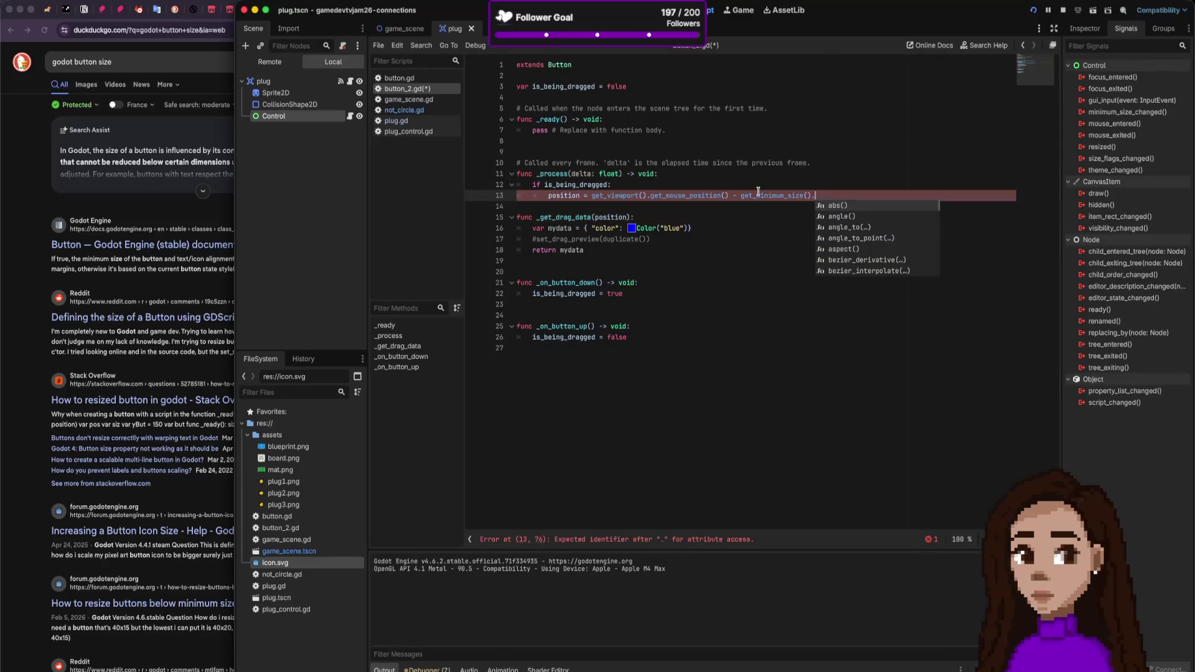
key("BackSpace")
key("ctrl+s")
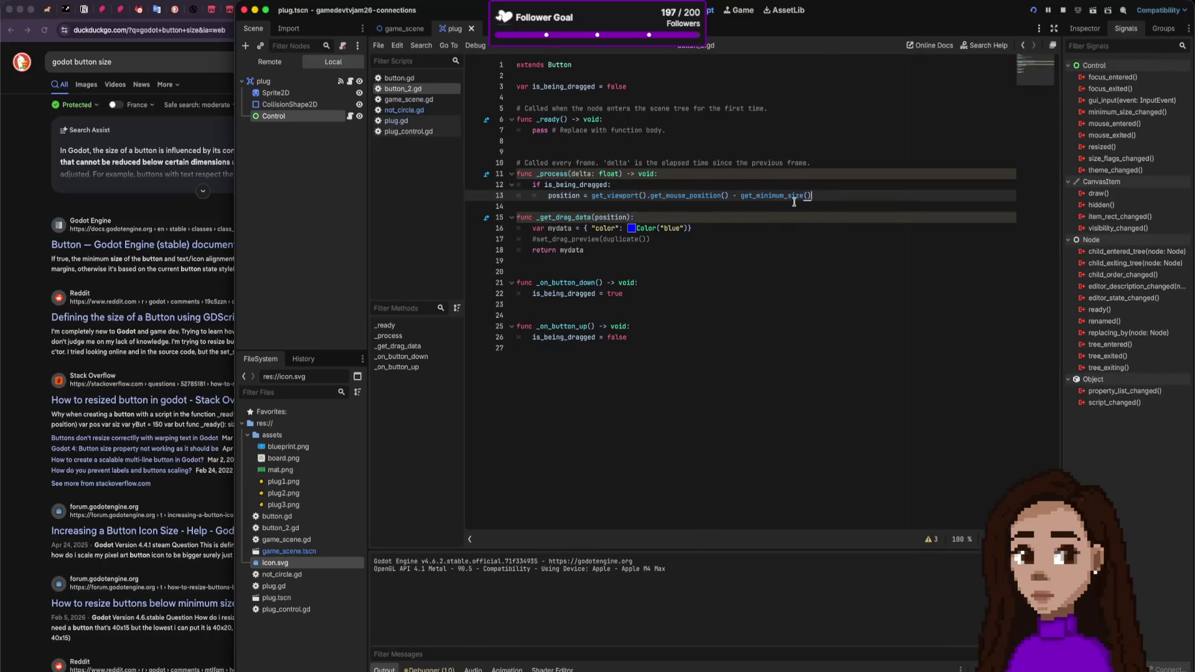
type("/2")
left_click(739, 195, "shift")
type("(")
Step: Restart the game, drag the plug across the board to test the offset, then close it
left_click(1063, 10)
left_click(1034, 10)
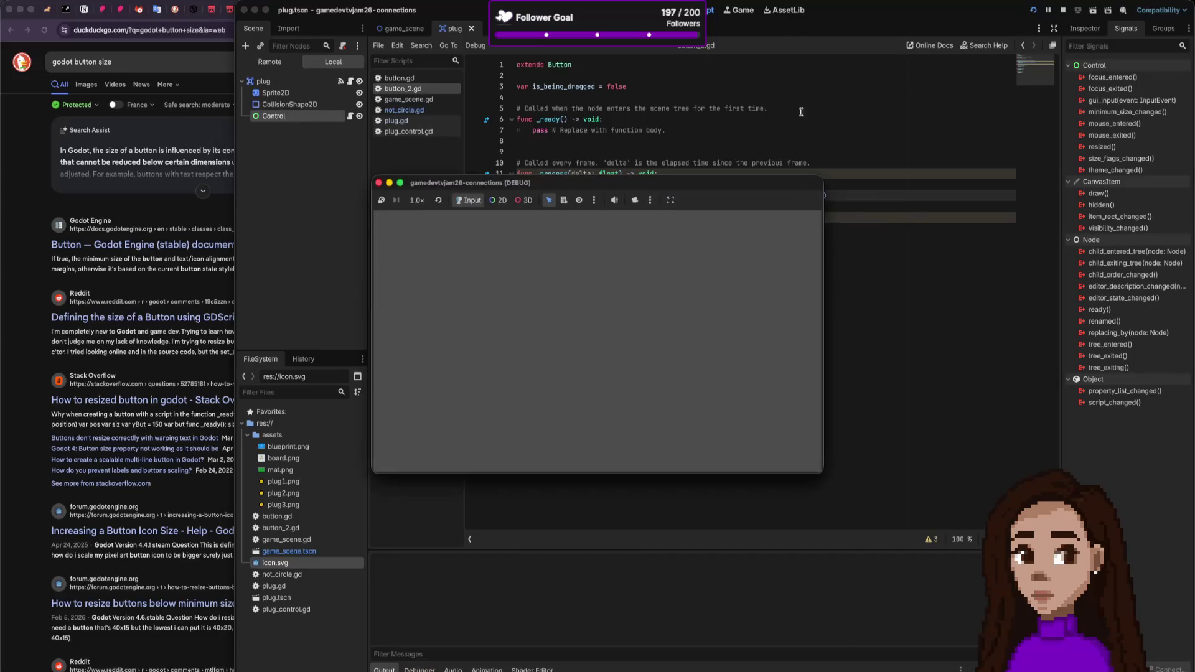
mouse_move(441, 300)
left_mouse_down()
mouse_move(482, 304)
mouse_move(472, 327)
mouse_move(491, 310)
mouse_move(469, 356)
mouse_move(481, 366)
mouse_move(571, 373)
mouse_move(524, 352)
left_mouse_up()
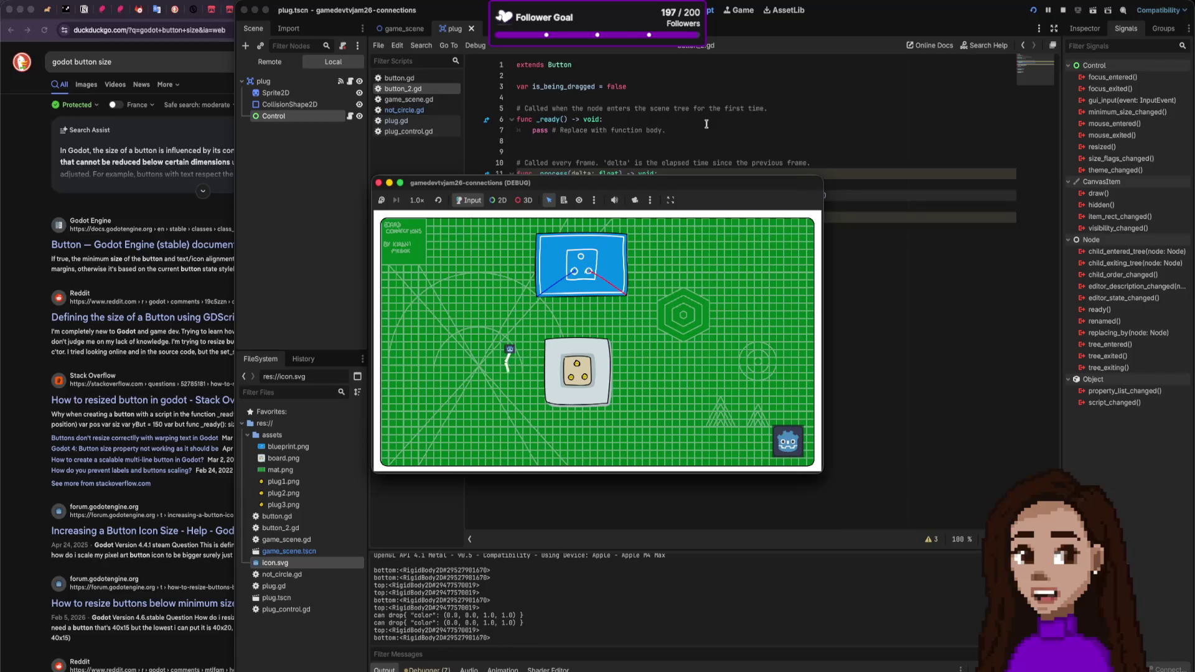
key("super+period")
Step: Check the documentation for line 13's mouse-position expression, then show the plug scene in 2D view
left_click_drag(591, 195, 813, 196)
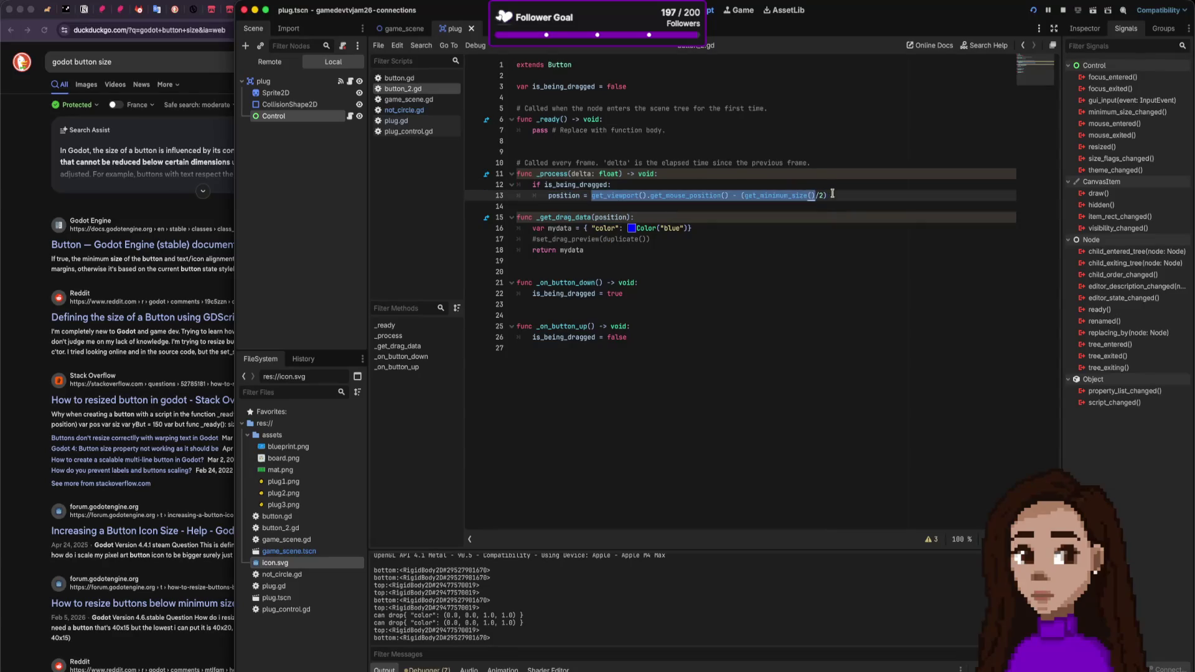
mouse_move(712, 196)
left_click(777, 195)
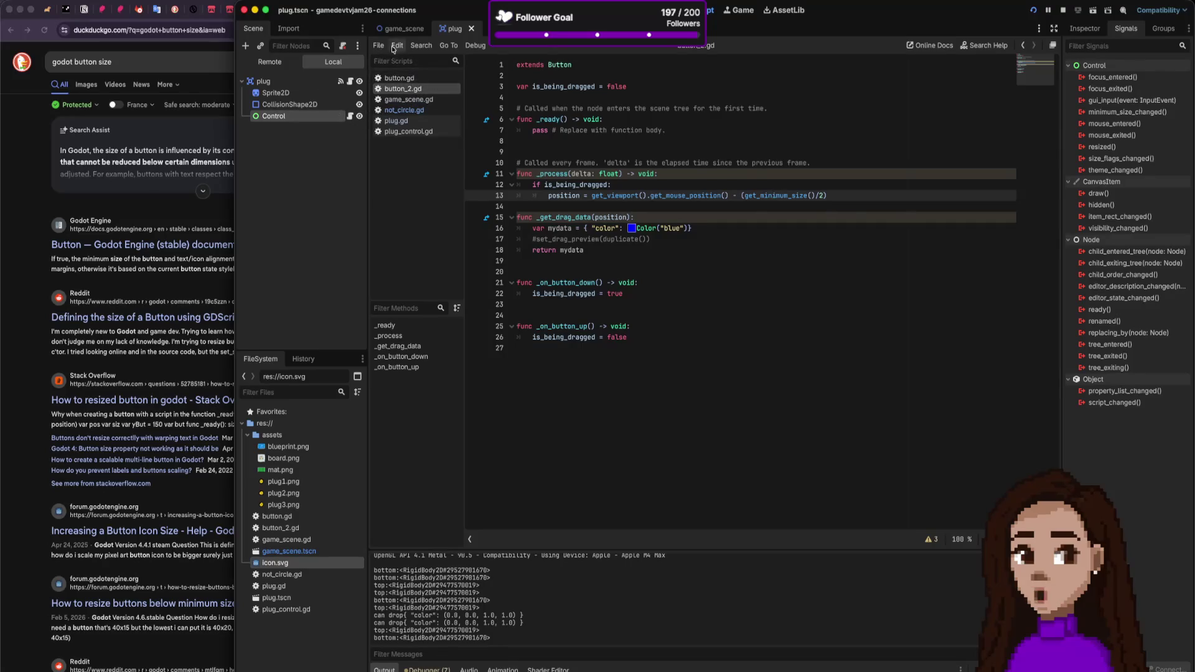
mouse_move(403, 31)
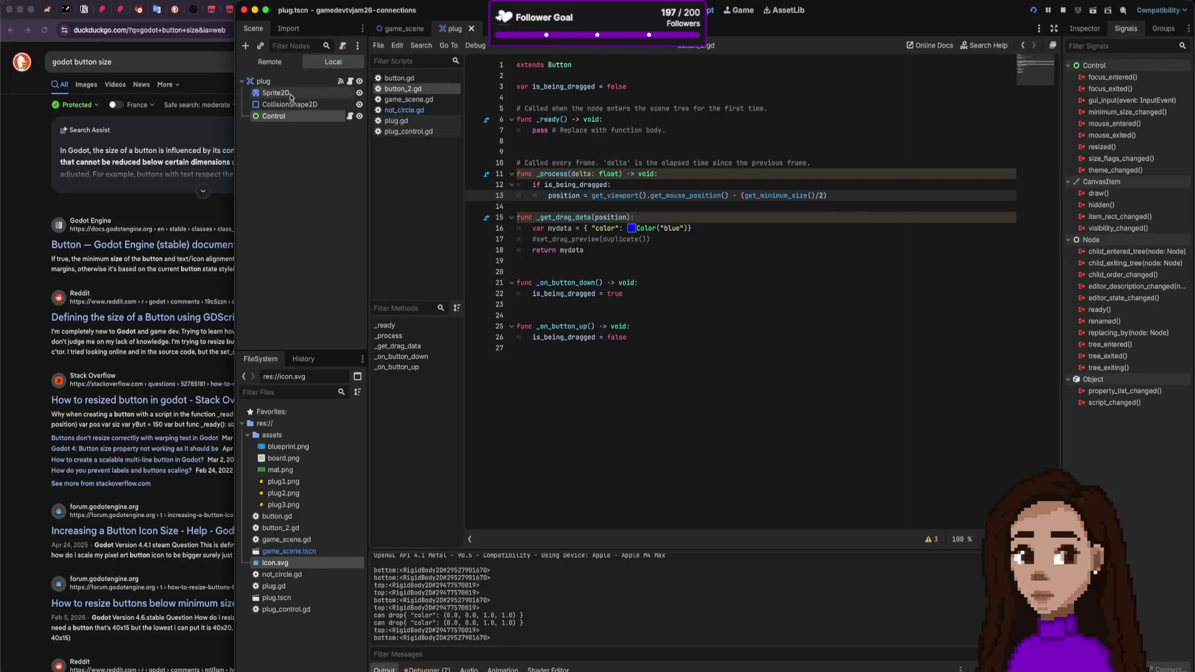
key("alt+1")
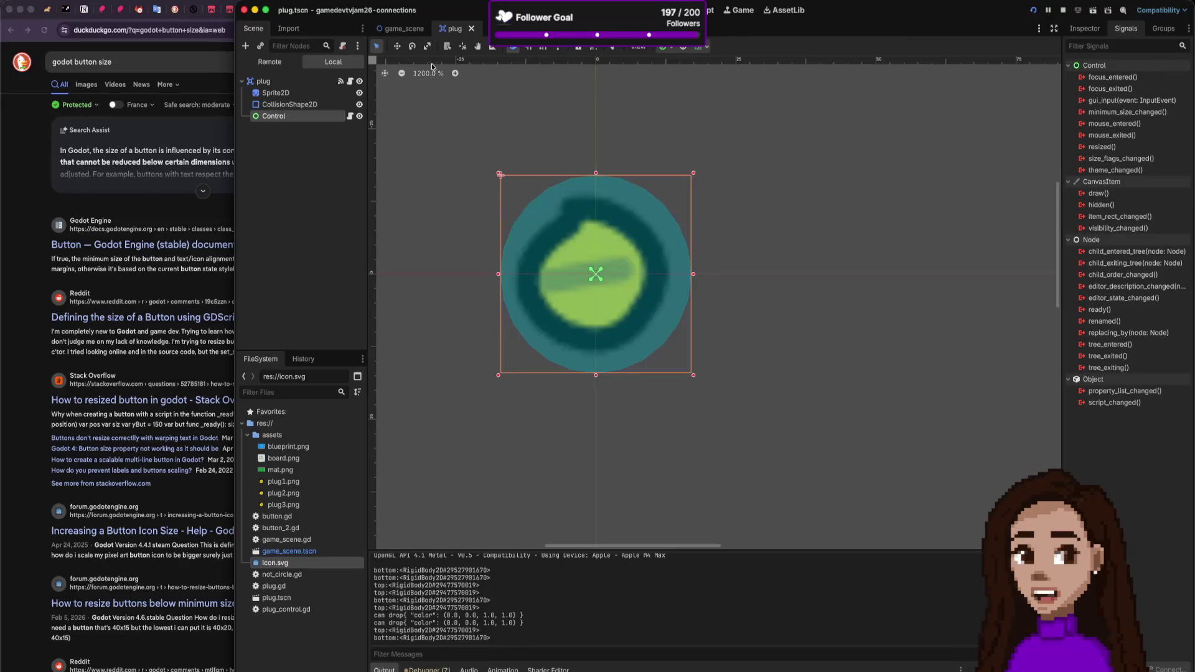
Step: Rerun game_scene, drop the plug into the centre socket, and return to the 'godot button size' results
left_click(402, 28)
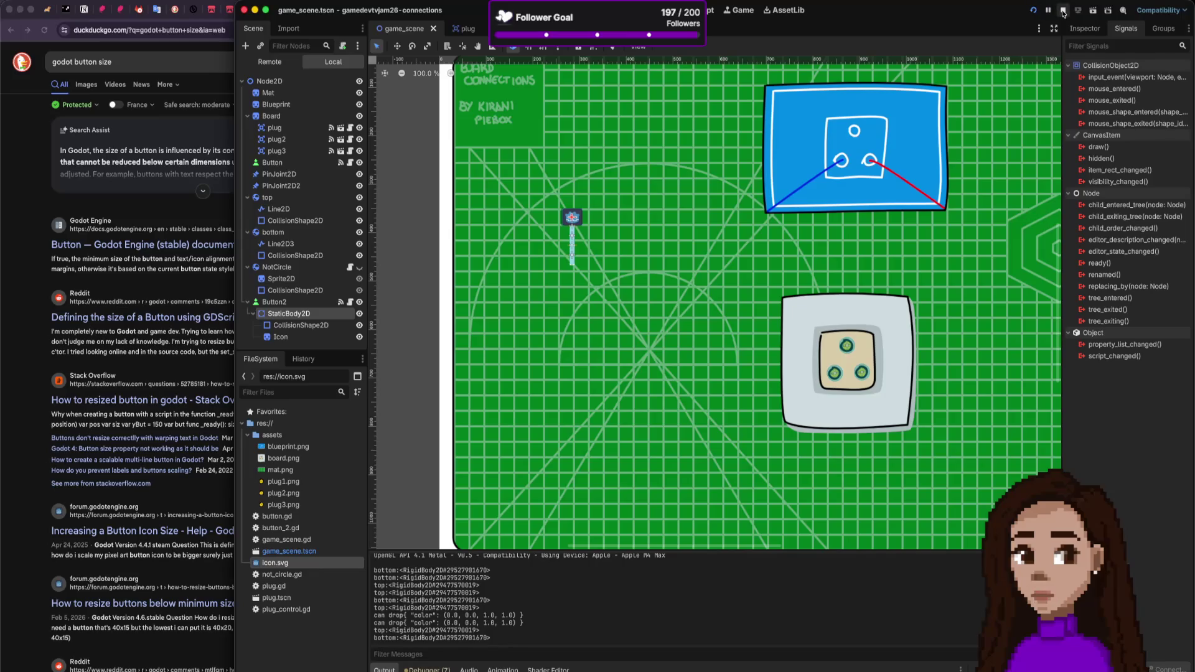
left_click(1062, 11)
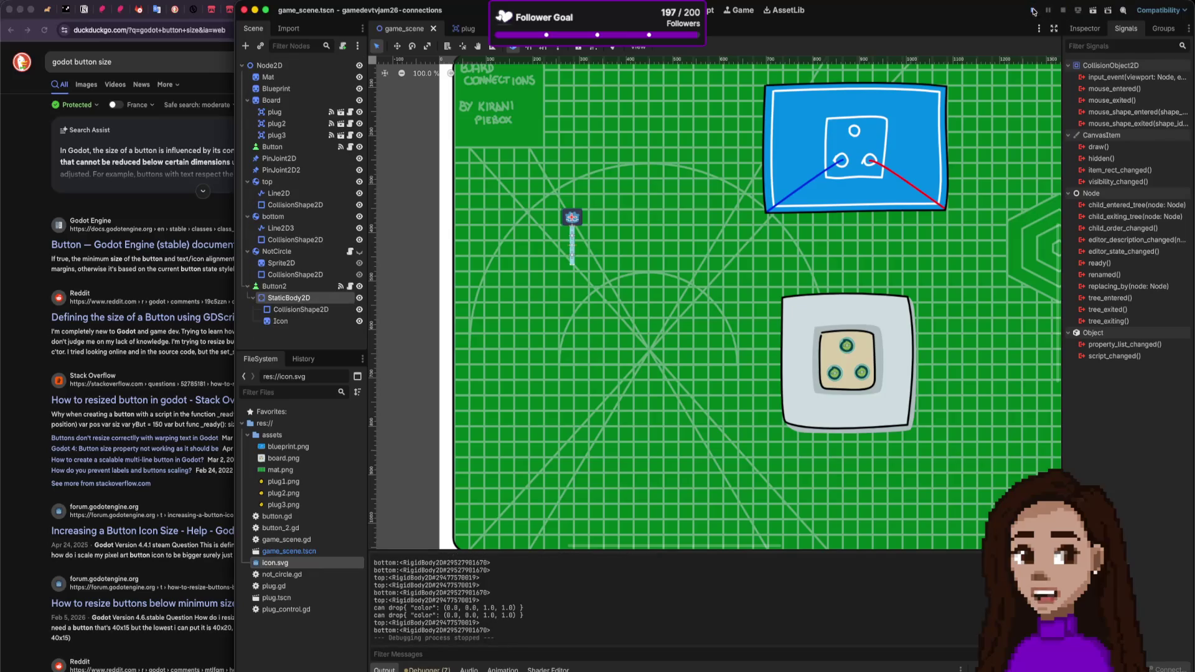
left_click(1034, 11)
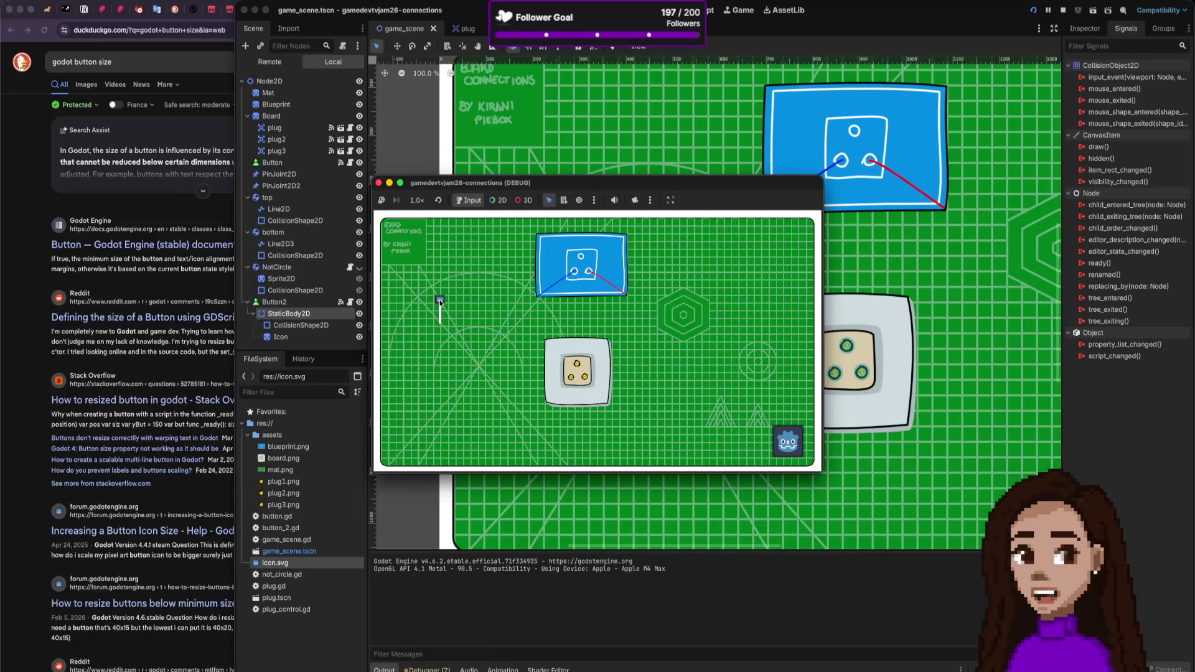
mouse_move(440, 300)
left_mouse_down()
mouse_move(468, 330)
mouse_move(573, 378)
left_mouse_up()
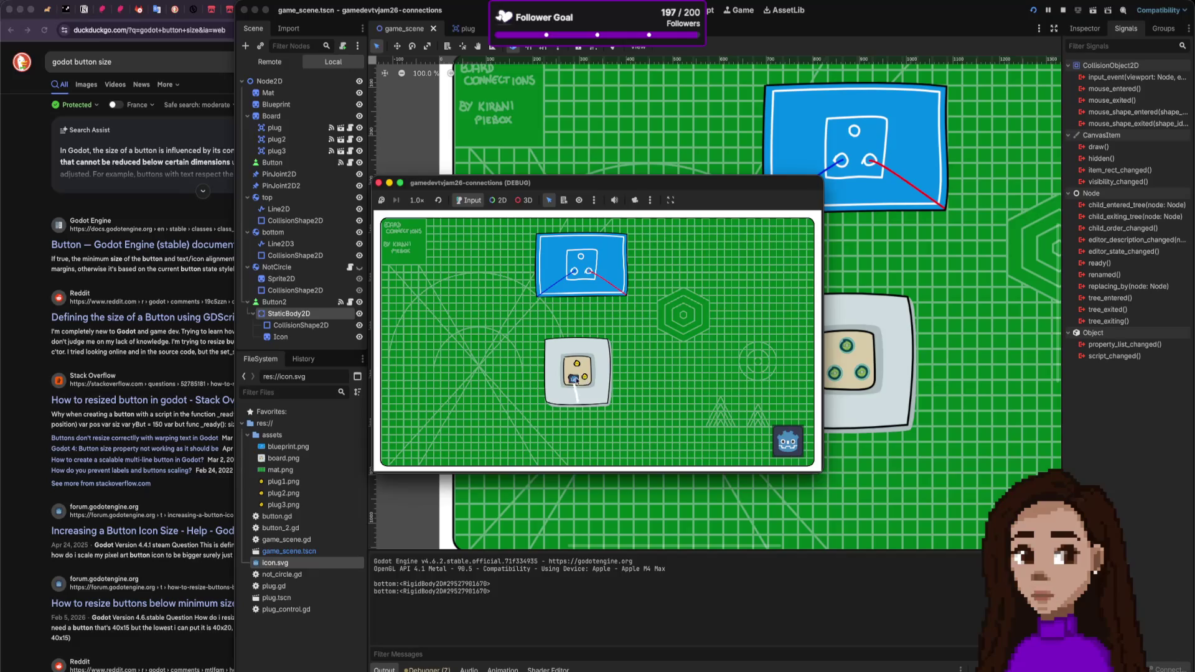
mouse_move(572, 380)
left_mouse_down()
mouse_move(526, 373)
mouse_move(579, 379)
mouse_move(540, 386)
mouse_move(563, 384)
mouse_move(556, 357)
mouse_move(554, 381)
mouse_move(575, 381)
mouse_move(491, 382)
left_mouse_up()
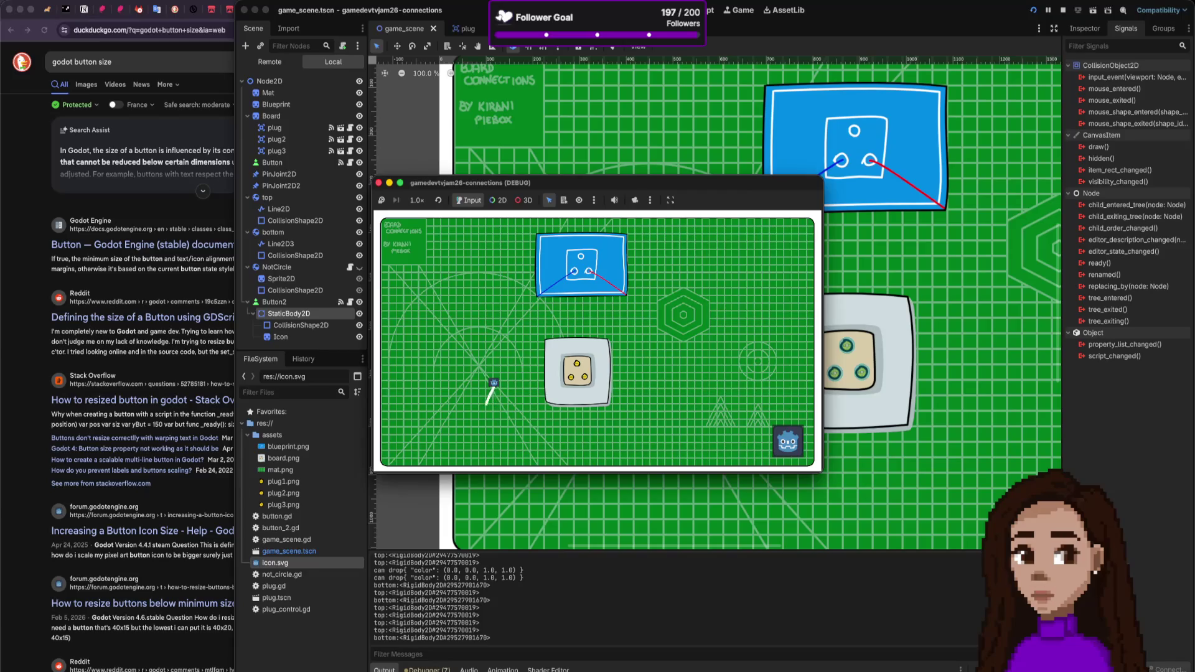
key("super+Tab")
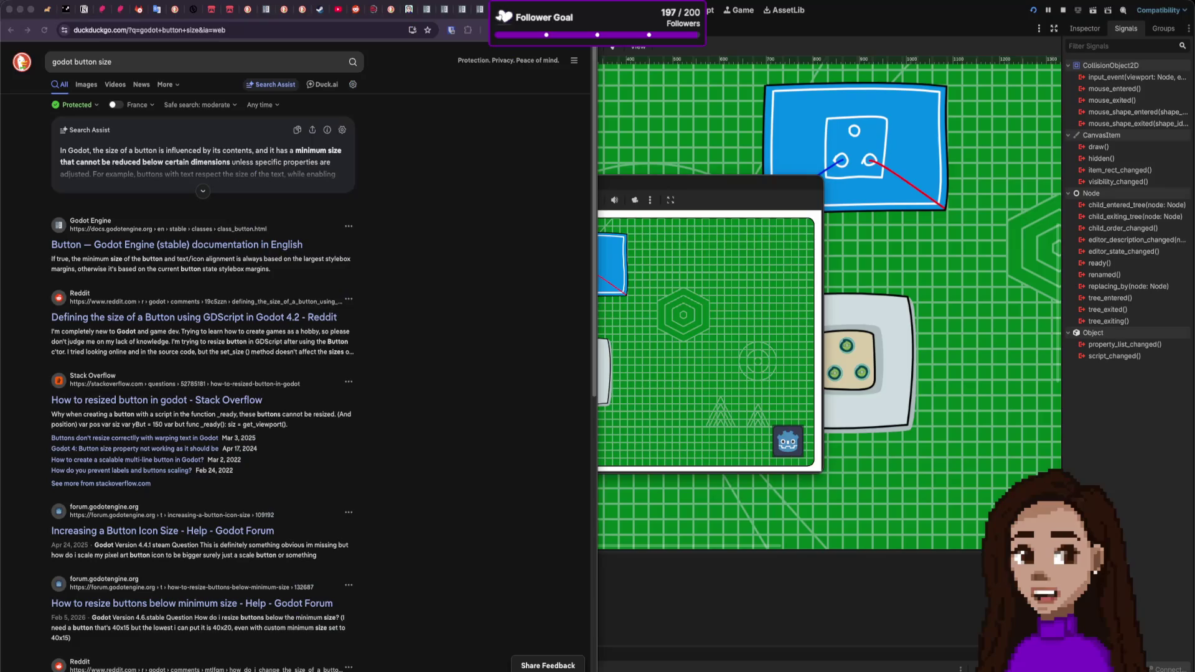